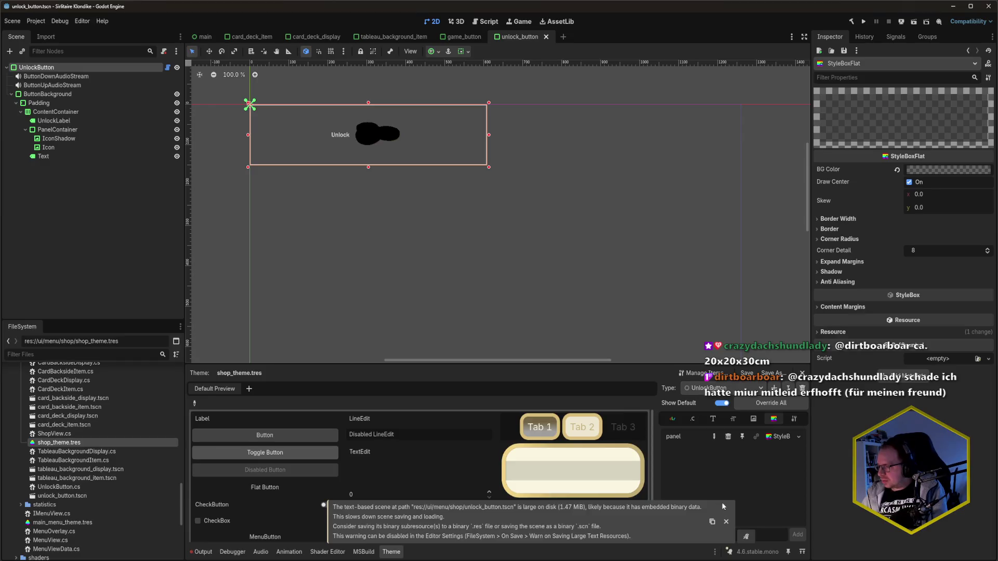
- Clear UnlockButton's assigned theme and save unlock_button.tscn
click(726, 522)
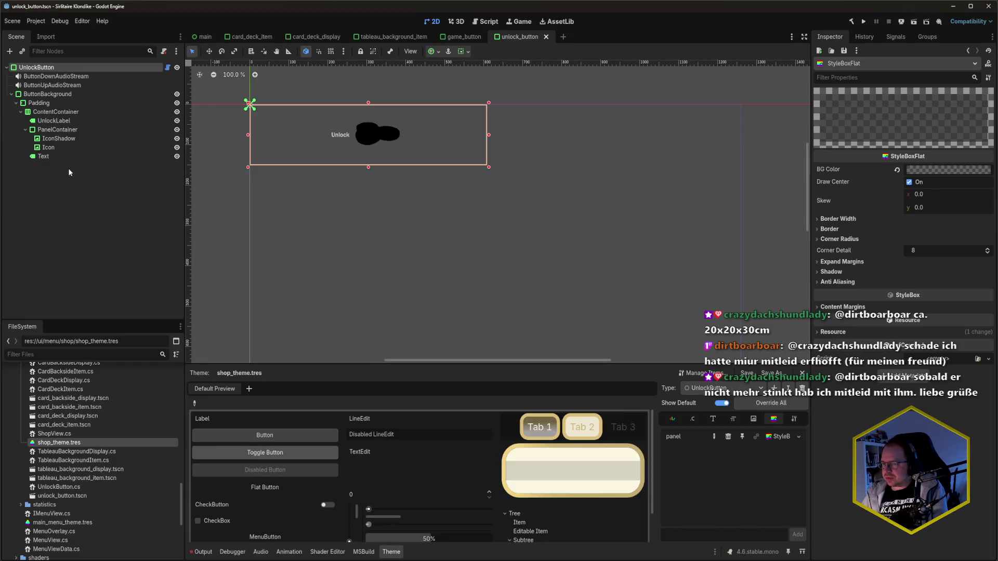
click(62, 156)
scroll(895, 408, down, 5)
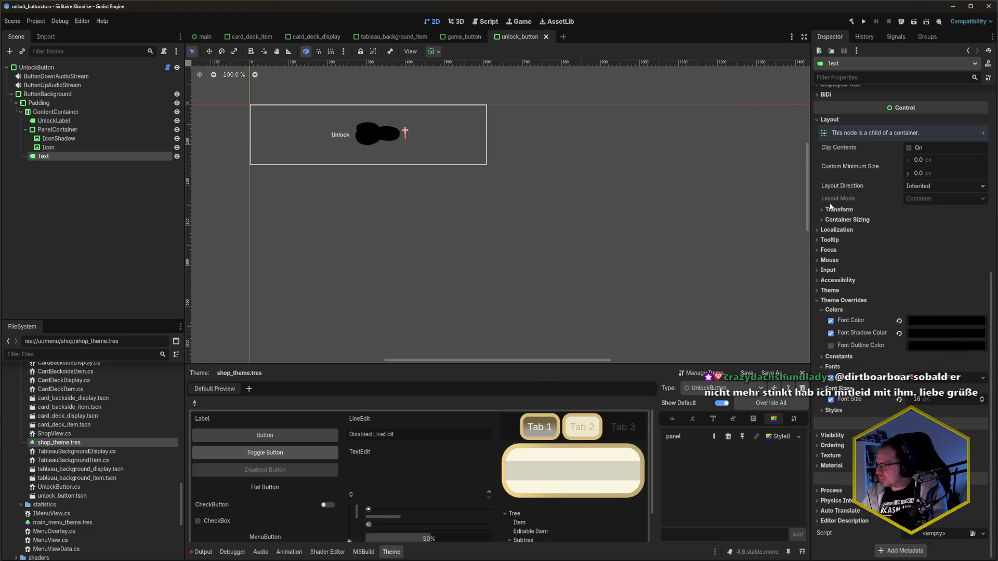
scroll(839, 244, up, 5)
scroll(839, 244, down, 5)
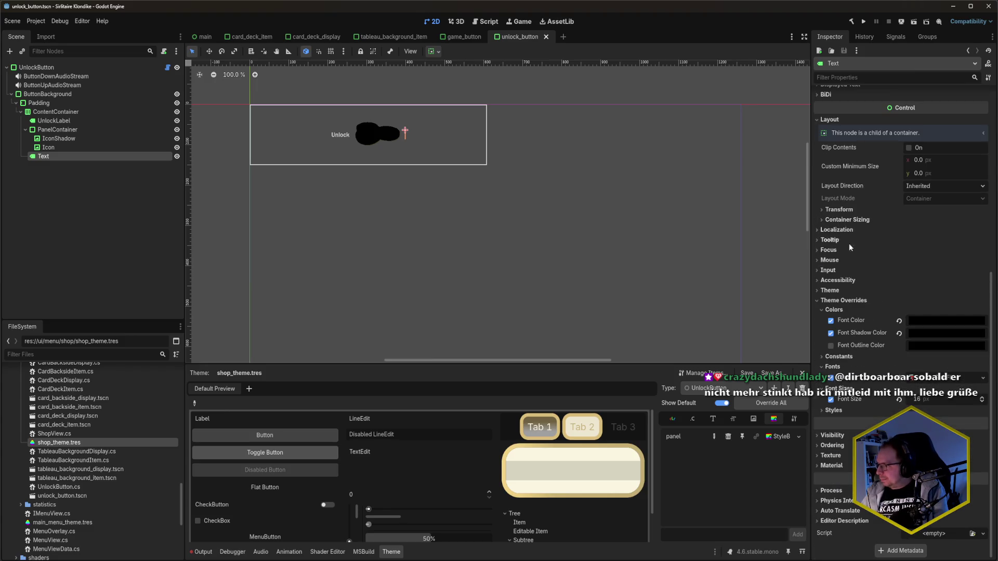
click(77, 66)
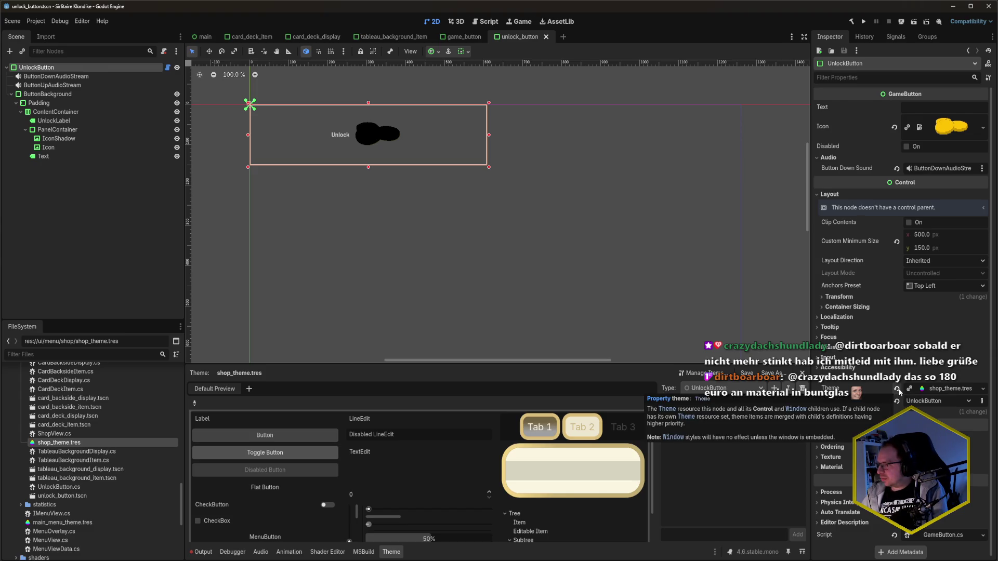
click(897, 388)
key(ctrl+s)
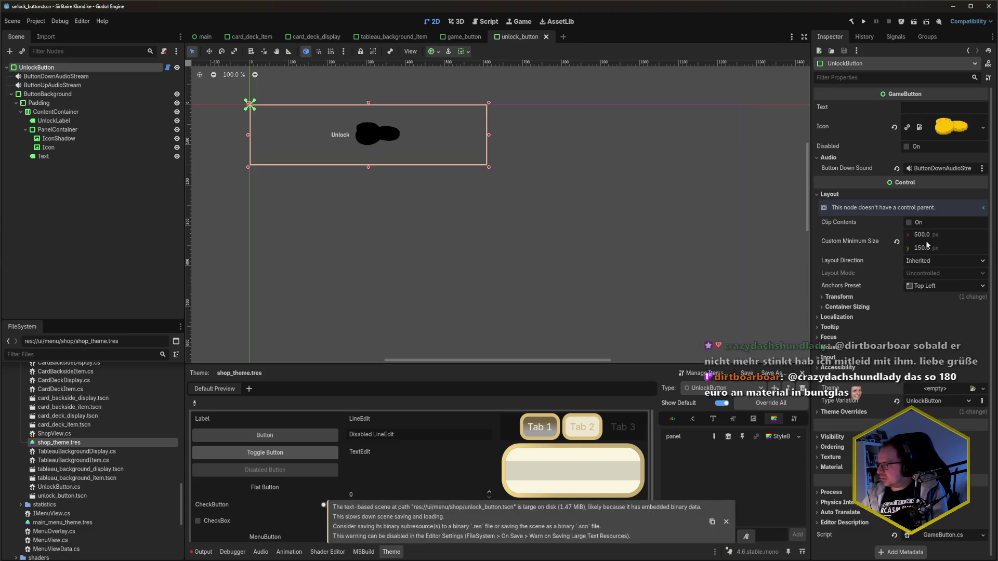
- Remove the Text label's font size override and save the scene again
click(44, 156)
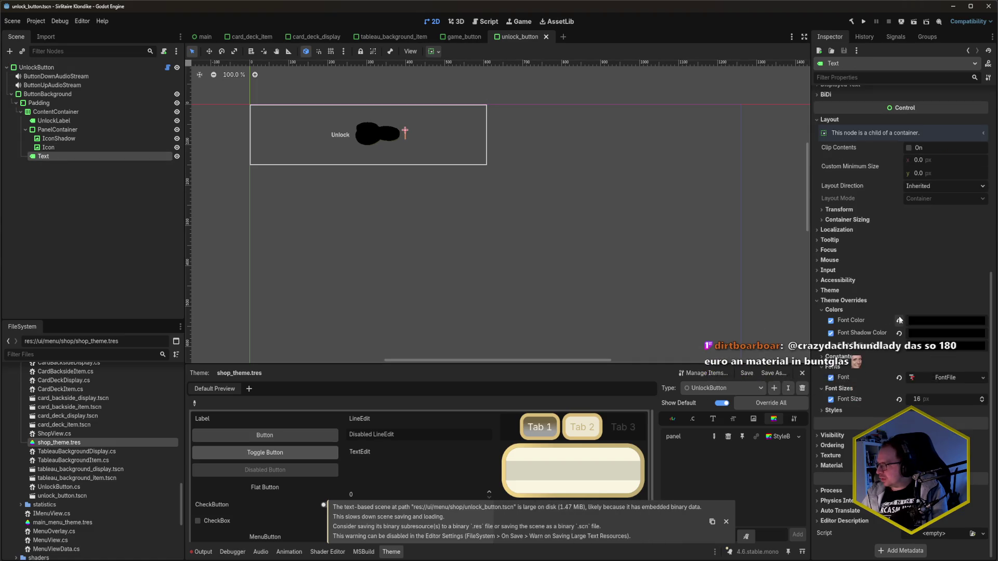
click(898, 399)
key(ctrl+s)
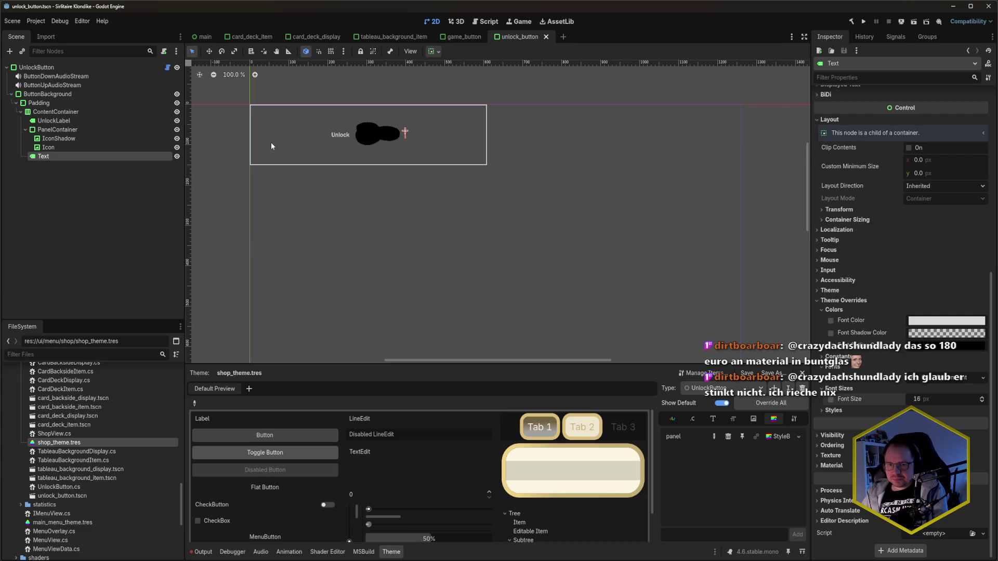
- Switch to card_deck_display.tscn and search 'Unlock' under PanelContainer's Add Child Node, adding nothing
click(283, 39)
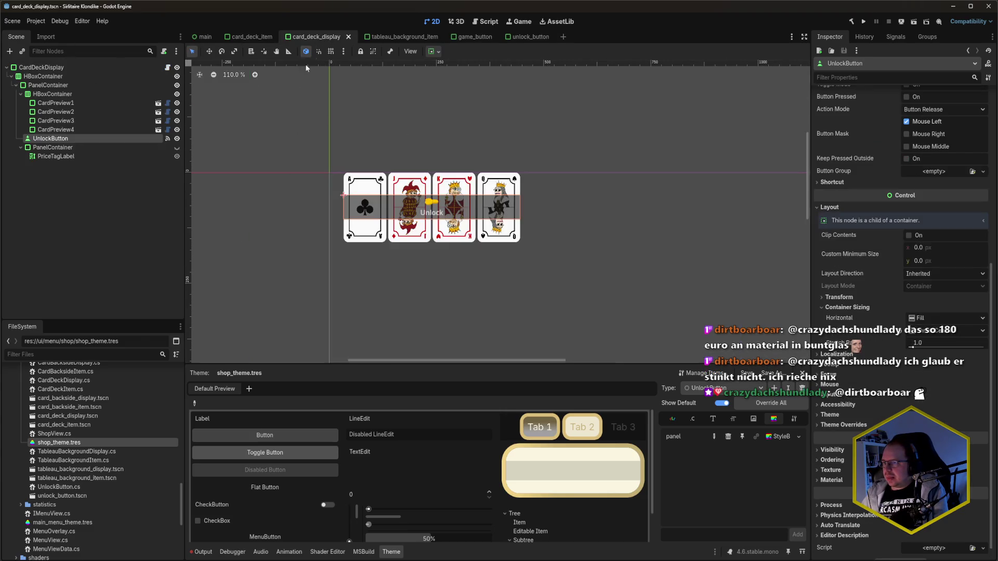
click(59, 95)
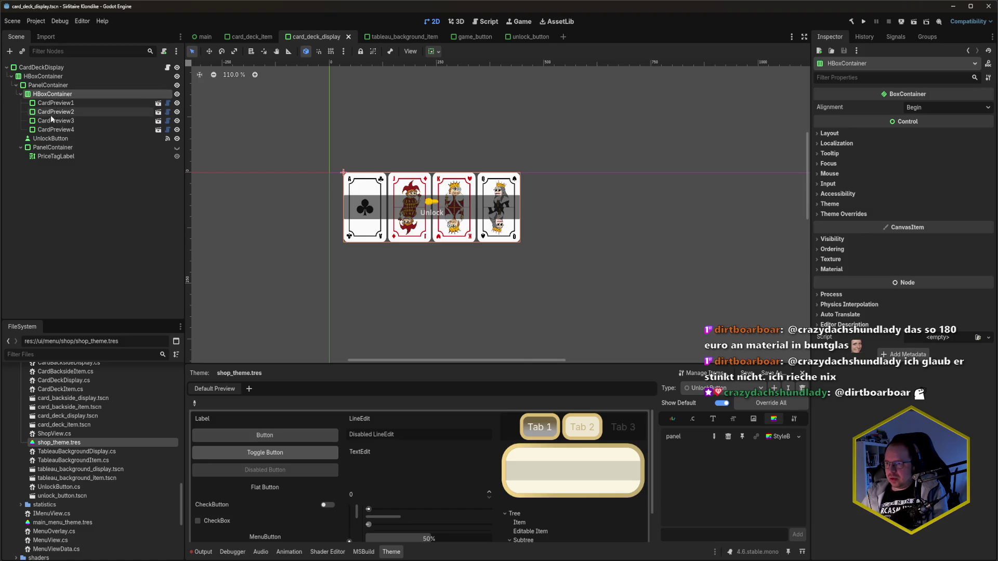
click(47, 85)
key(ctrl+a)
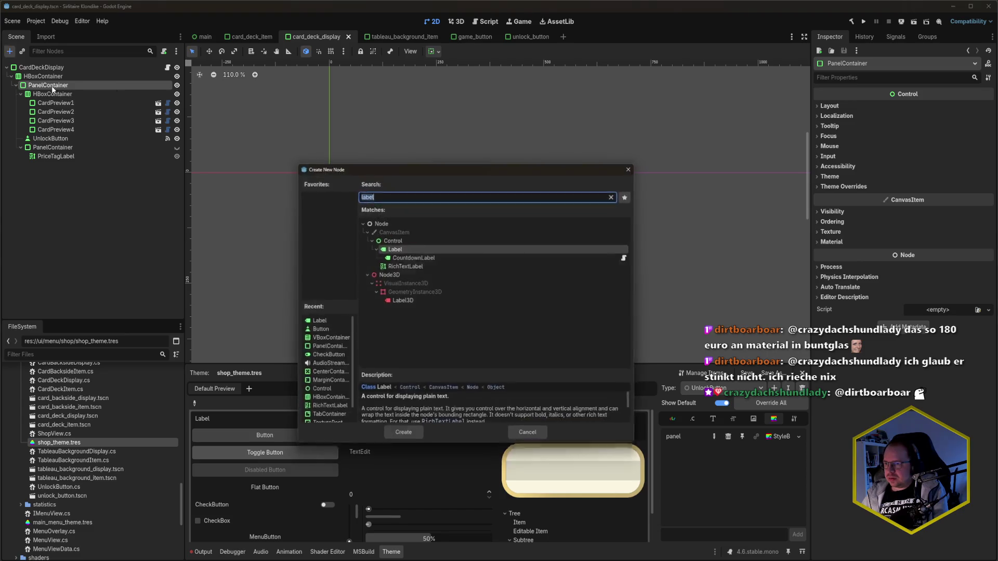
text(Unlock)
key(Escape)
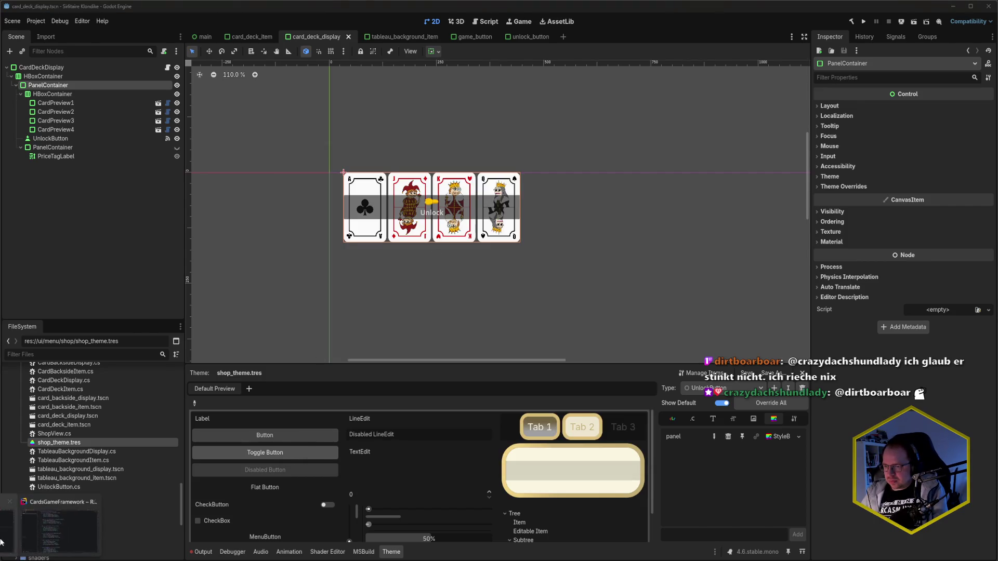
key(alt+Tab)
- Add the [GlobalClass] attribute above the UnlockButton class in UnlockButton.cs
click(592, 47)
key(Return)
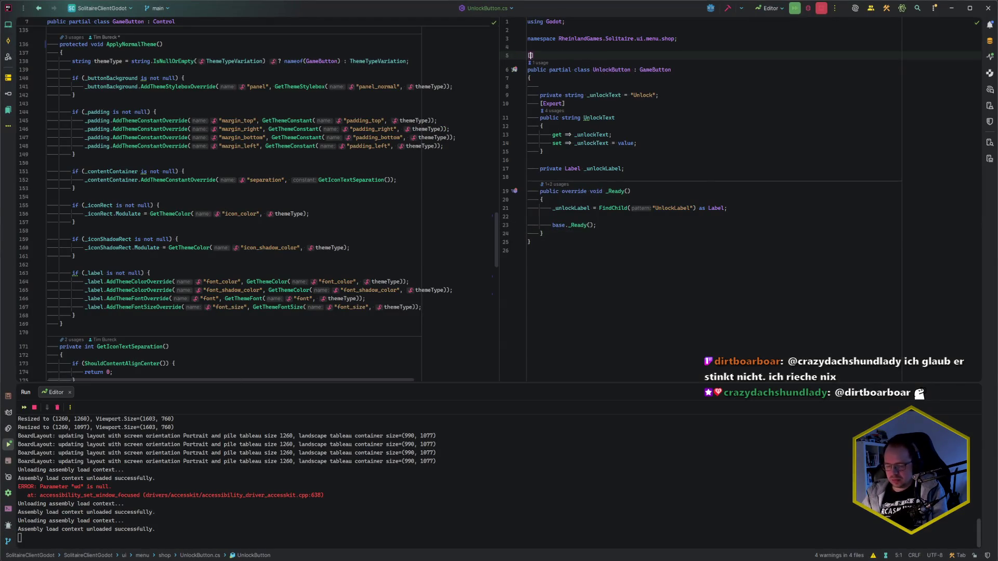
text([GC)
key(Return)
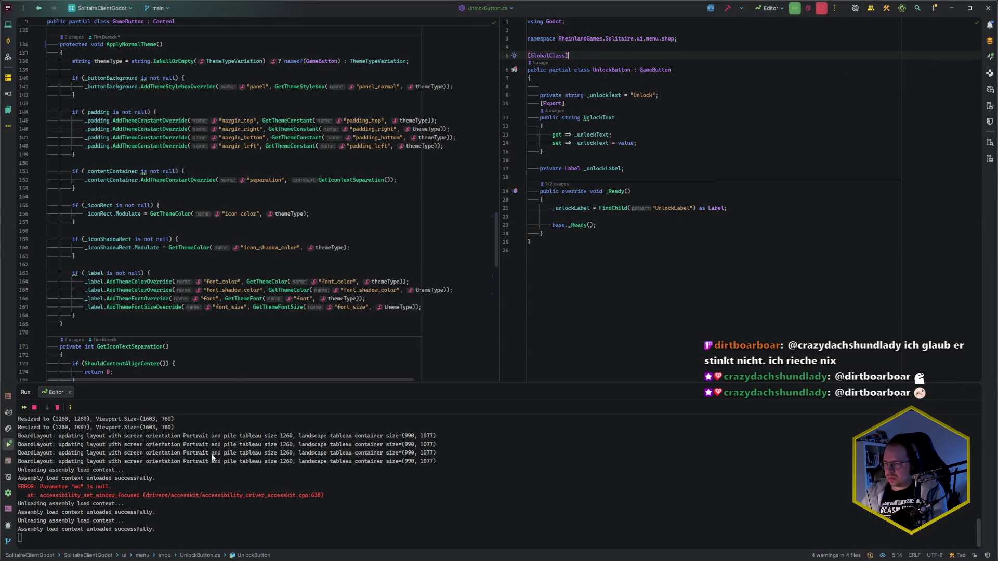
- Temporarily disable f.lux colour filtering from the system tray, then return to Godot
click(915, 556)
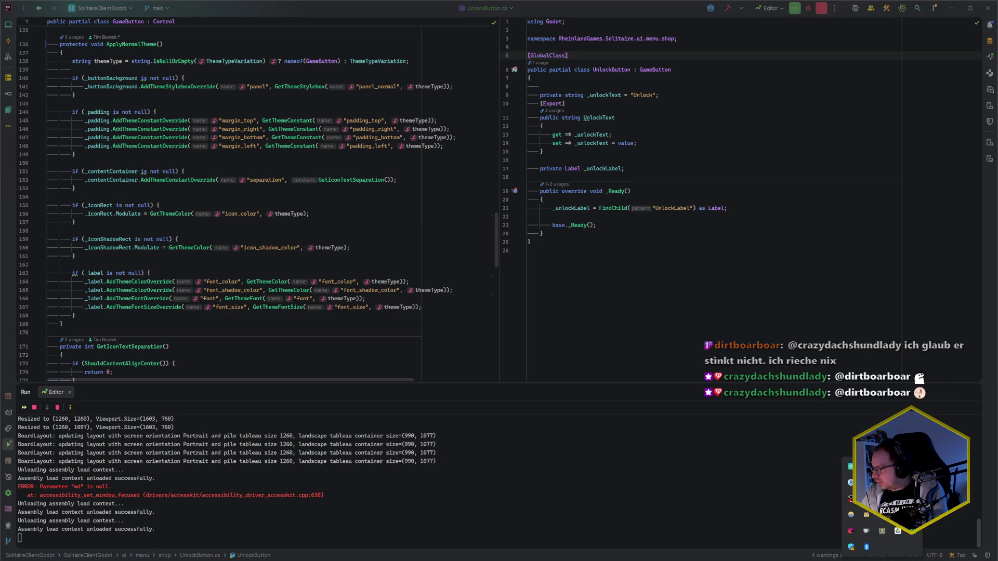
right_click(851, 515)
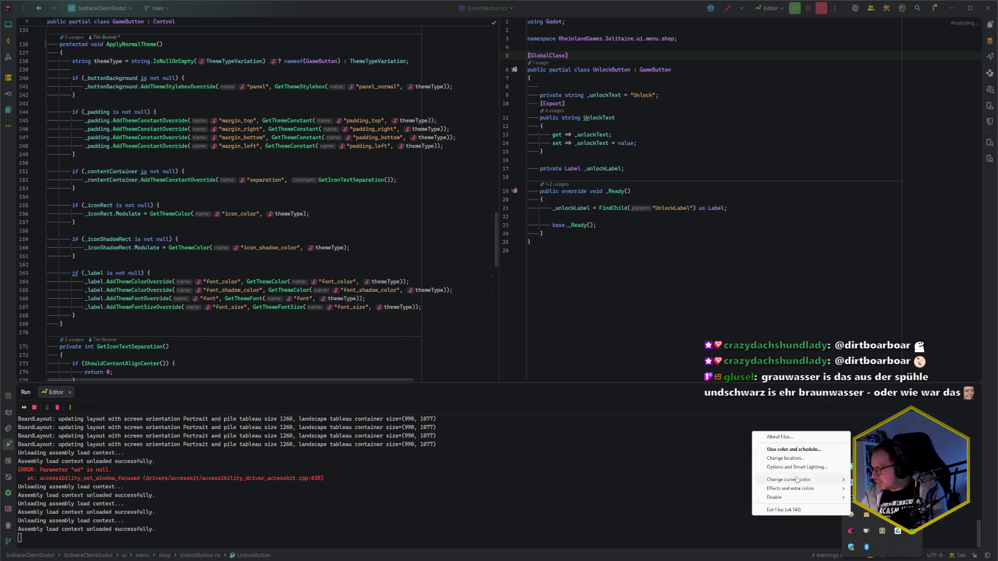
mouse_move(795, 499)
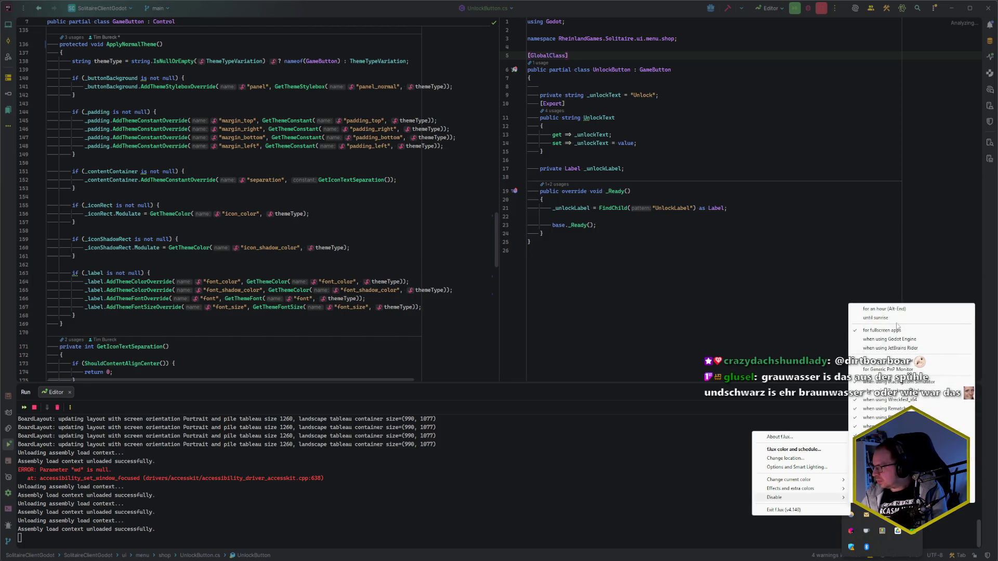
click(878, 318)
click(641, 278)
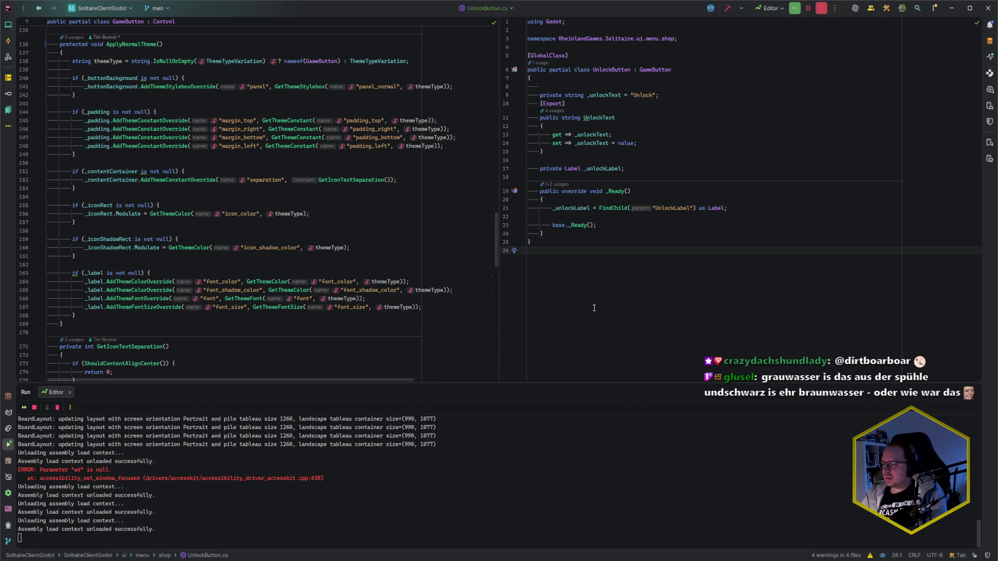
key(alt+Tab)
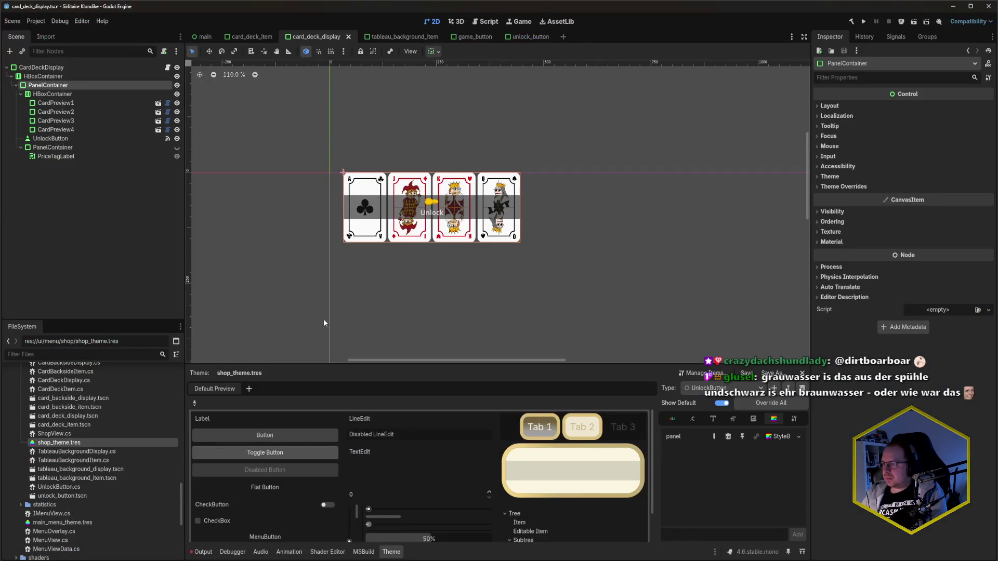
- Add an UnlockButton with Text 15 and icon_coins.svg icon, save, then select the old UnlockButton
key(ctrl+a)
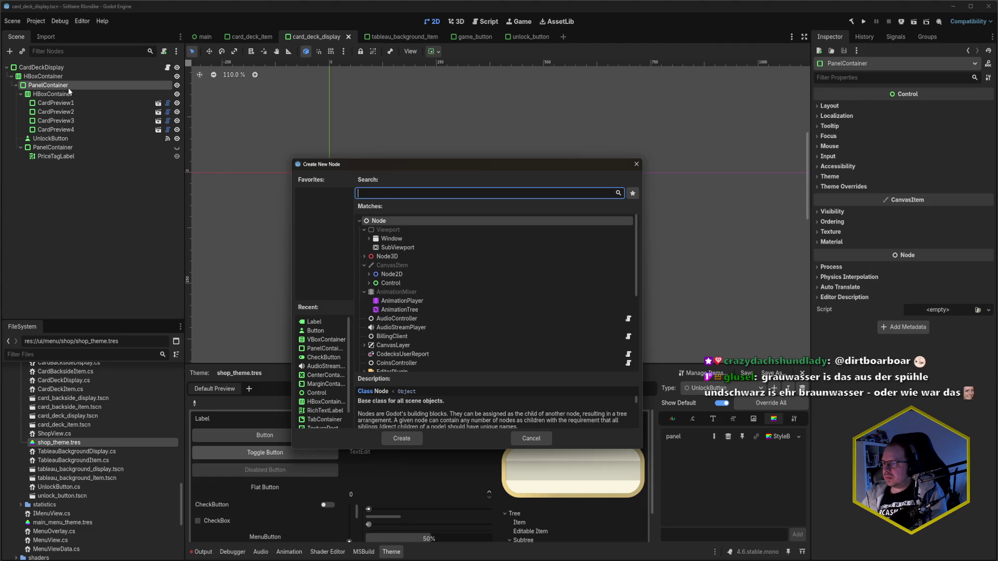
text(unlock)
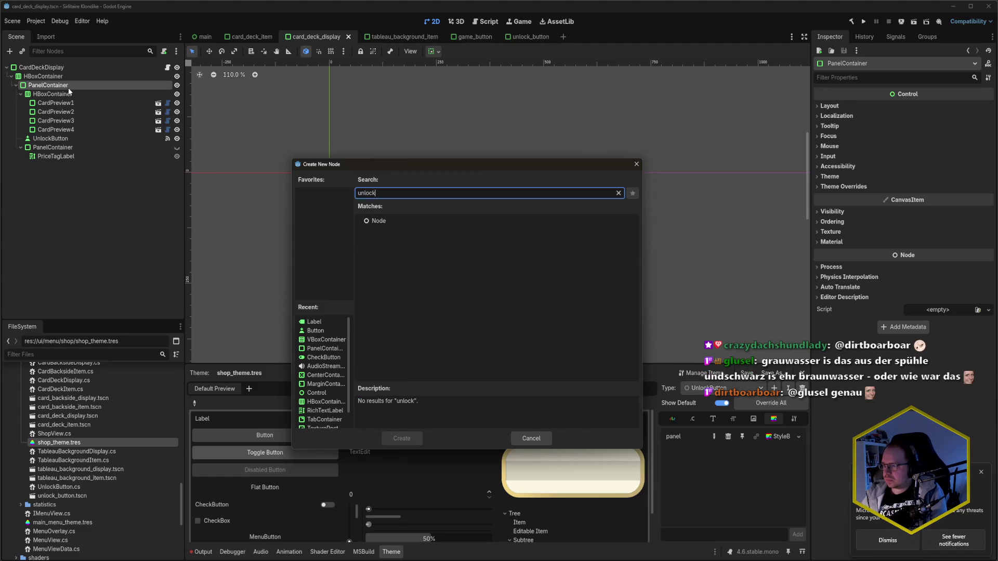
key(Escape)
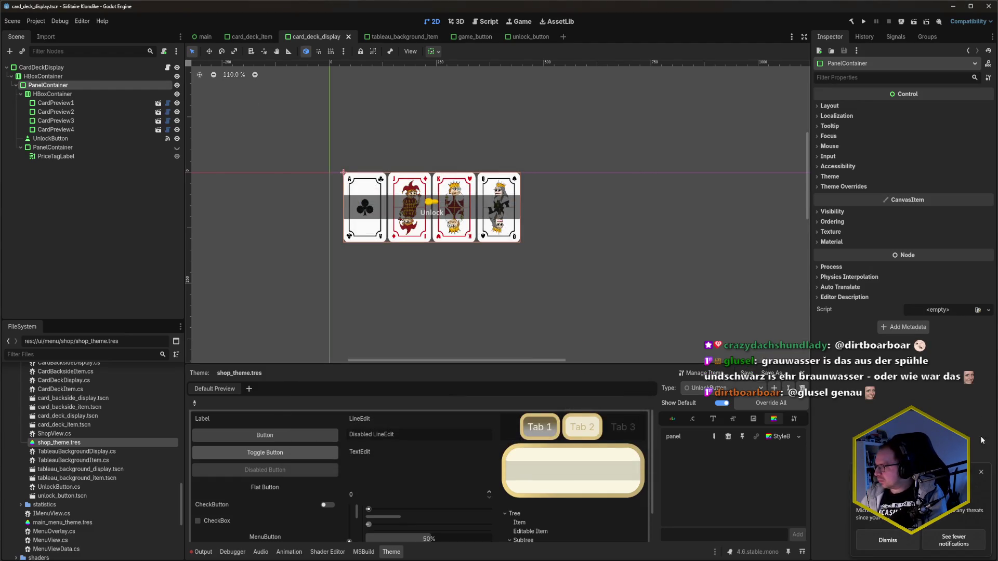
click(982, 475)
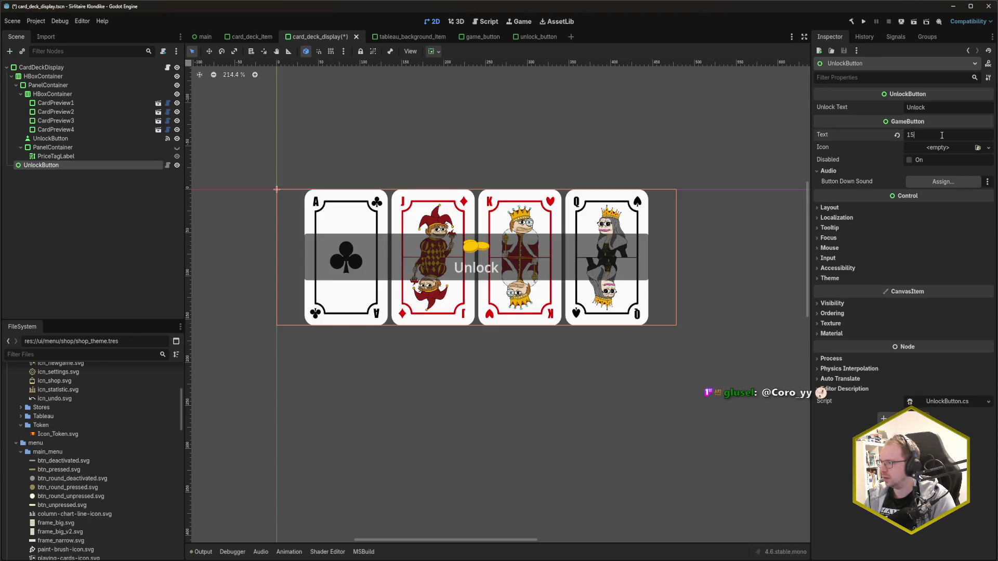
scroll(66, 410, up, 5)
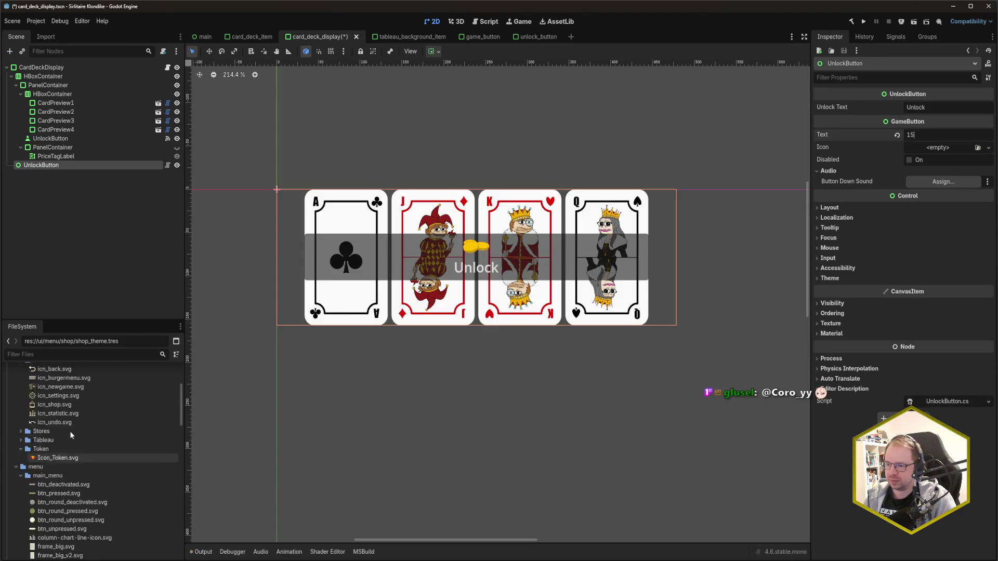
mouse_move(56, 422)
mouse_down()
mouse_move(675, 207)
mouse_move(940, 151)
mouse_up()
key(ctrl+s)
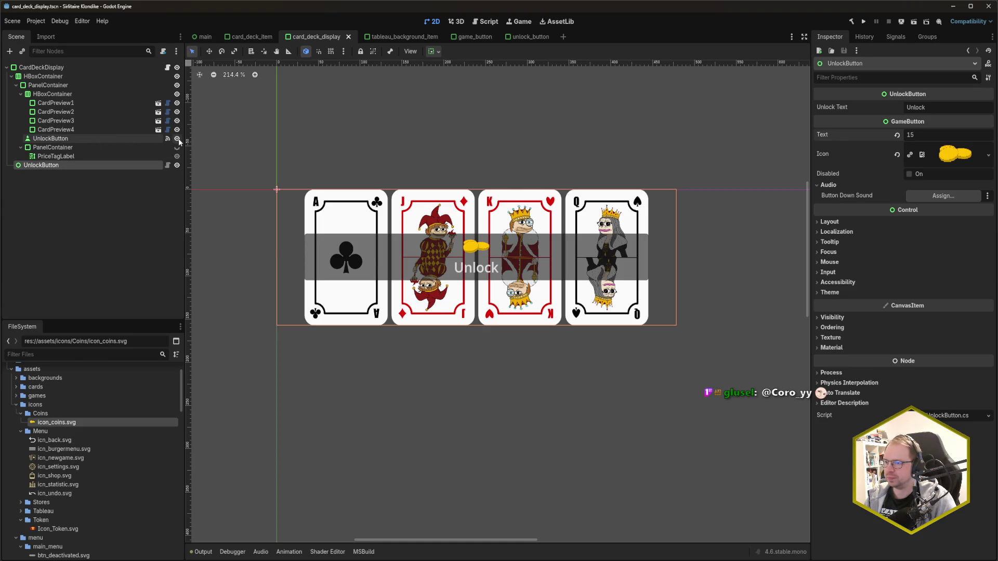
click(106, 148)
click(101, 137)
- Delete the old UnlockButton, make the new one CardDeckDisplay's first child, and save
key(Delete)
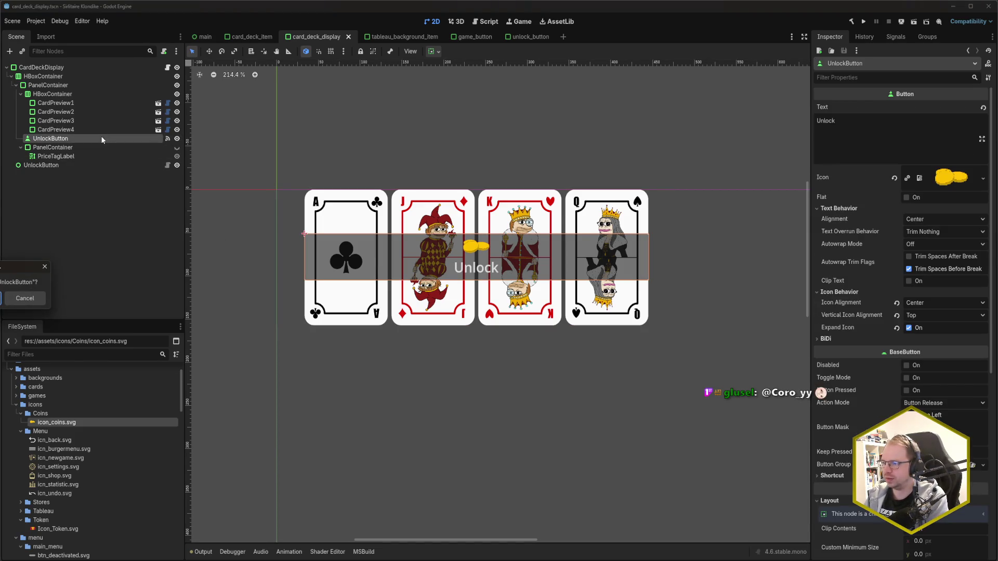
key(Return)
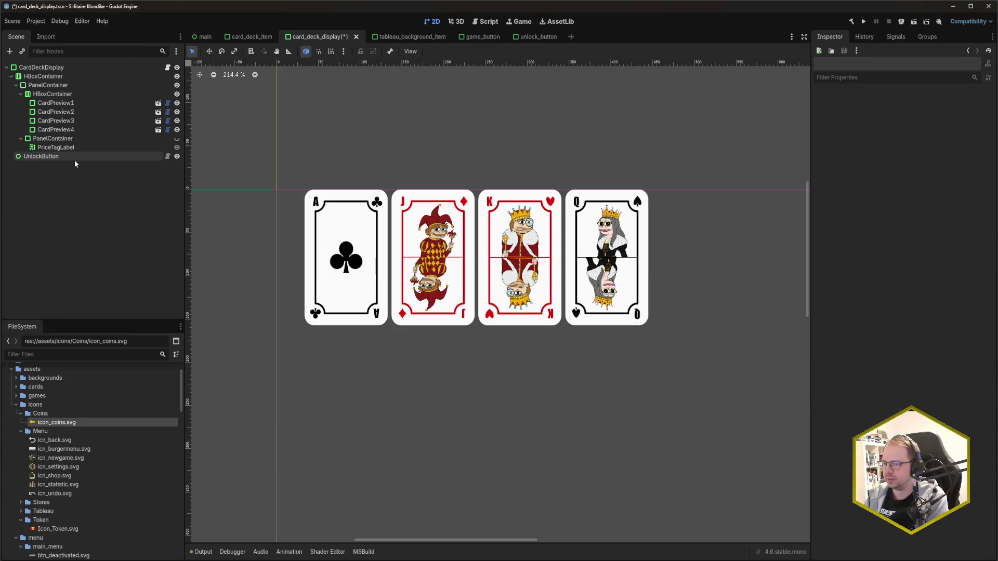
click(63, 156)
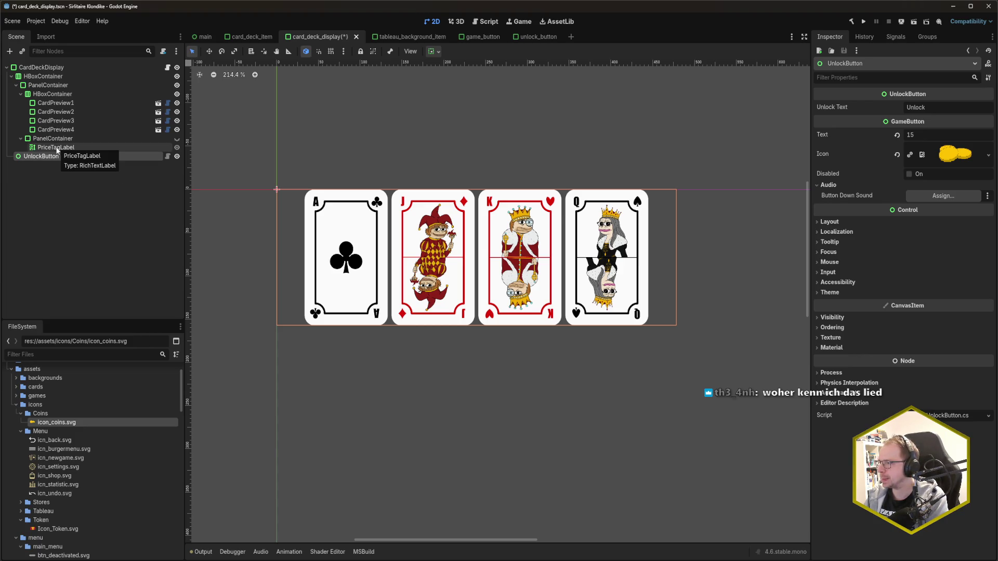
drag(53, 154, 52, 73)
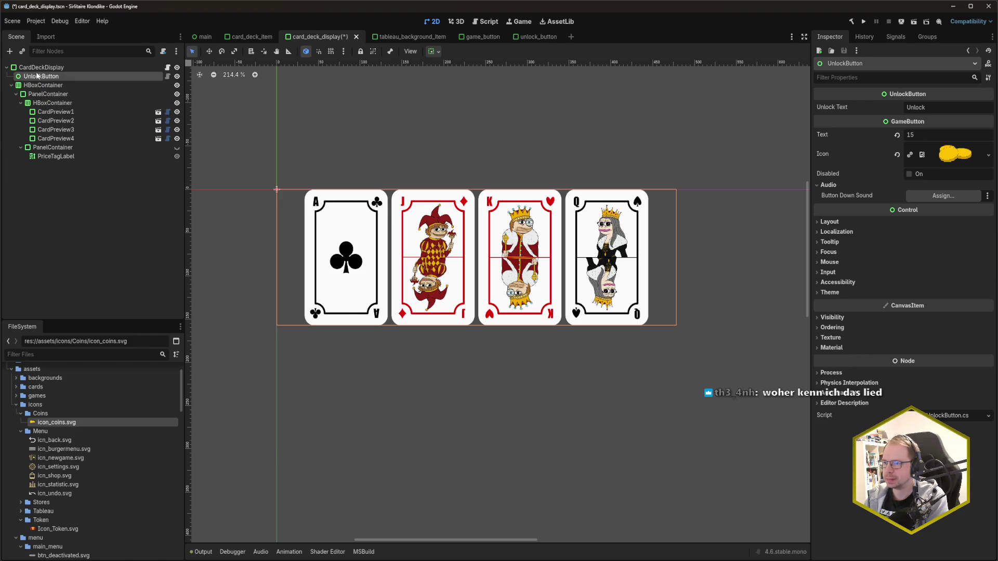
key(ctrl+s)
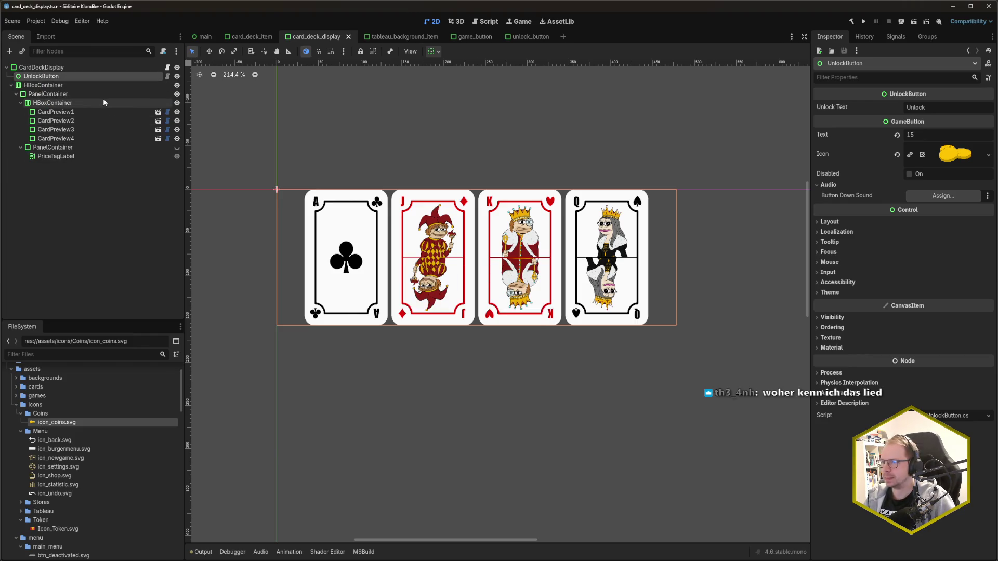
mouse_move(65, 81)
mouse_down()
mouse_move(51, 140)
mouse_move(45, 68)
mouse_move(41, 79)
mouse_up()
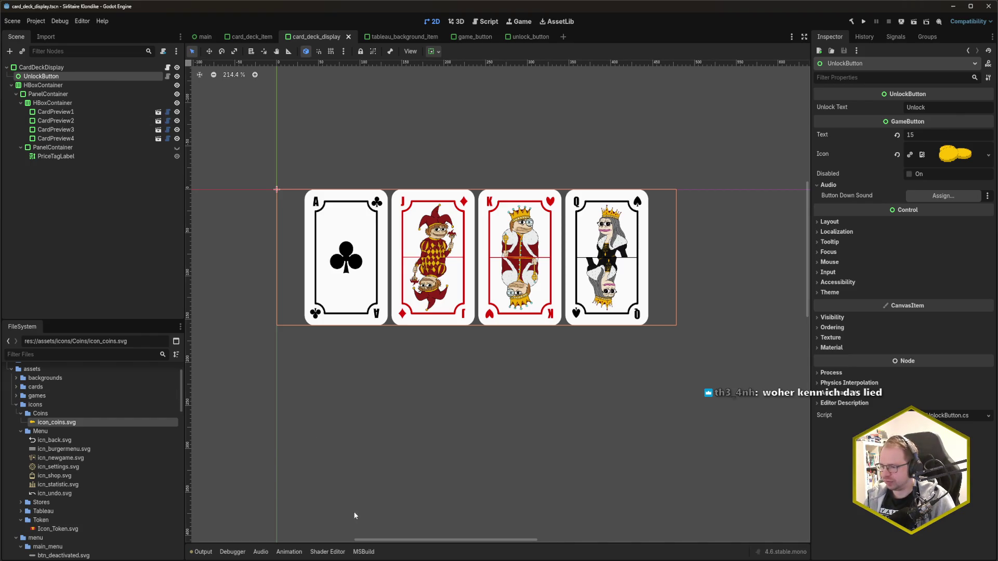
scroll(82, 460, down, 6)
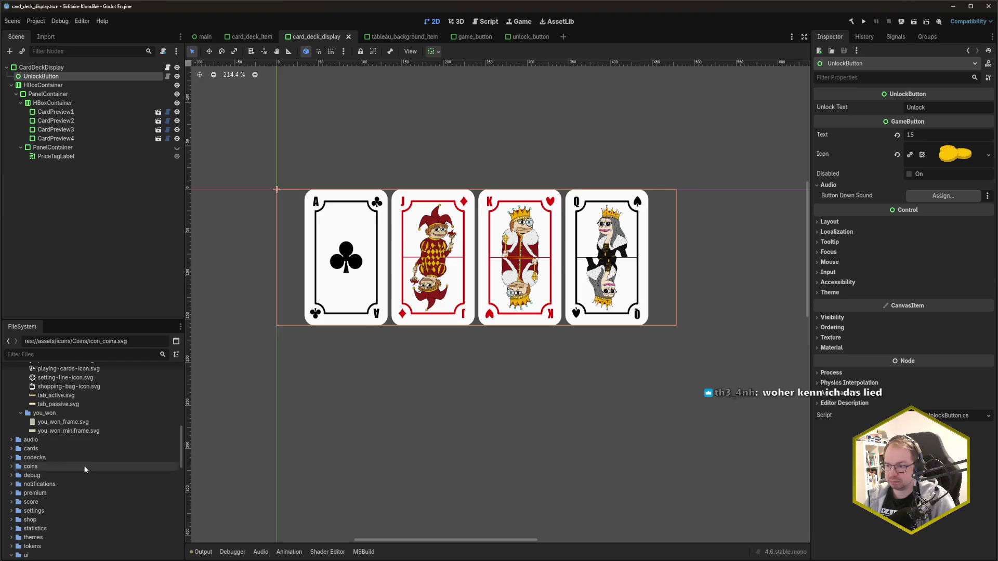
- Open shop_theme.tres in the Theme editor and show the UnlockButton type's StyleBox items
click(77, 496)
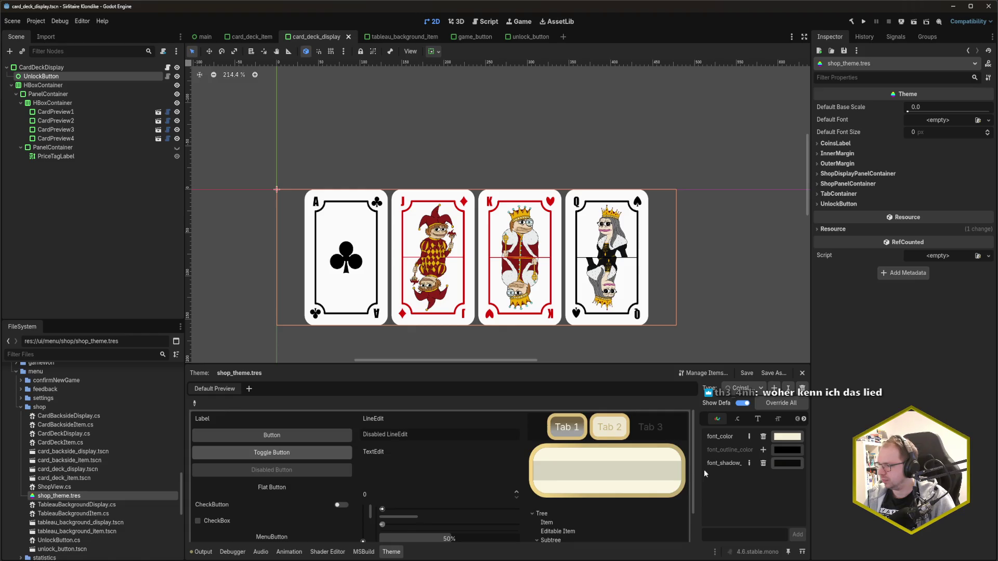
drag(694, 470, 617, 474)
click(684, 390)
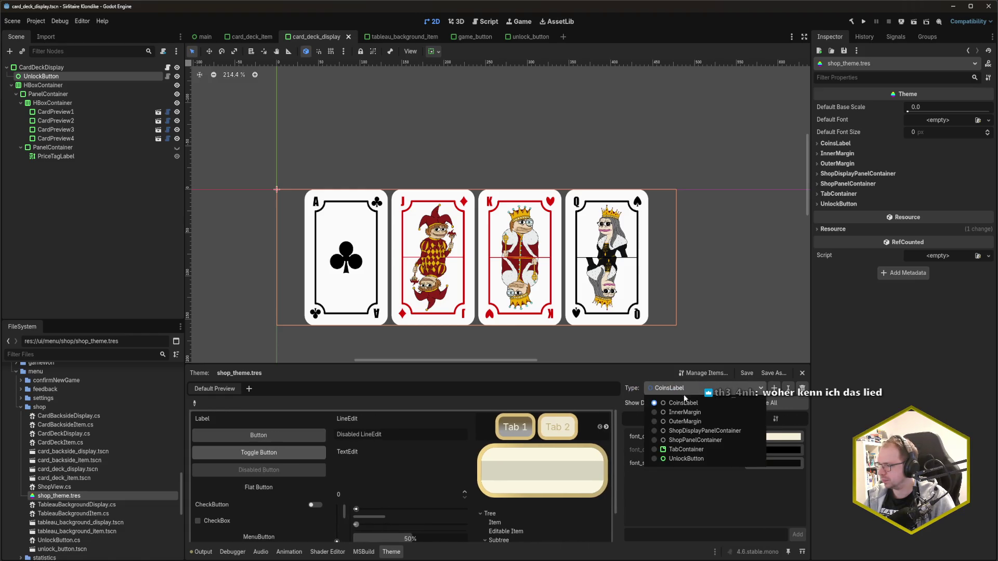
click(696, 460)
key(ctrl+s)
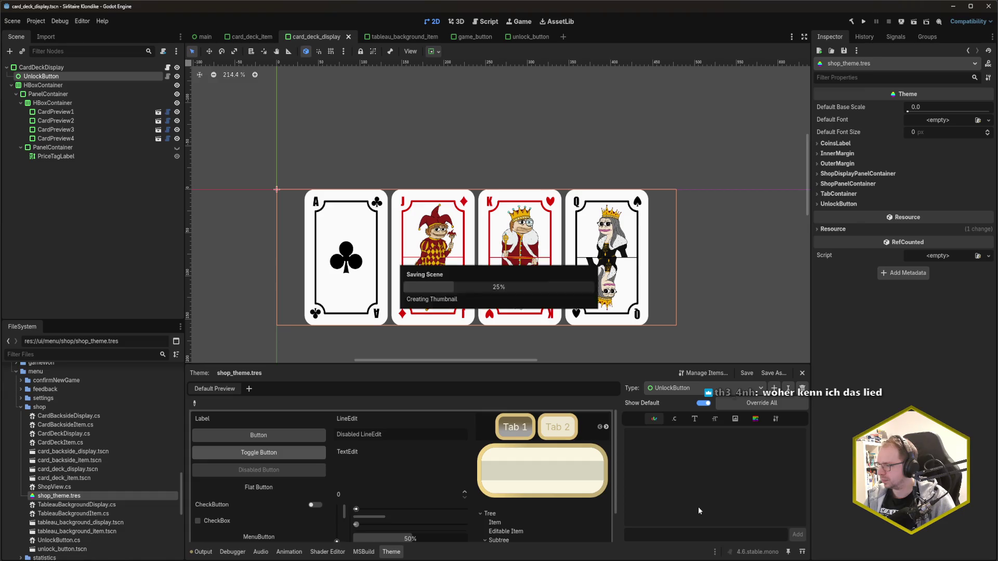
click(756, 419)
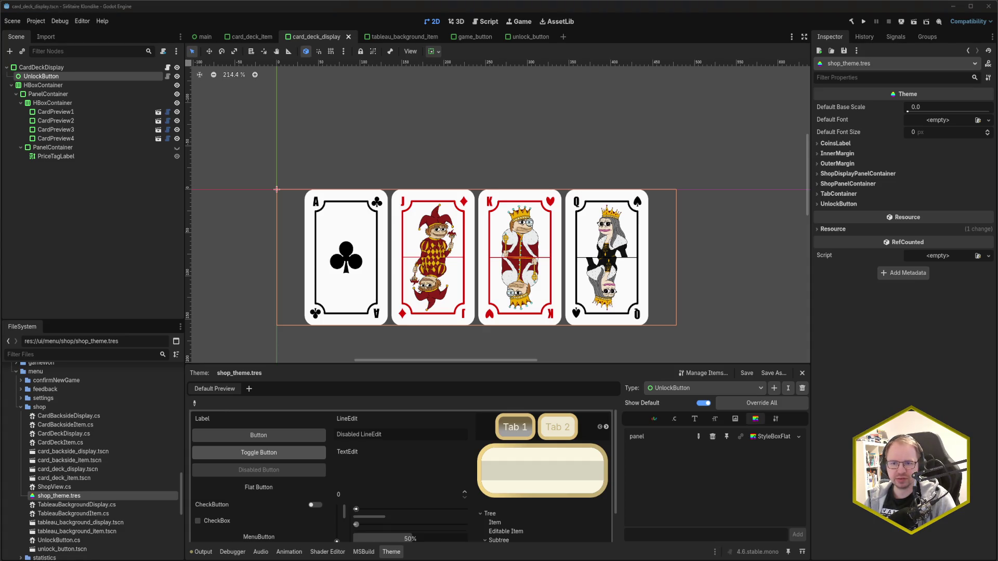
mouse_move(0, 109)
mouse_down()
mouse_move(252, 110)
mouse_move(291, 89)
mouse_up()
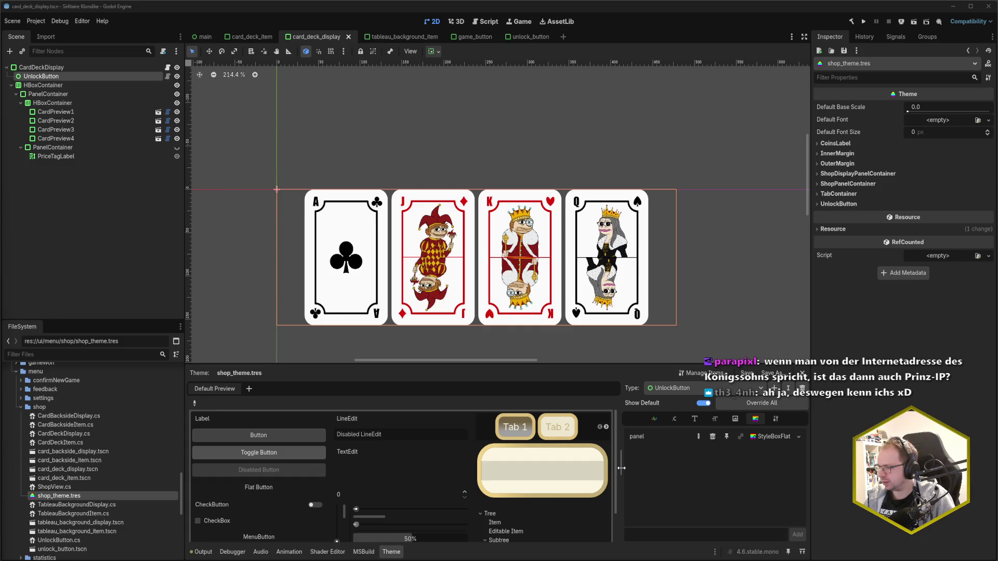
drag(621, 468, 627, 468)
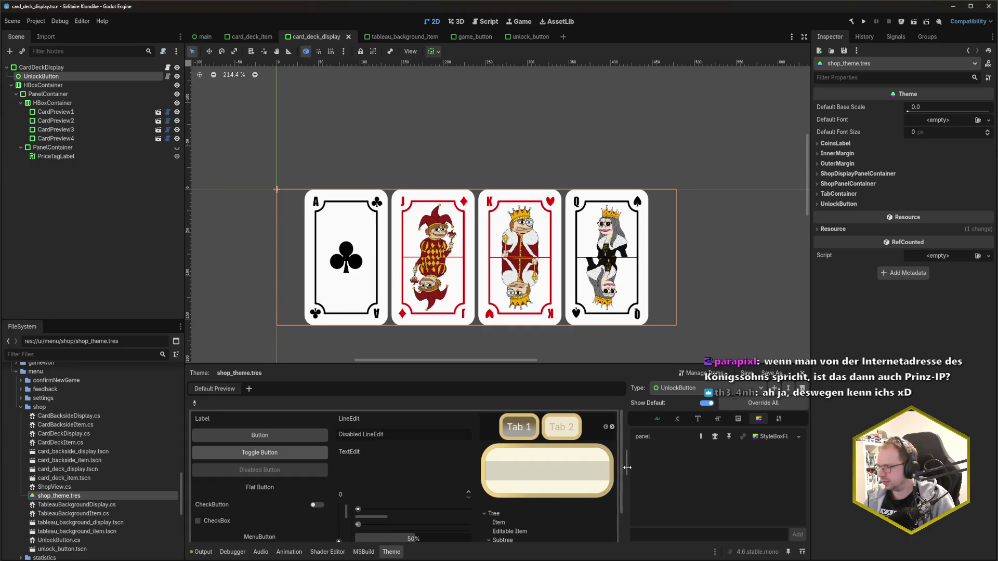
- Keep UnlockButton as the edited theme type and move through unlock_button to the main scene
click(732, 389)
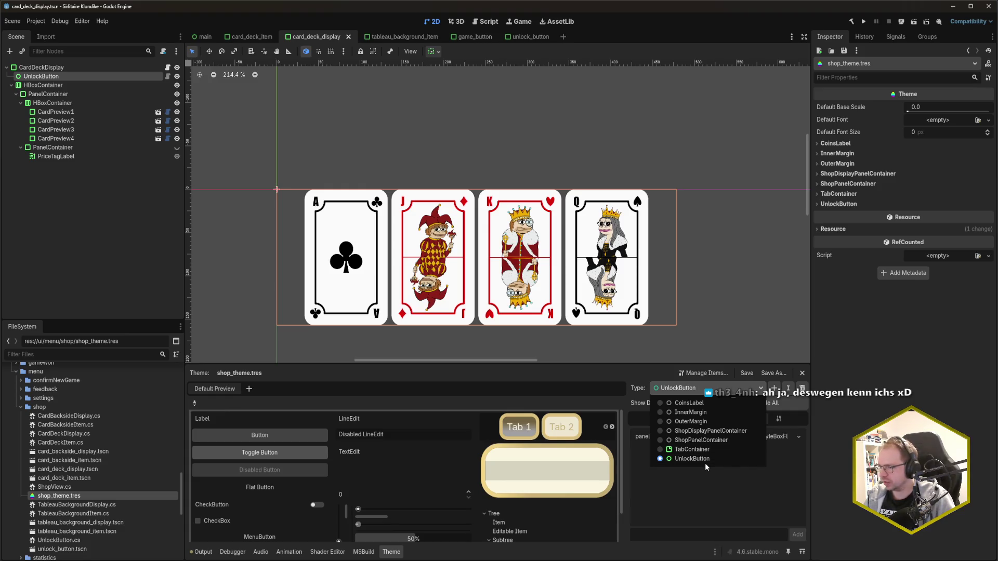
click(697, 497)
click(519, 37)
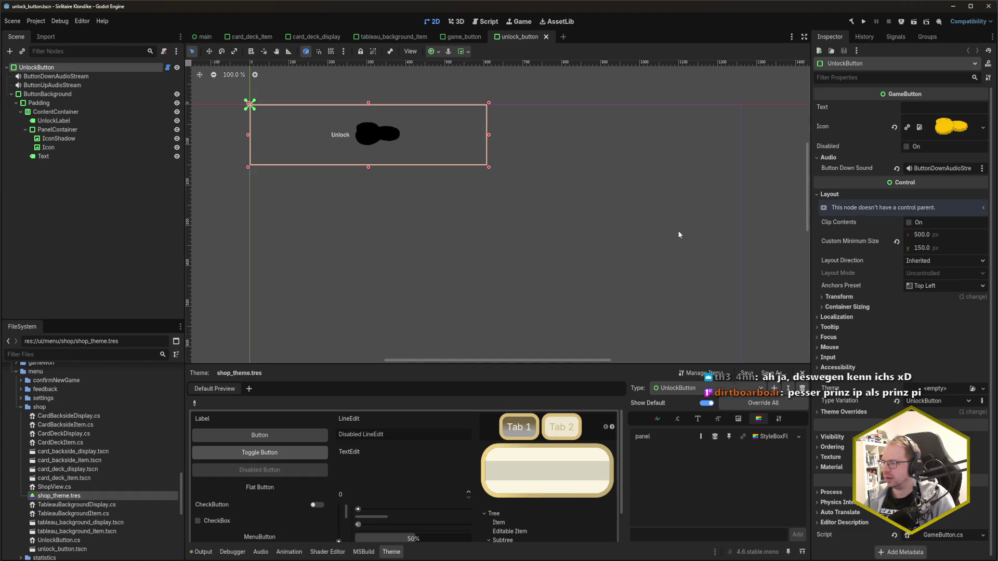
click(203, 37)
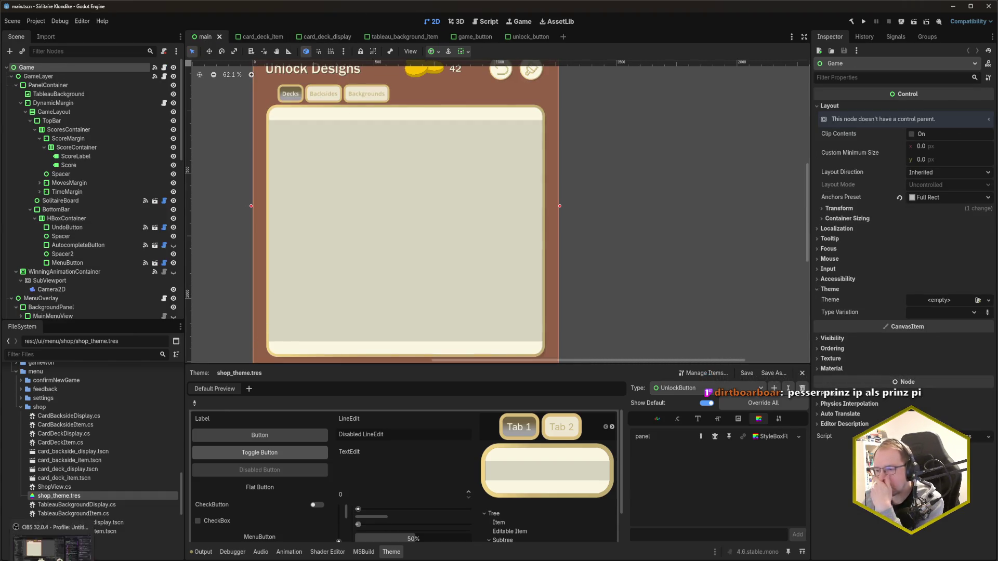
mouse_move(47, 558)
click(59, 530)
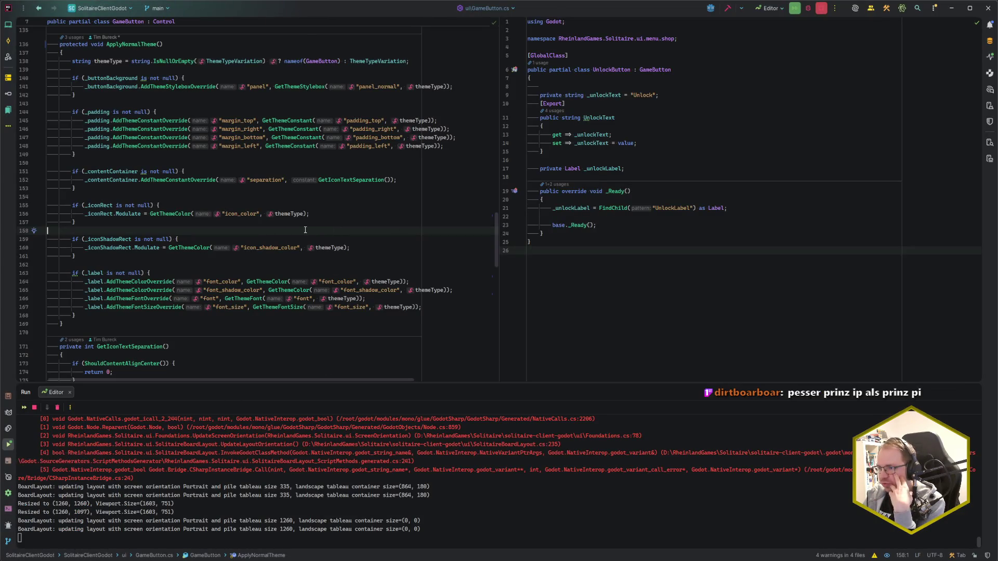
scroll(181, 164, up, 4)
click(222, 163)
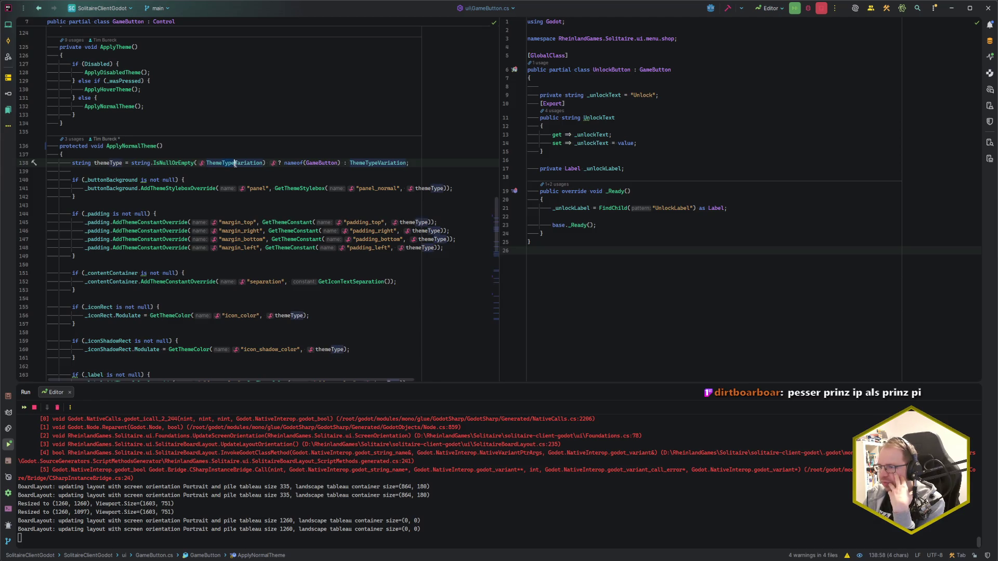
click(234, 164)
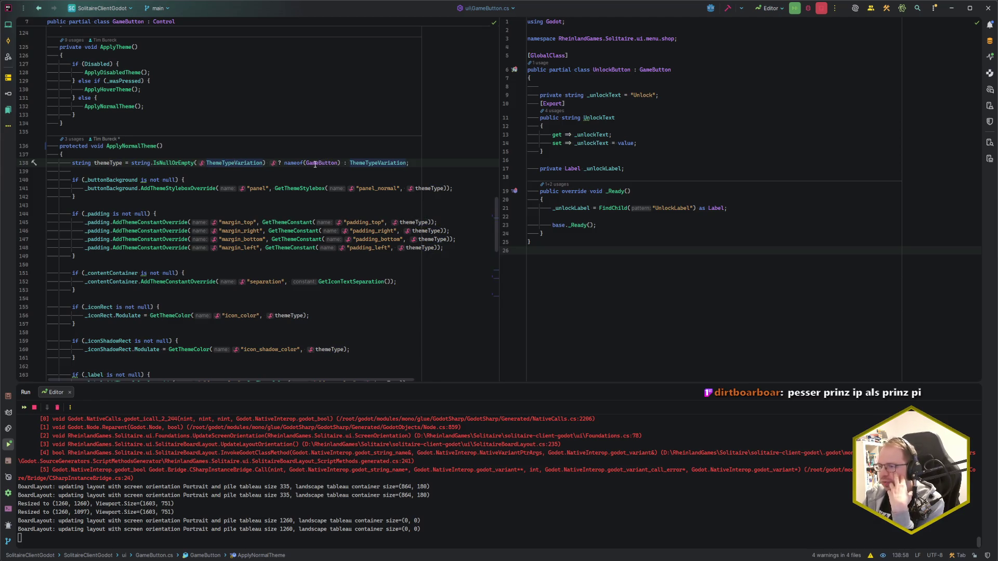
click(337, 164)
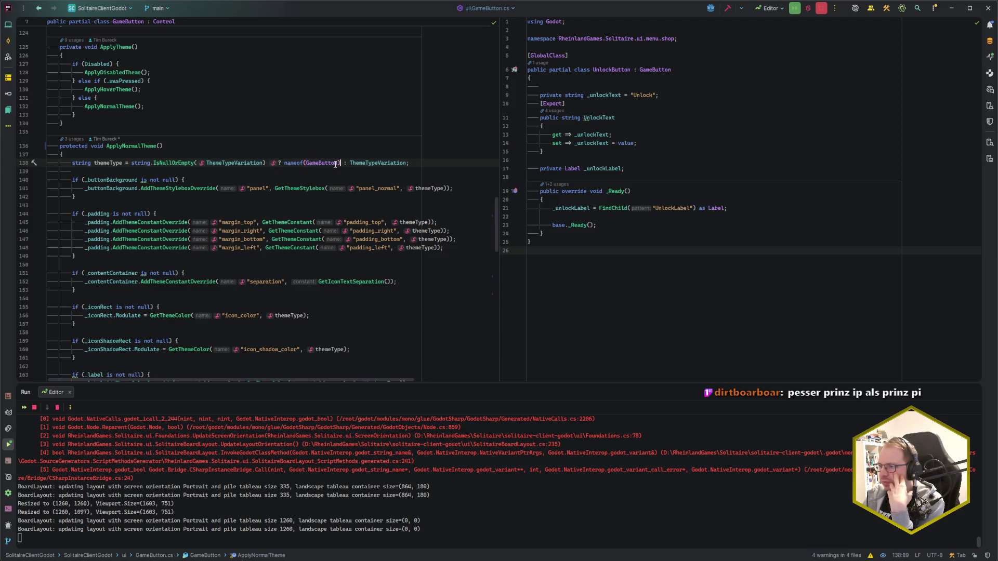
click(454, 164)
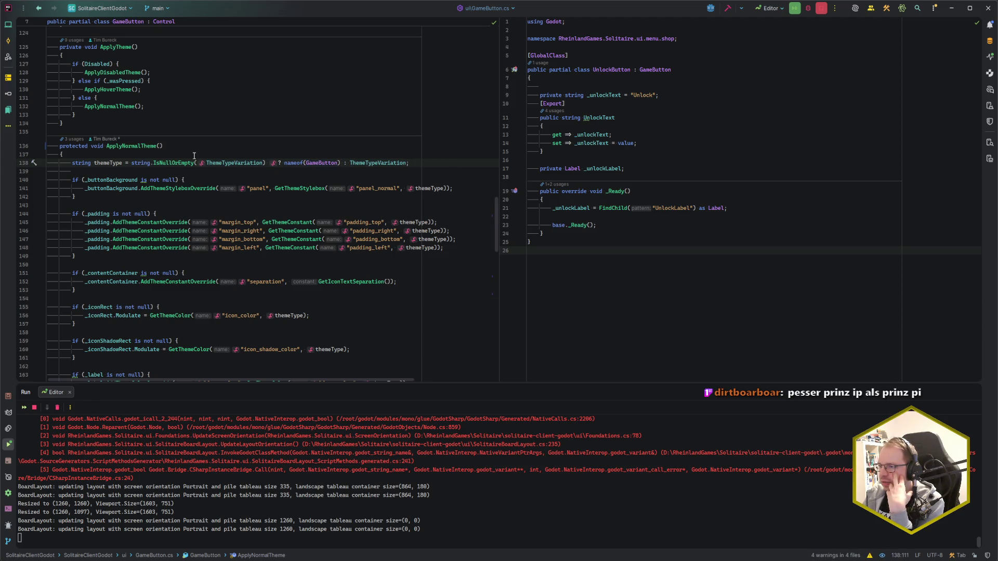
drag(206, 163, 263, 164)
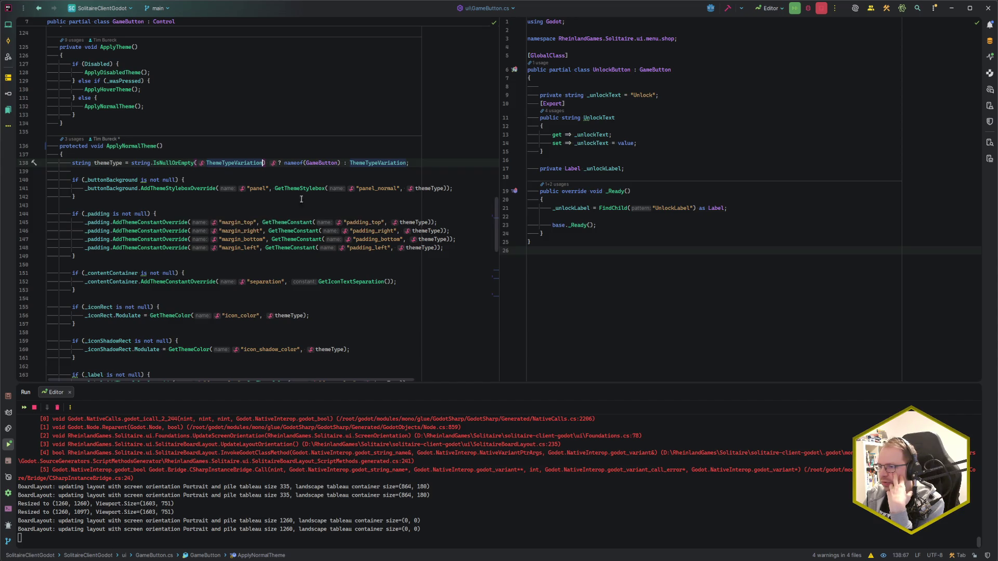
click(460, 189)
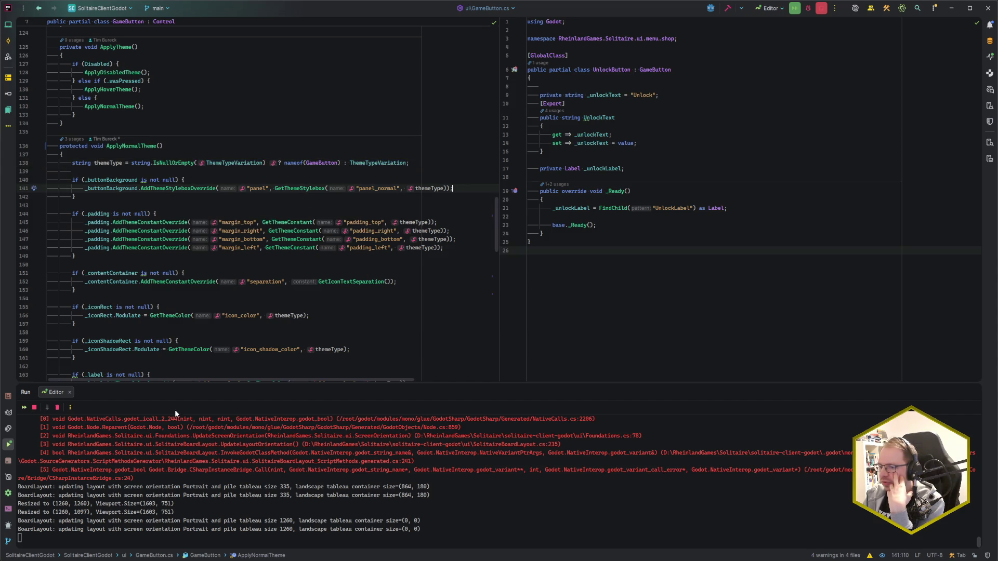
key(alt+Tab)
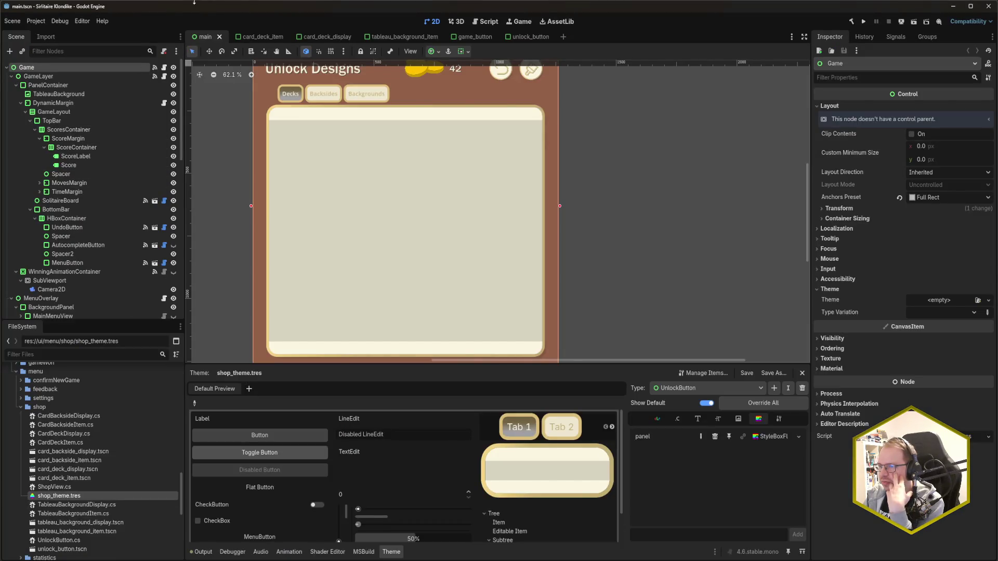
- Go to the card_deck_display scene and select its UnlockButton node
click(471, 36)
click(533, 37)
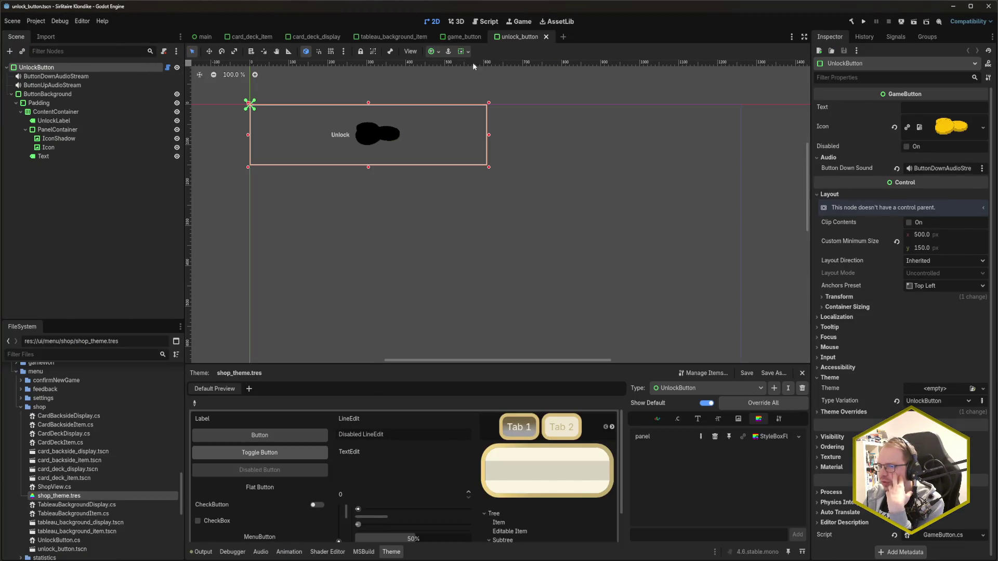
click(311, 37)
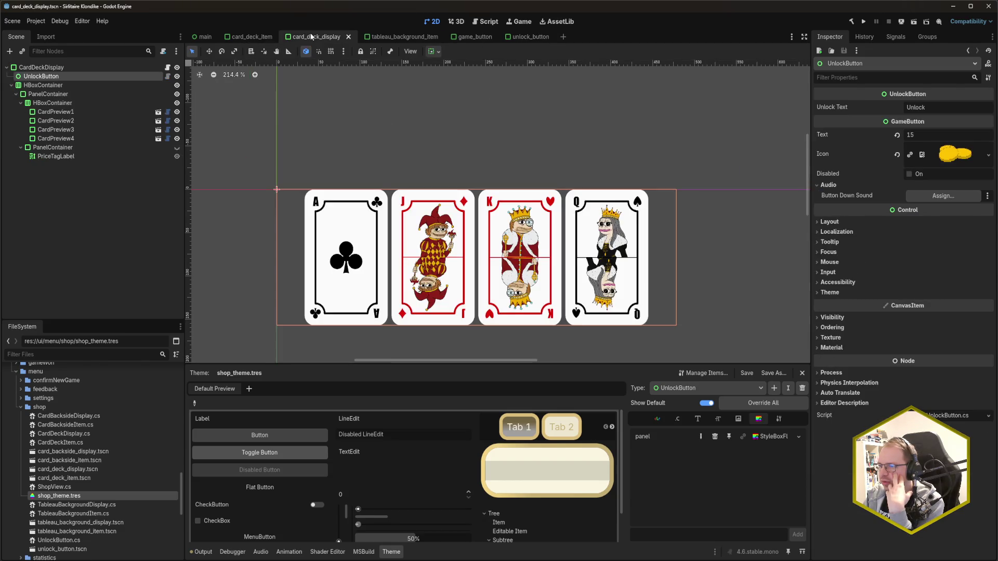
click(64, 85)
click(42, 77)
click(47, 85)
click(49, 94)
click(63, 121)
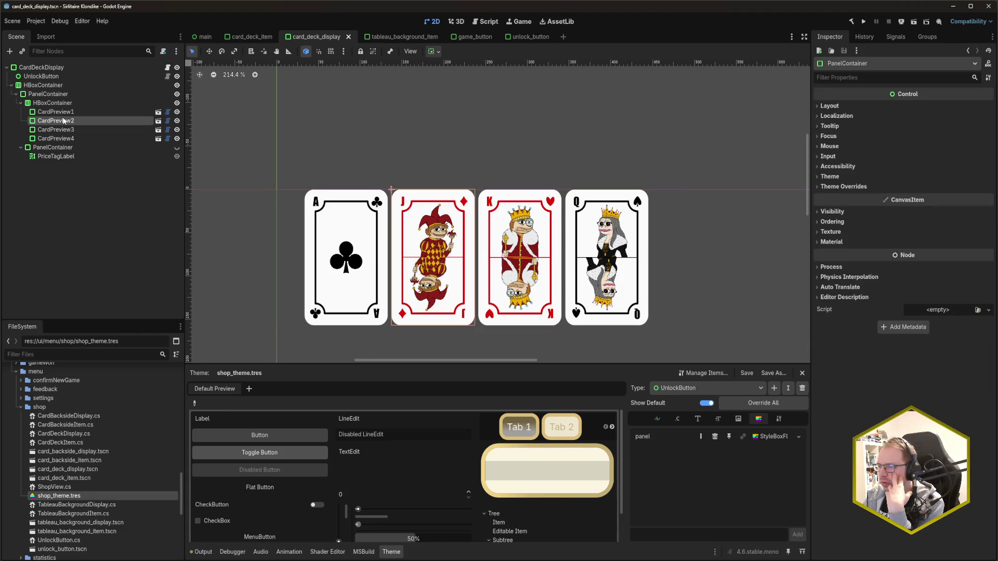
click(42, 77)
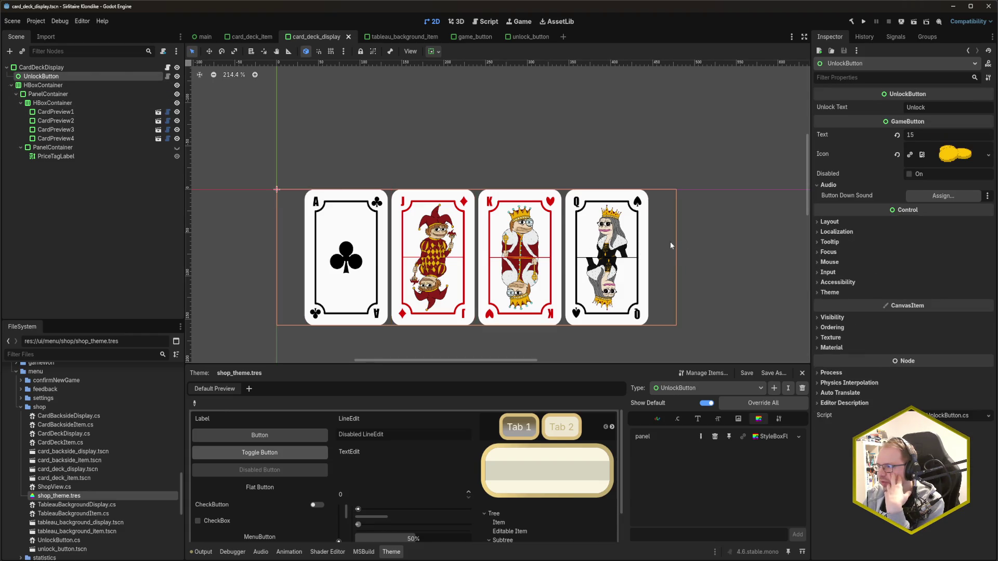
- Set UnlockButton's vertical container sizing to Shrink Center and save the scene
click(875, 220)
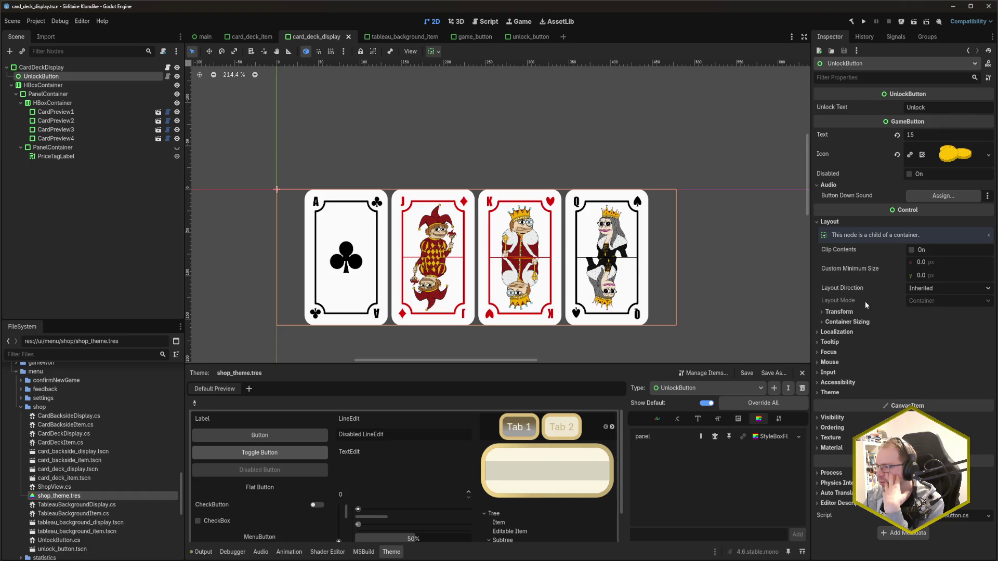
click(853, 312)
click(847, 311)
click(846, 323)
click(932, 344)
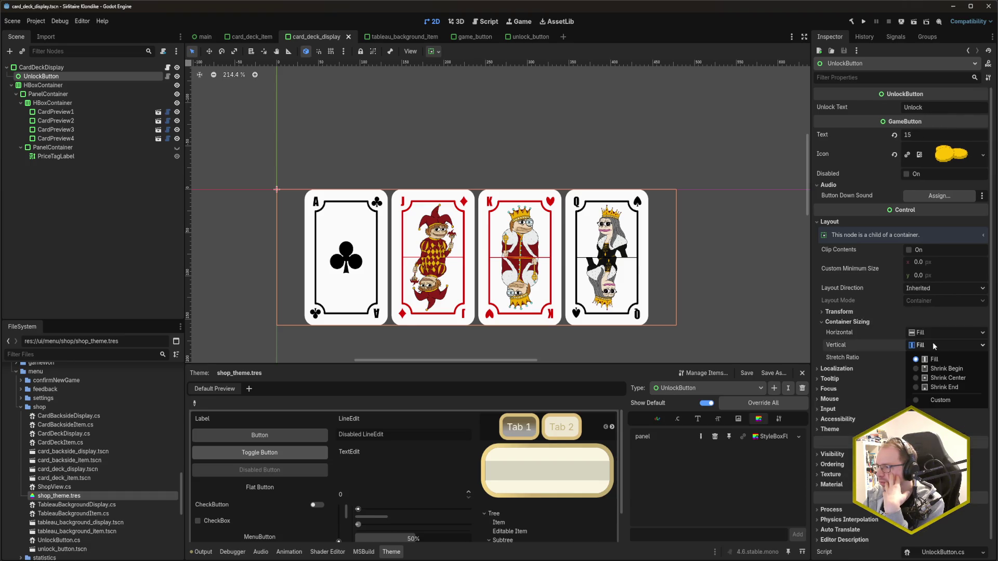
click(941, 383)
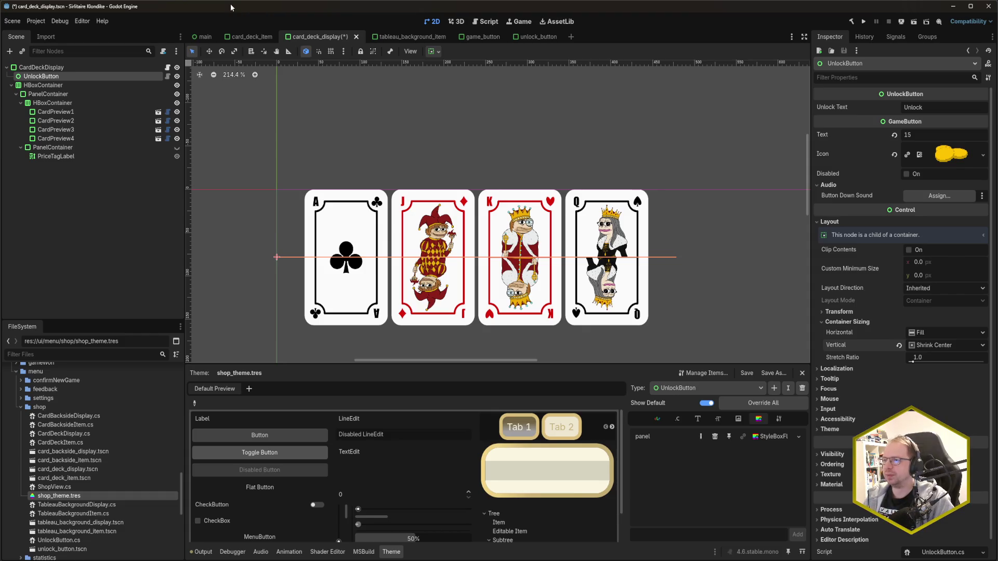
key(ctrl+s)
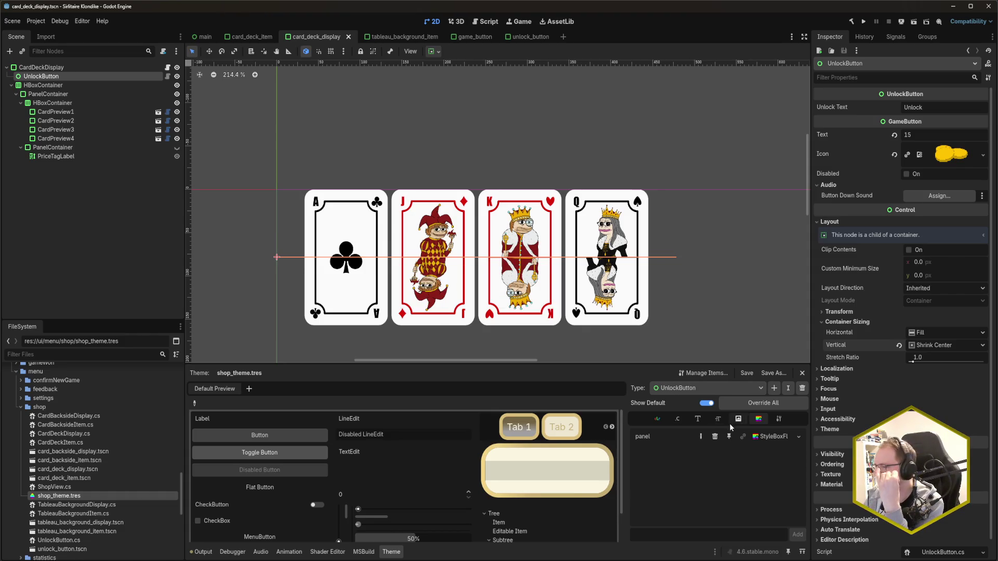
- View the theme type's font size items, then switch to Rider showing GameButton.cs
click(716, 421)
click(639, 534)
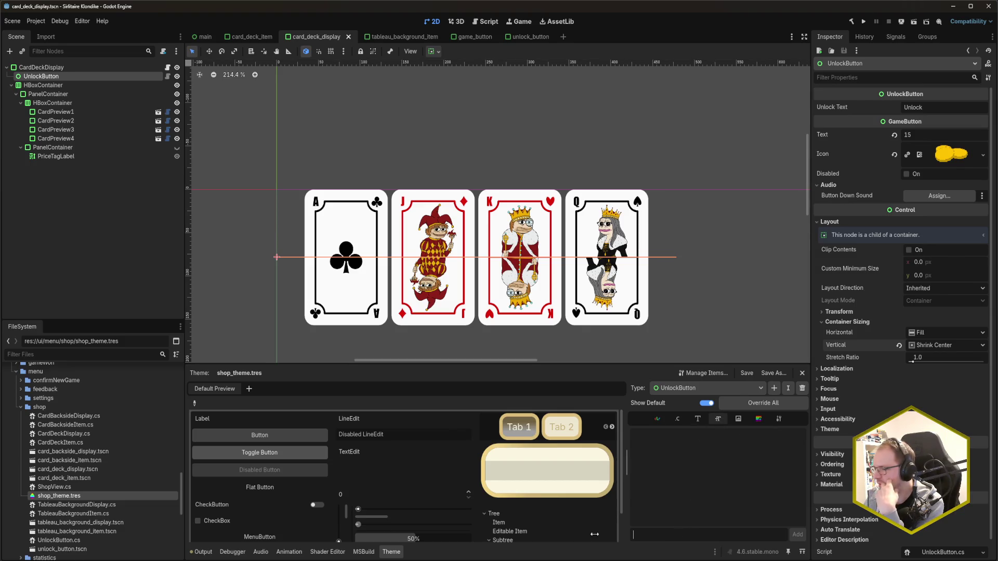
click(52, 560)
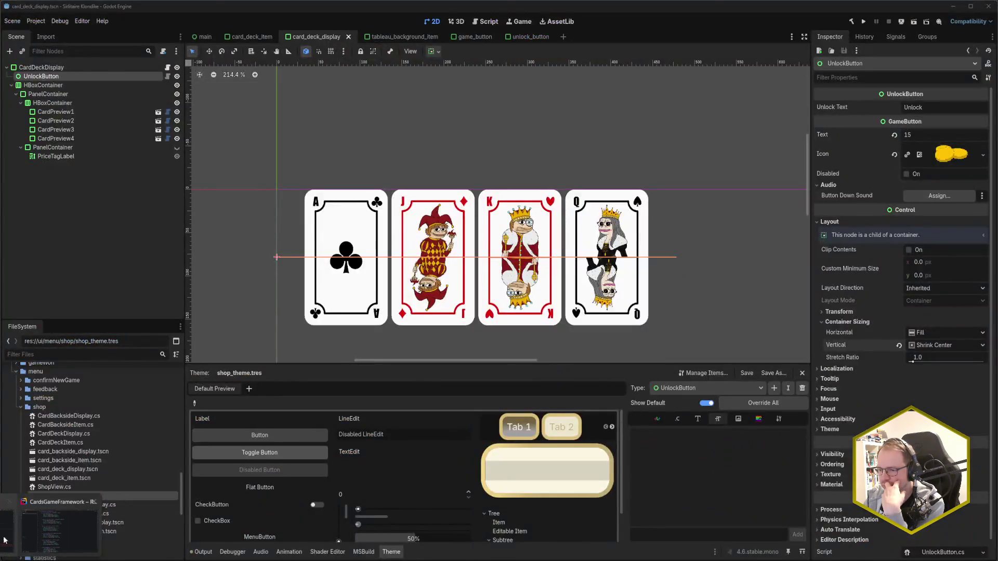
click(59, 530)
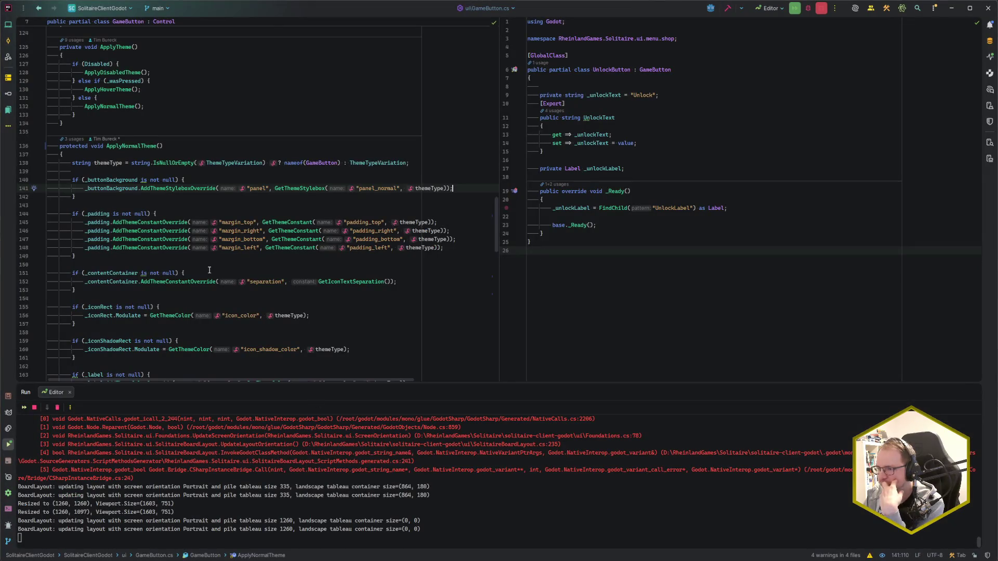
- Scroll through GameButton's ApplyNormalTheme code in Rider, then go back to Godot
scroll(209, 272, down, 4)
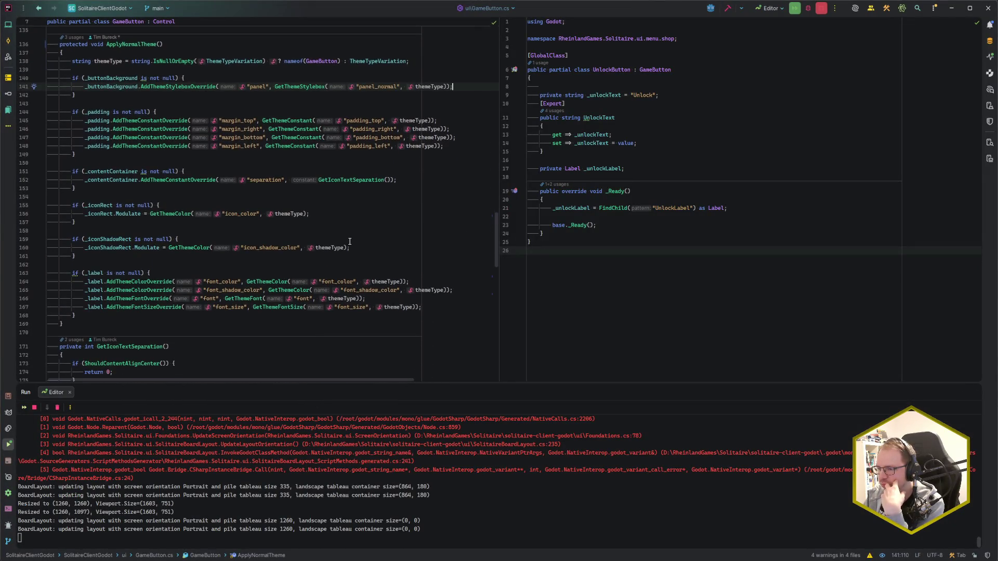
scroll(262, 304, down, 1)
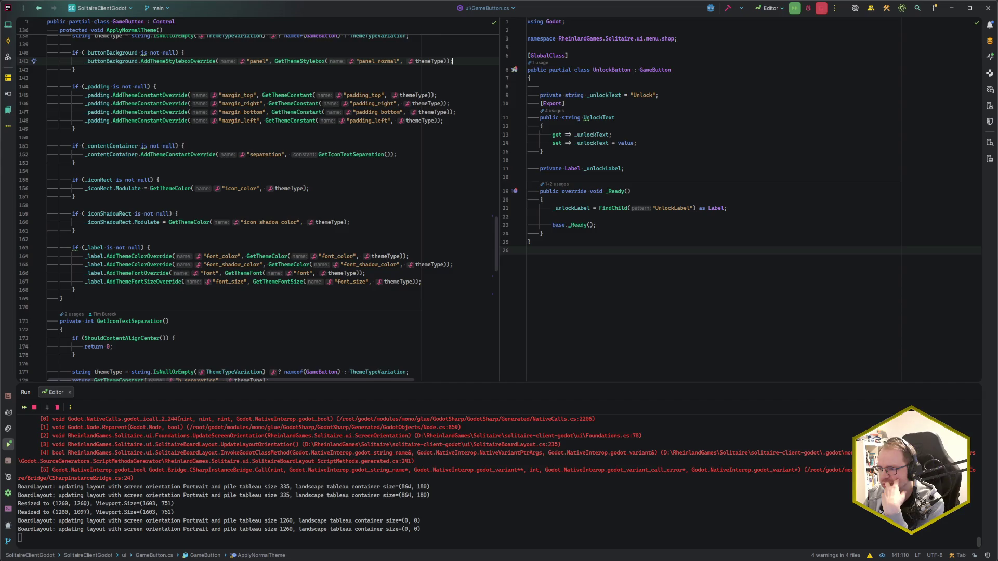
key(alt+Tab)
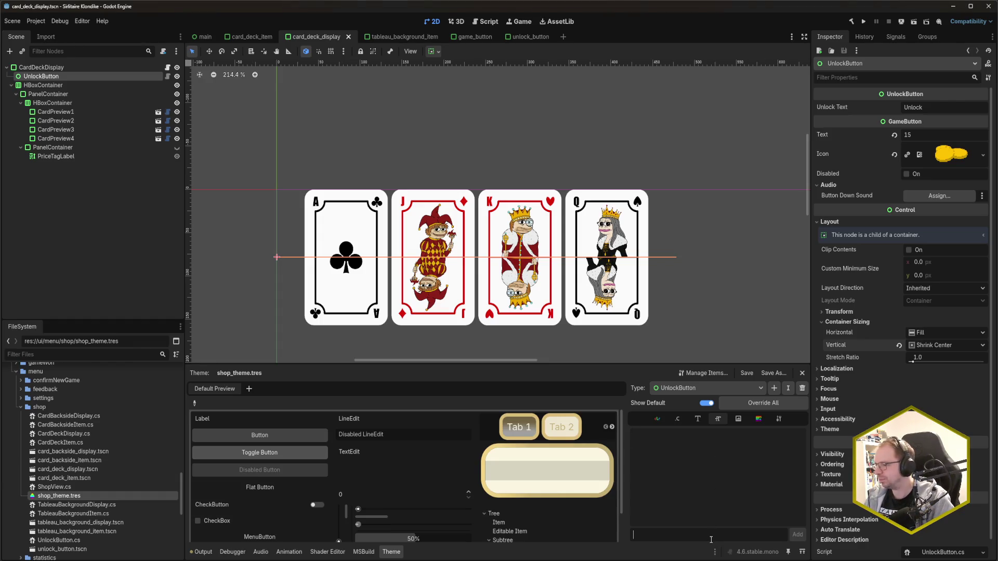
- Add a font_size item (16) to the UnlockButton theme type and save
text(fon)
text(_size)
click(797, 535)
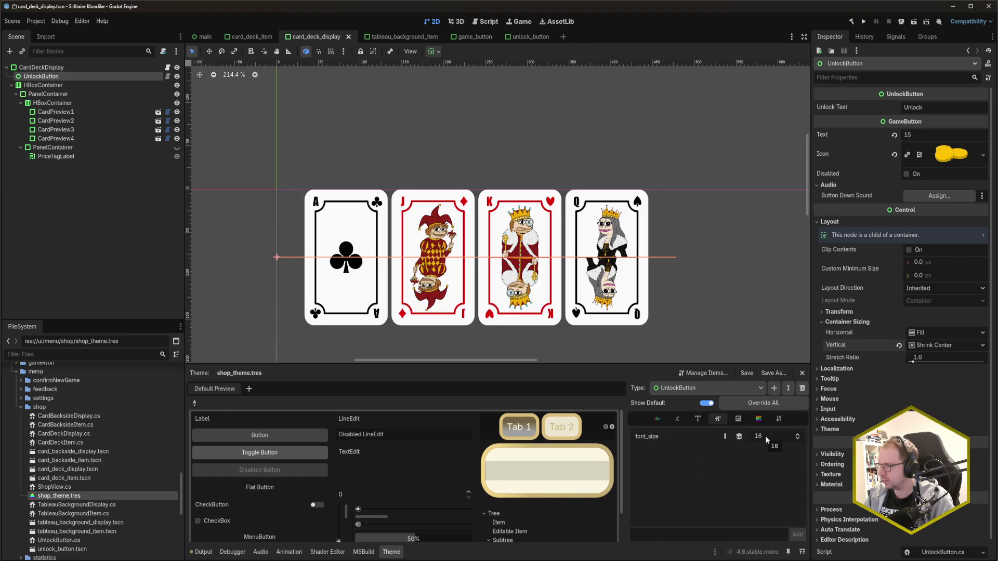
key(ctrl+s)
- Add a 'font' item to the UnlockButton type, assign a new SystemFont, and open its Font Names
click(705, 419)
text(fono)
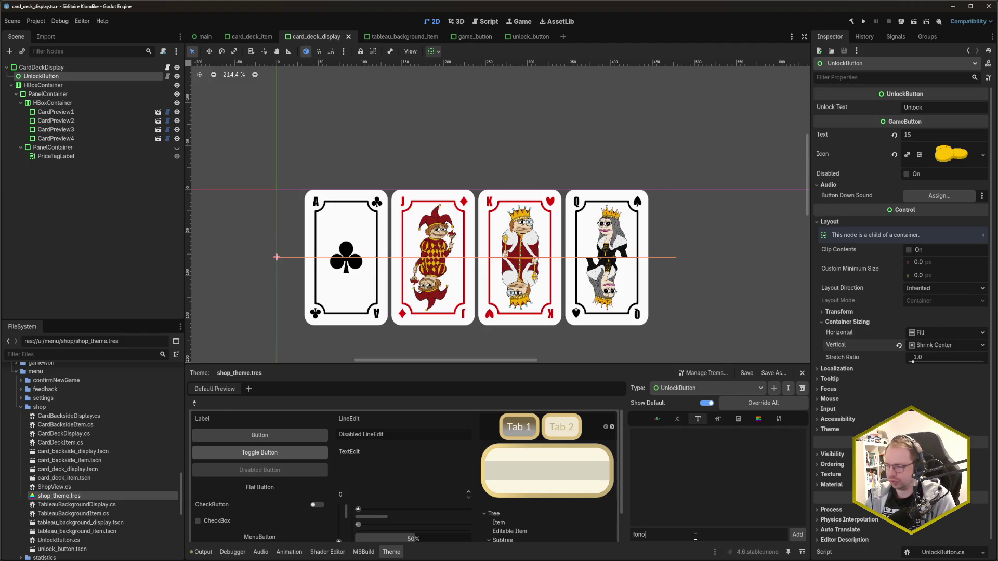
key(BackSpace)
text(t)
click(794, 534)
click(776, 438)
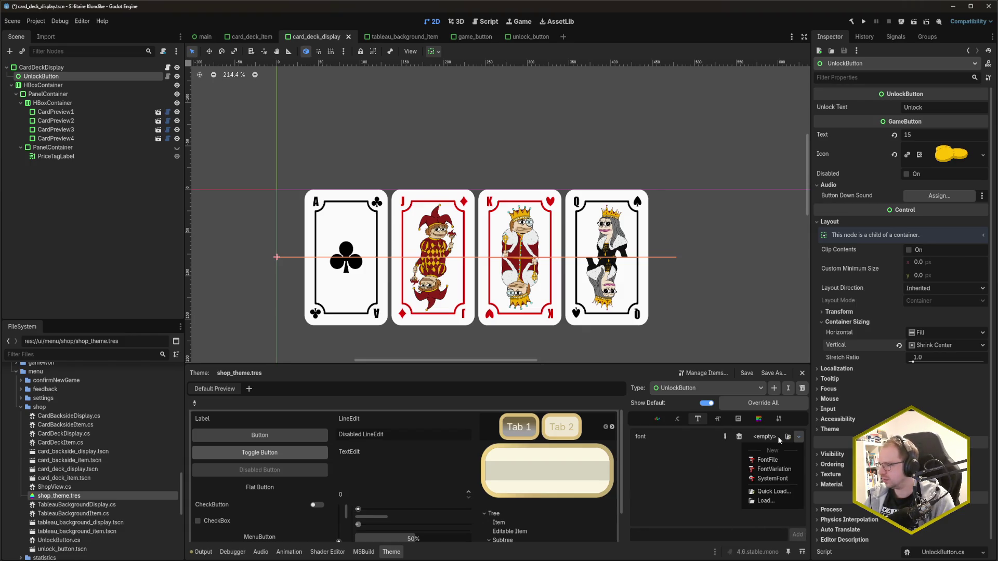
click(782, 477)
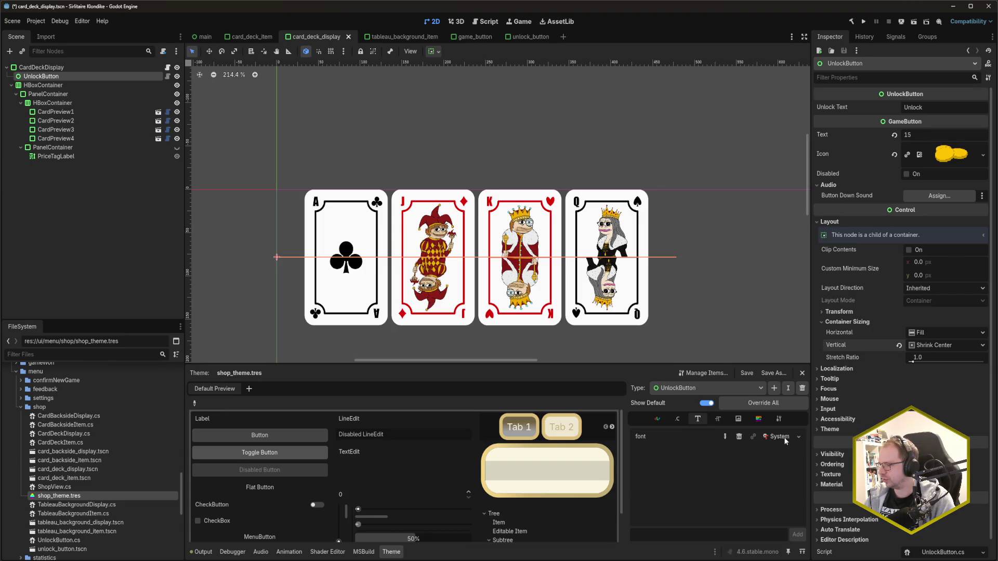
click(785, 438)
click(936, 135)
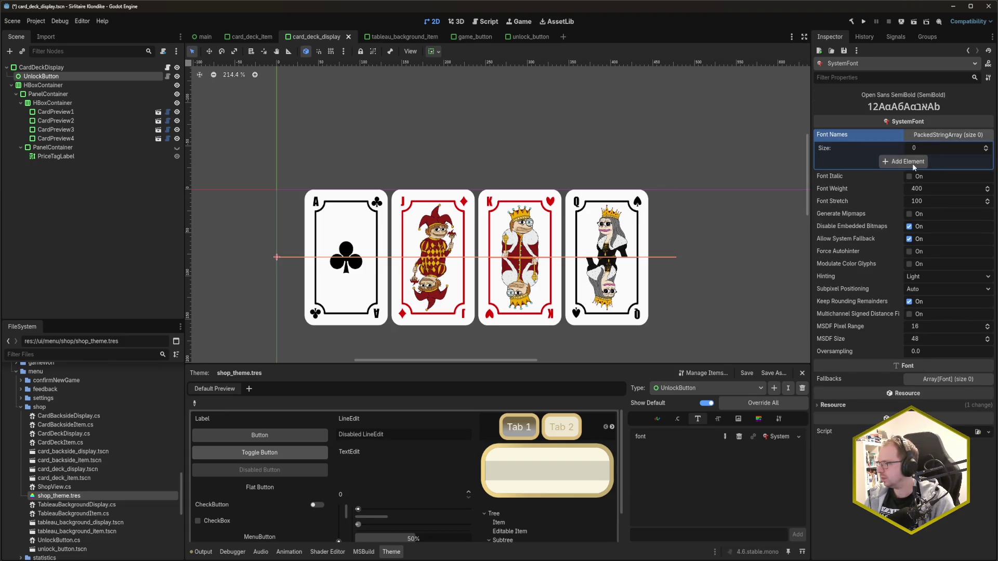
- Add Franklin Gothic to the SystemFont's Font Names and save
click(912, 161)
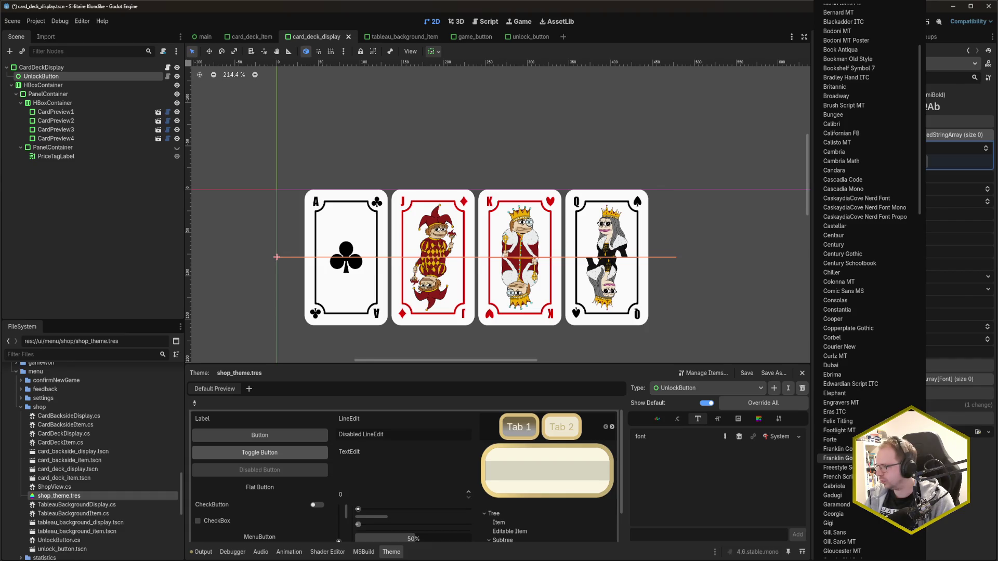
scroll(836, 457, down, 5)
click(837, 457)
key(ctrl+s)
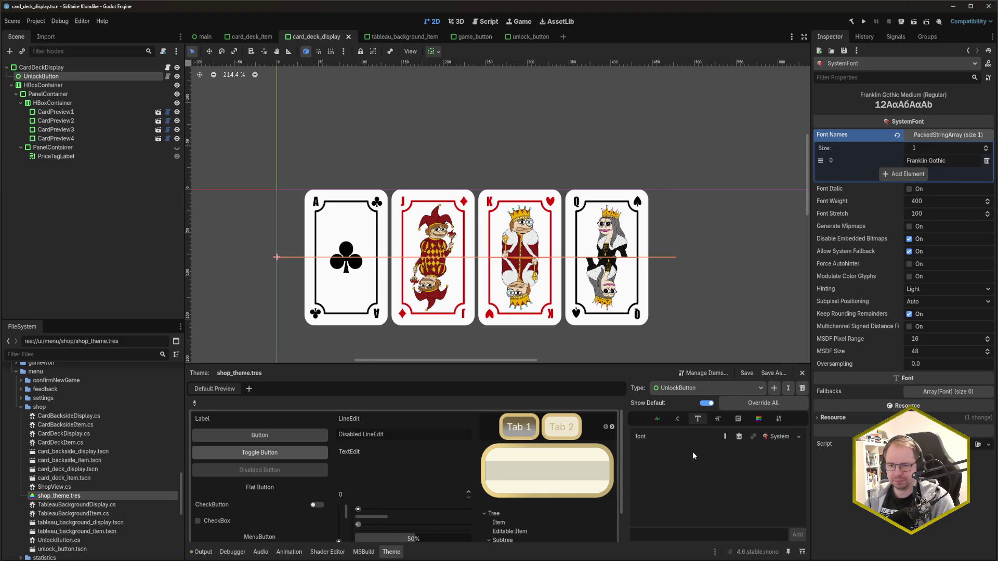
- Show the theme's Constants items, then switch to the CardsGameFramework code in Rider
click(678, 419)
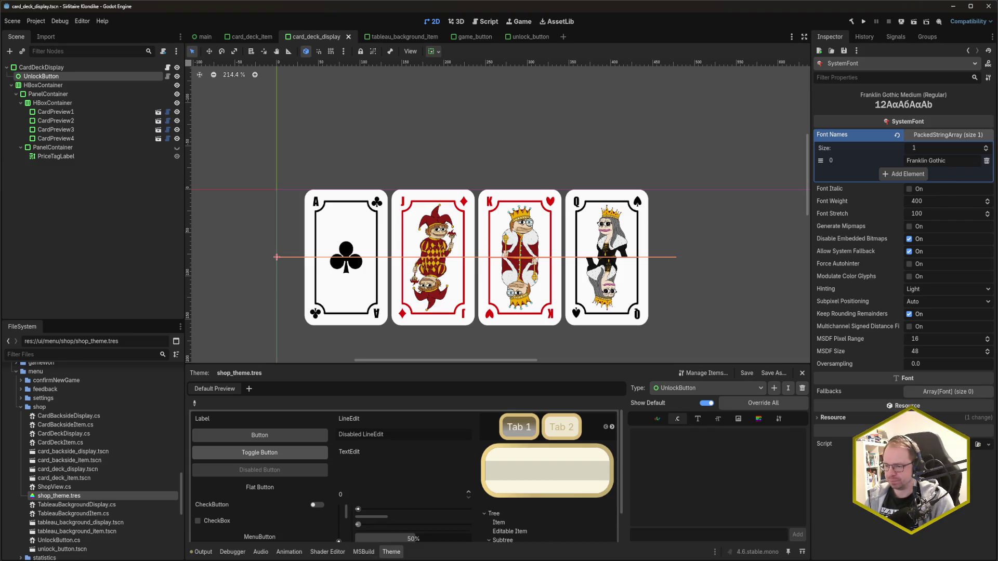
key(alt+Tab)
click(634, 205)
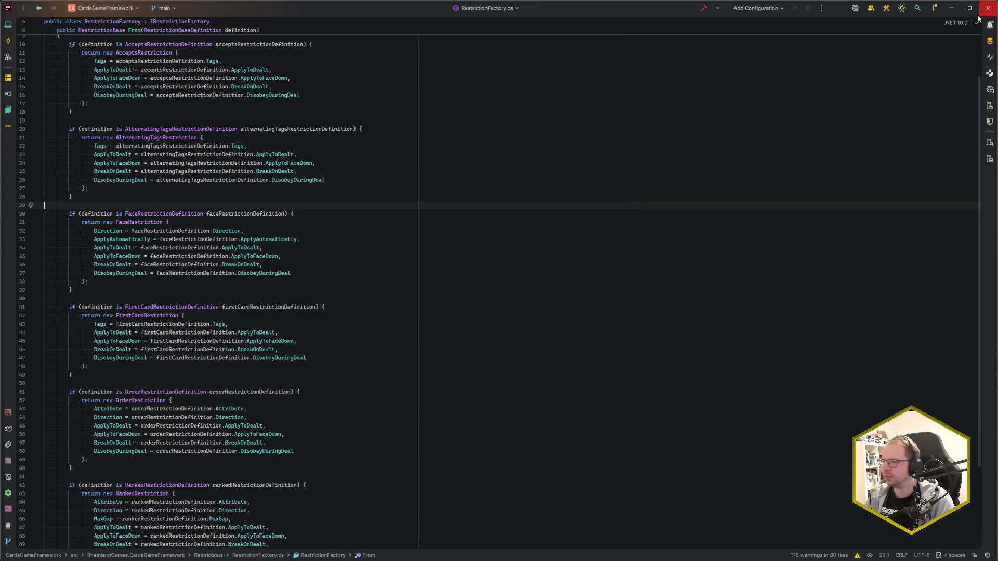
- Close the CardsGameFramework window and look over GameButton.cs around ApplyNormalTheme and GetIconTextSeparation
click(988, 8)
key(alt+Tab)
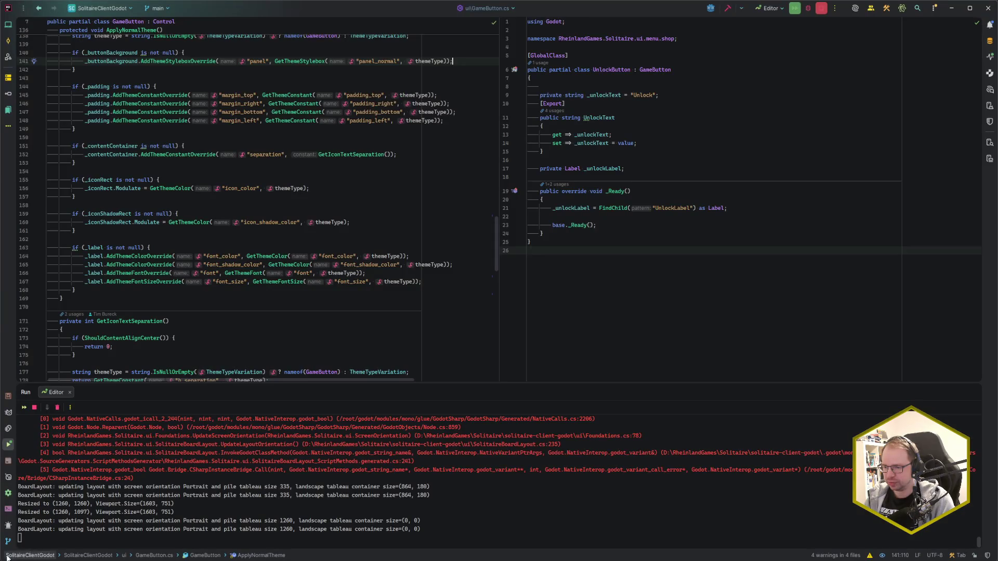
click(136, 311)
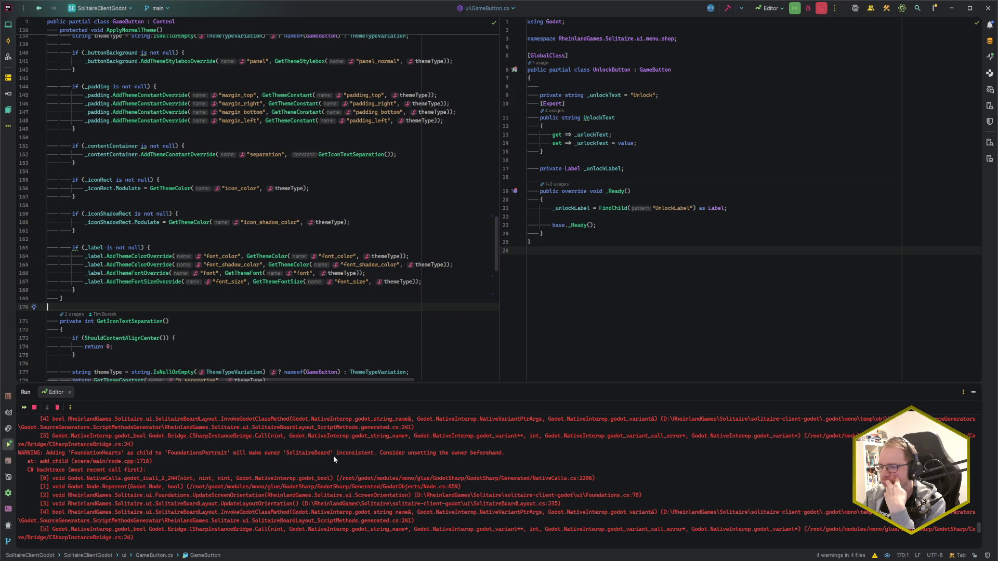
click(195, 324)
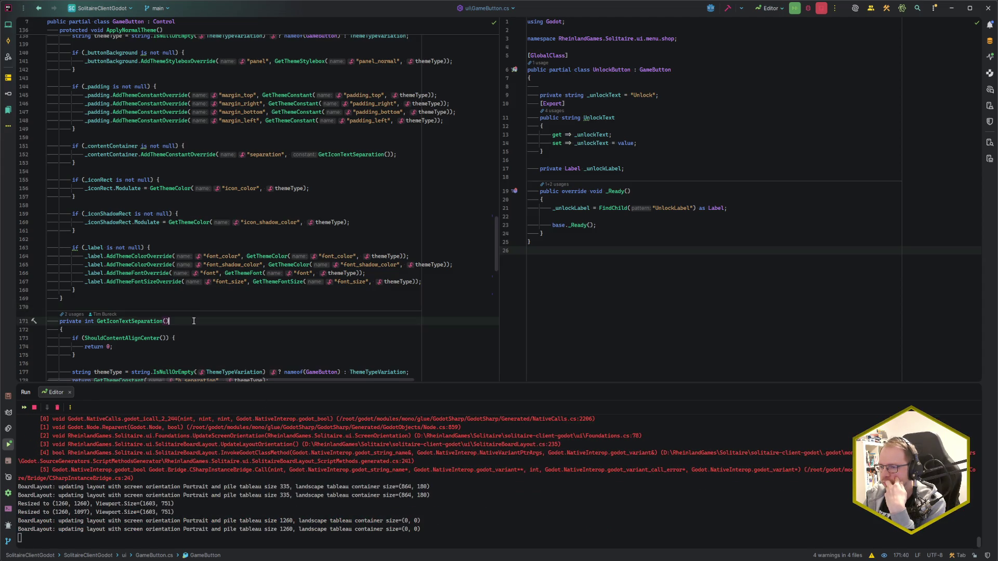
click(202, 307)
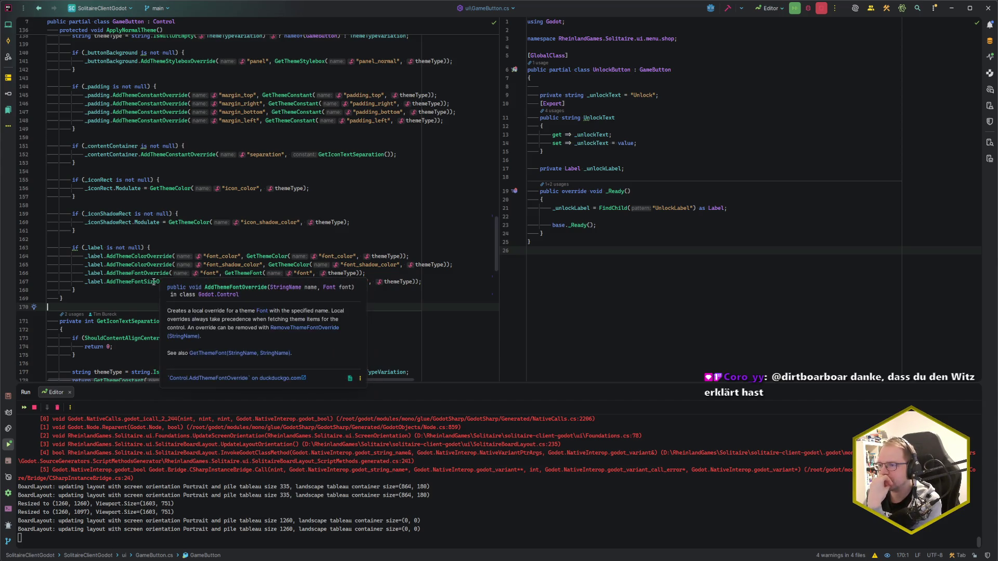
- Scroll GameButton.cs up to _Ready, then return to the Godot editor
scroll(130, 280, up, 6)
scroll(129, 280, up, 7)
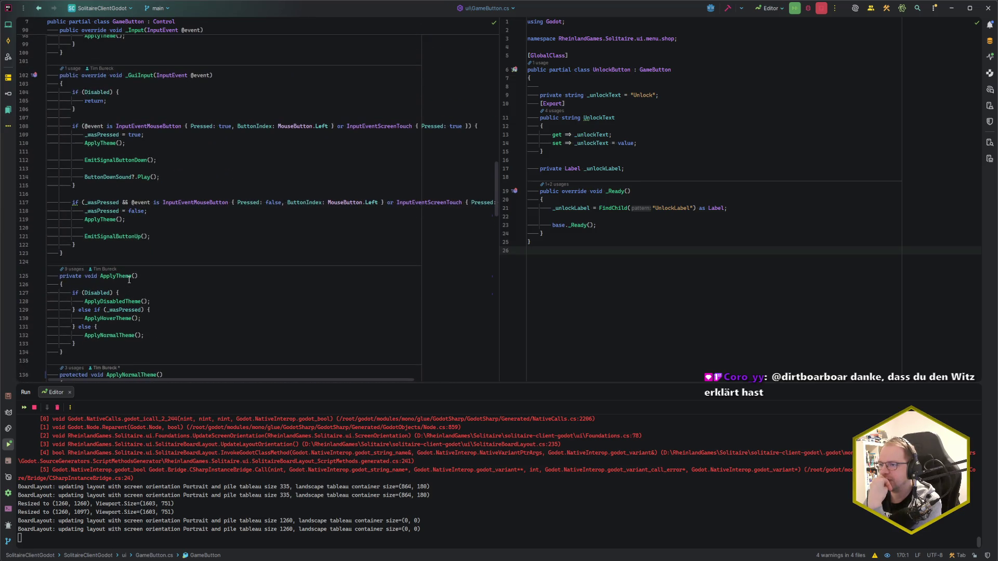
scroll(129, 280, up, 5)
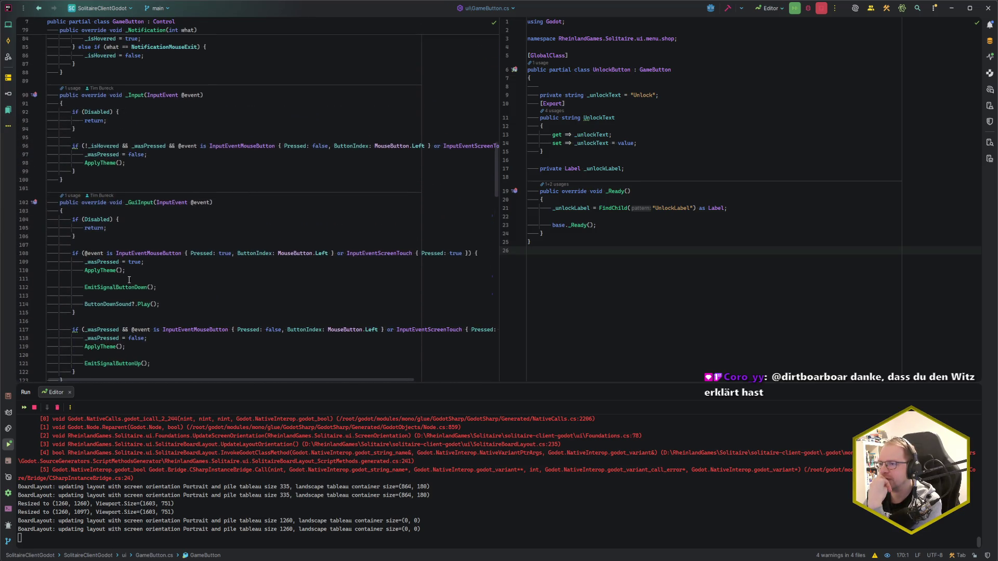
scroll(129, 280, up, 6)
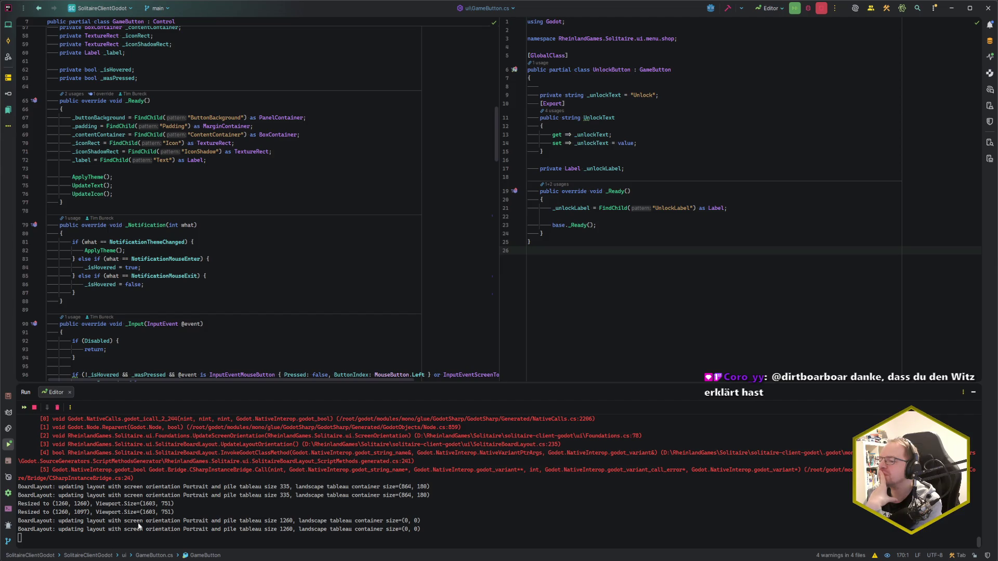
mouse_move(104, 559)
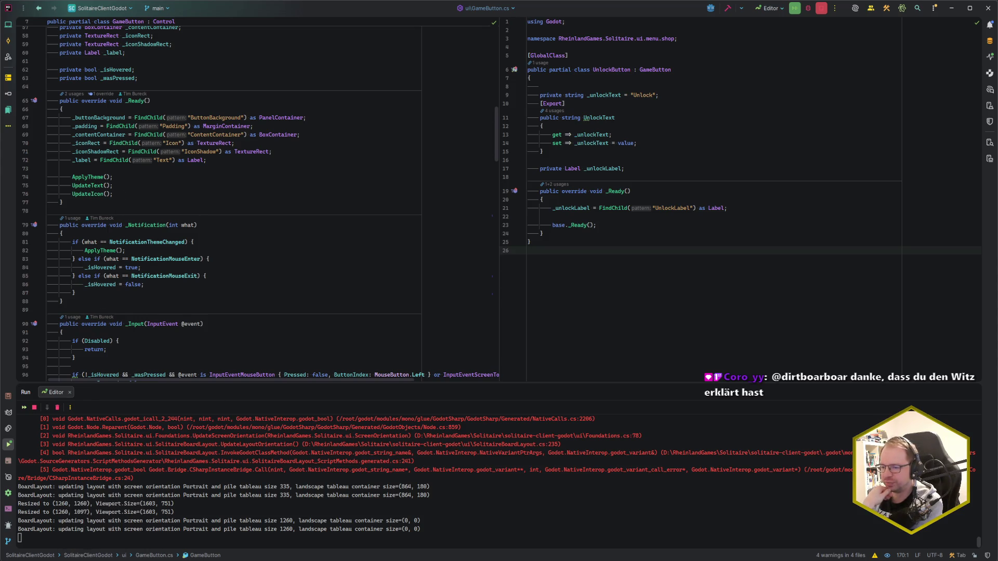
click(104, 530)
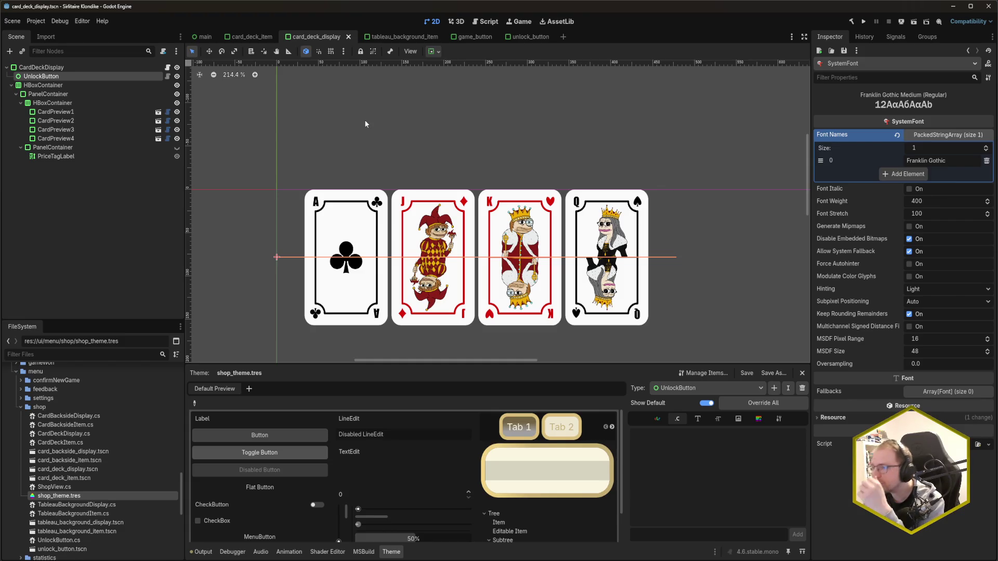
- Reselect UnlockButton via HBoxContainer in the Scene dock, then switch back to Rider's GameButton code
click(77, 77)
click(80, 86)
click(80, 79)
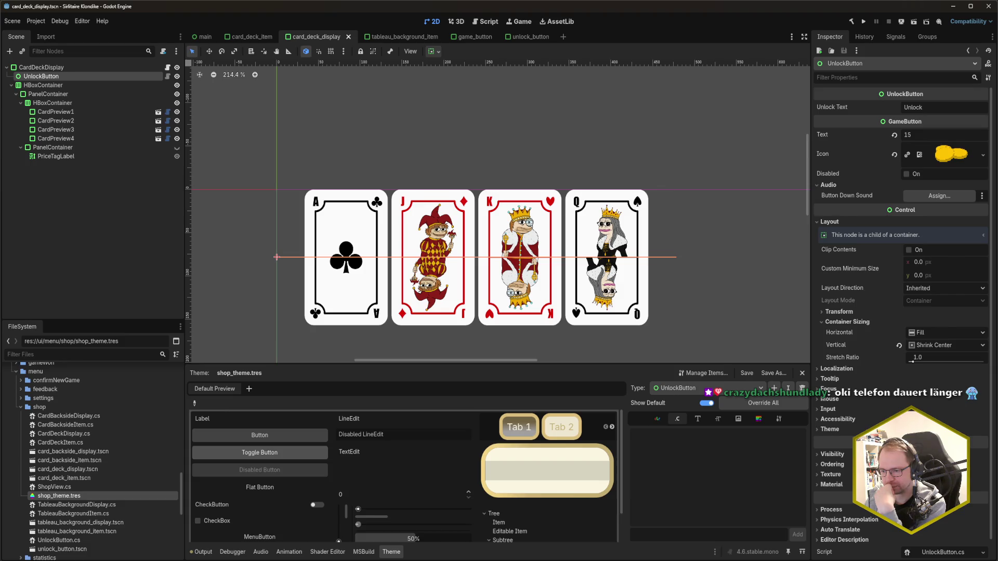
click(18, 538)
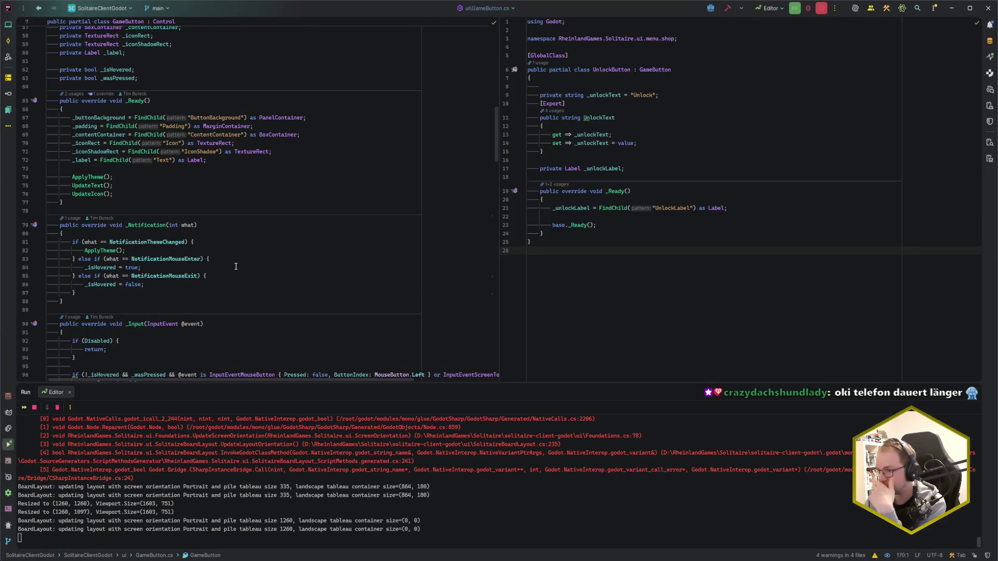
- Review ApplyNormalTheme's icon colour block and h_separation lookup in GameButton.cs
scroll(236, 266, down, 10)
scroll(235, 266, down, 13)
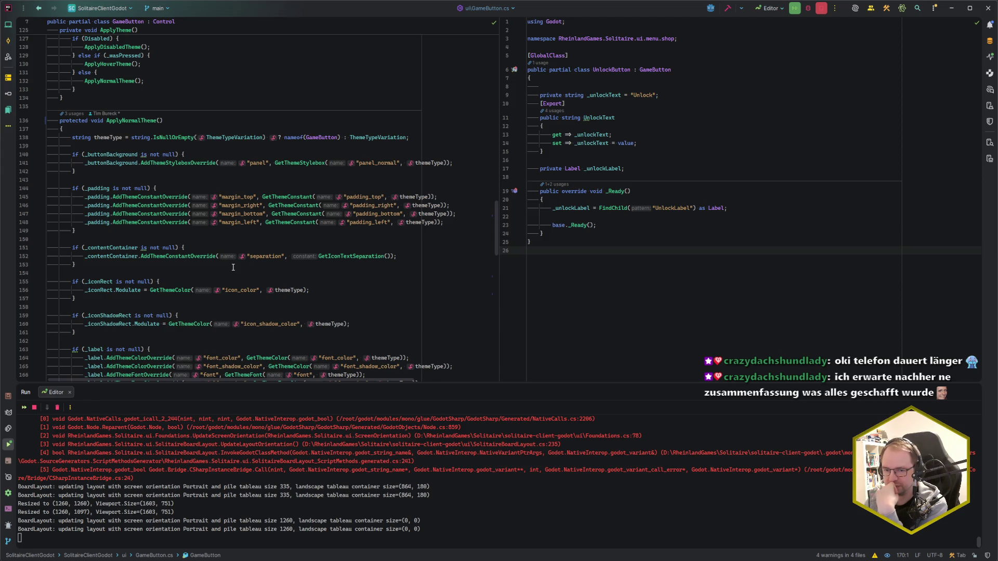
click(236, 274)
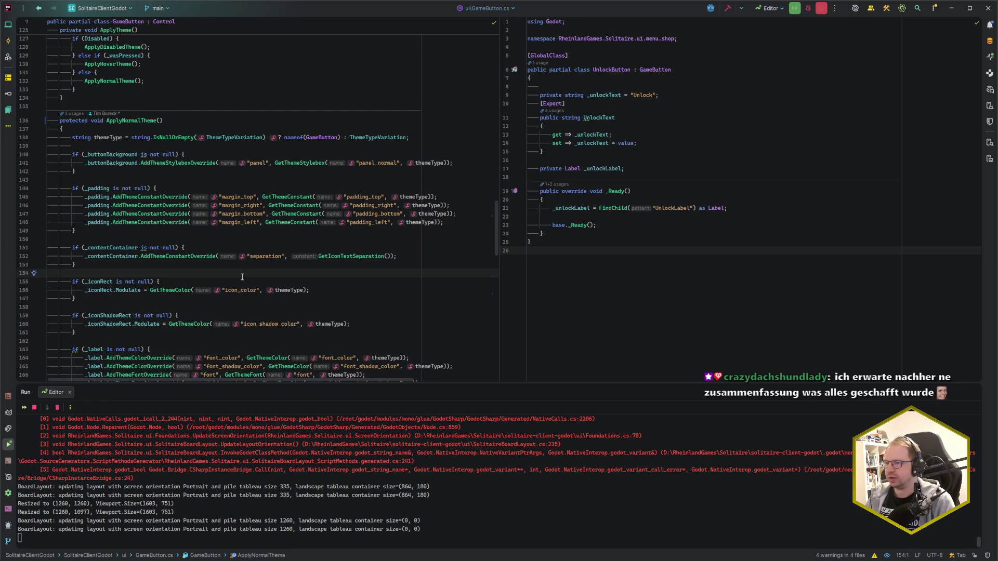
scroll(242, 277, down, 8)
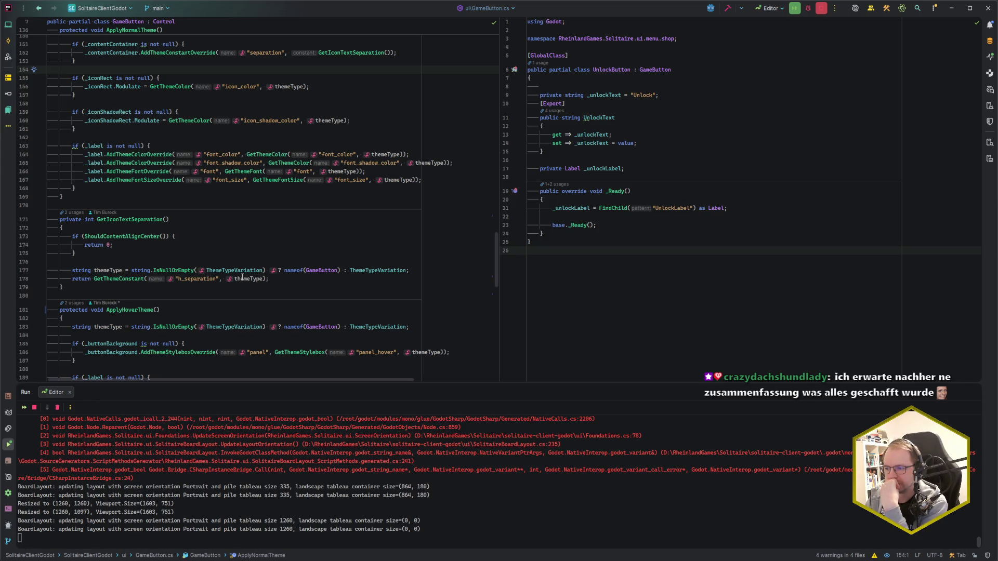
click(303, 280)
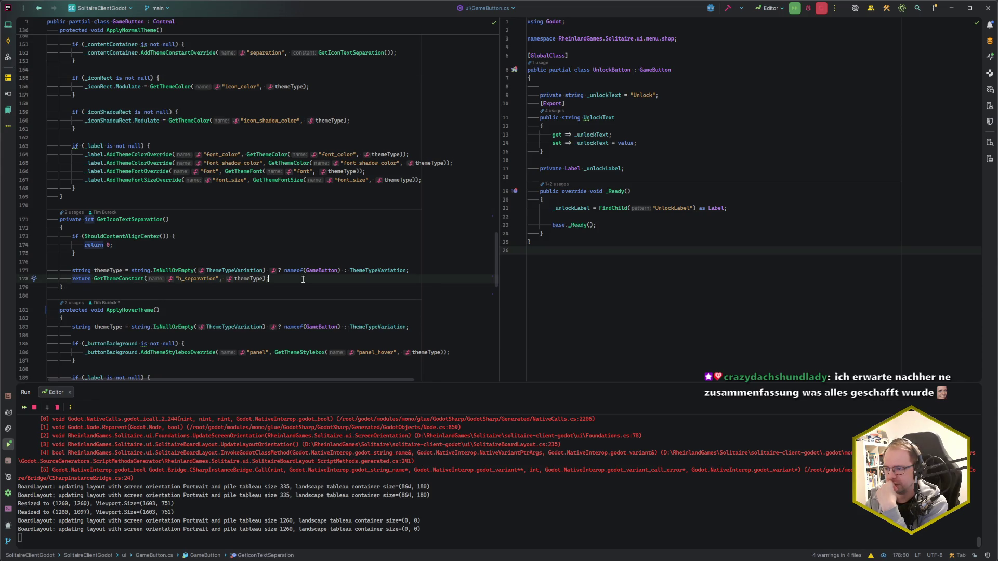
- Scroll through ApplyHoverTheme and back, then switch to the Godot editor
scroll(303, 280, down, 3)
click(297, 294)
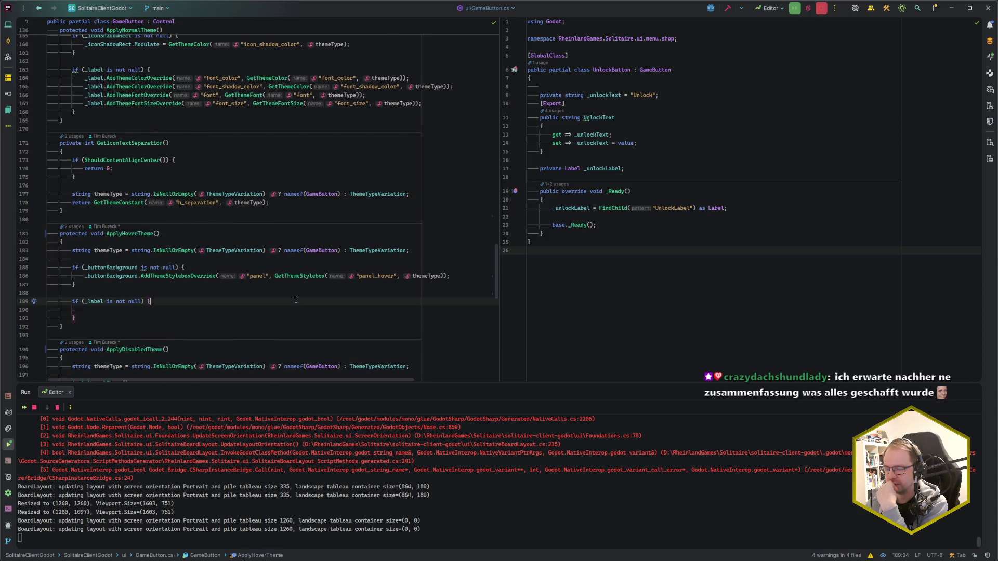
scroll(291, 294, down, 4)
scroll(291, 294, down, 1)
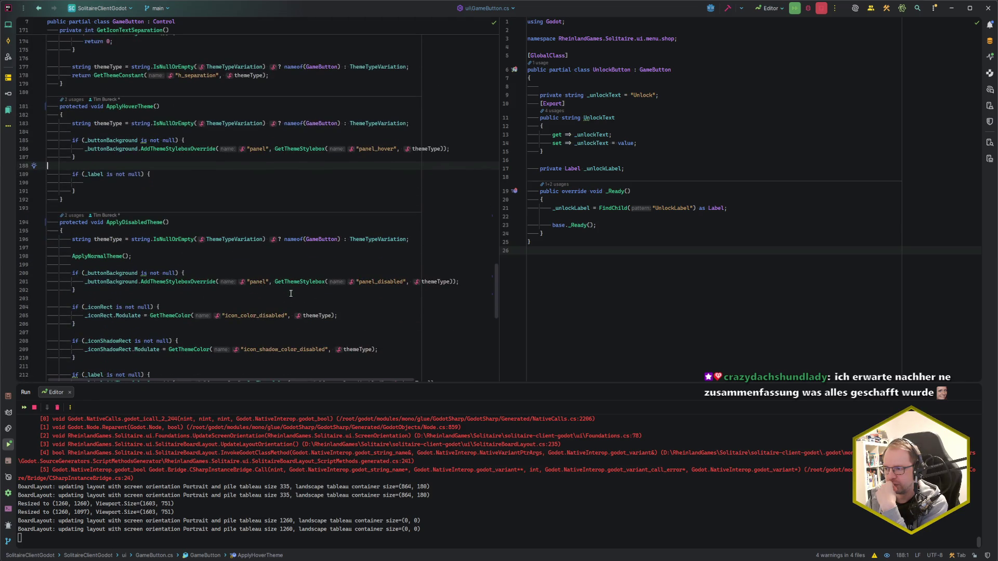
scroll(291, 293, down, 4)
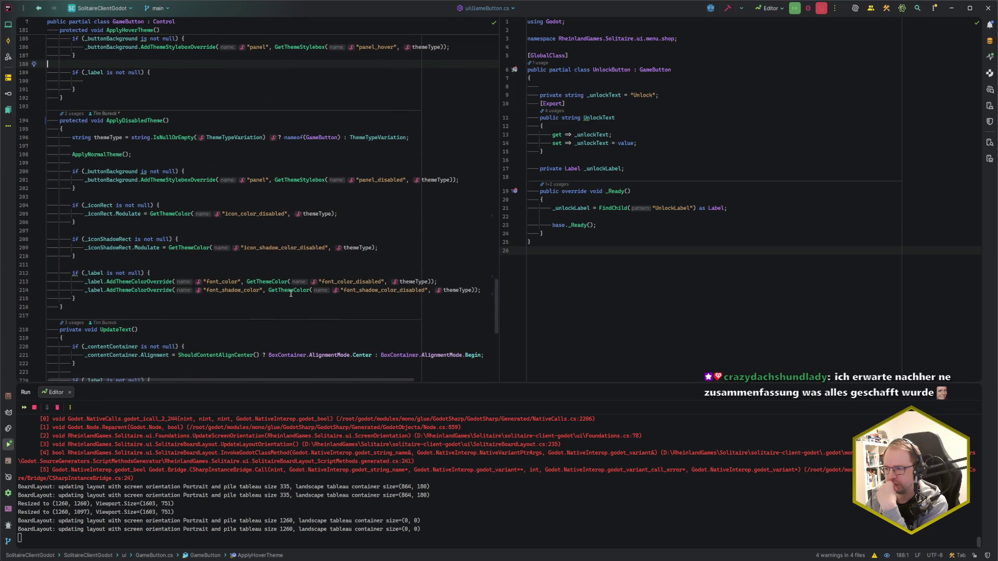
scroll(291, 293, up, 14)
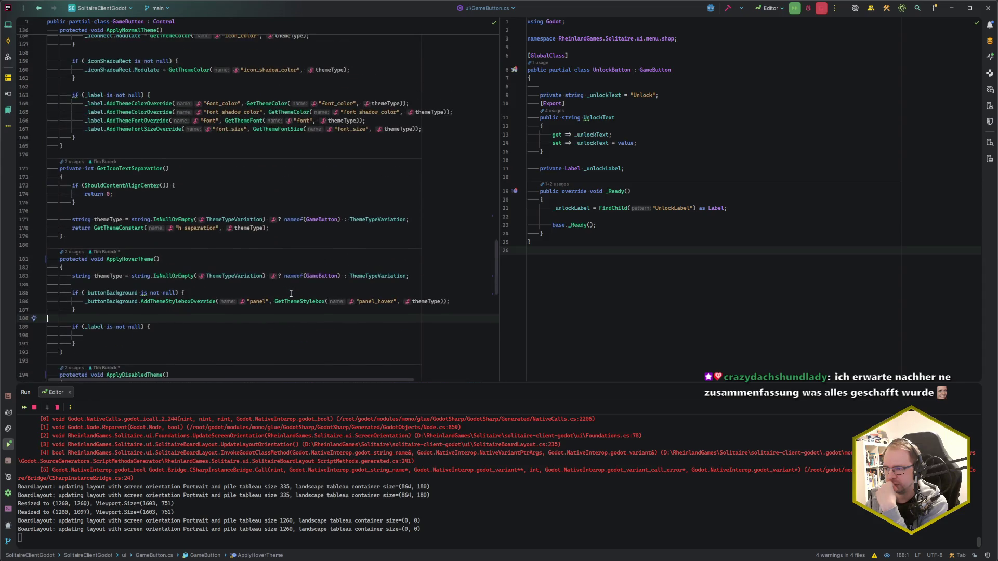
scroll(291, 294, up, 2)
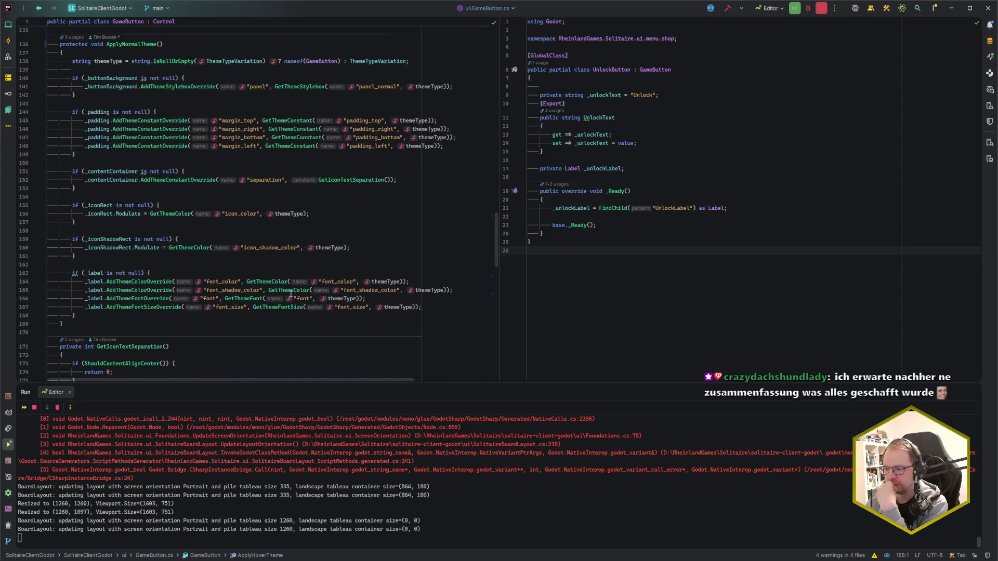
key(alt+Tab)
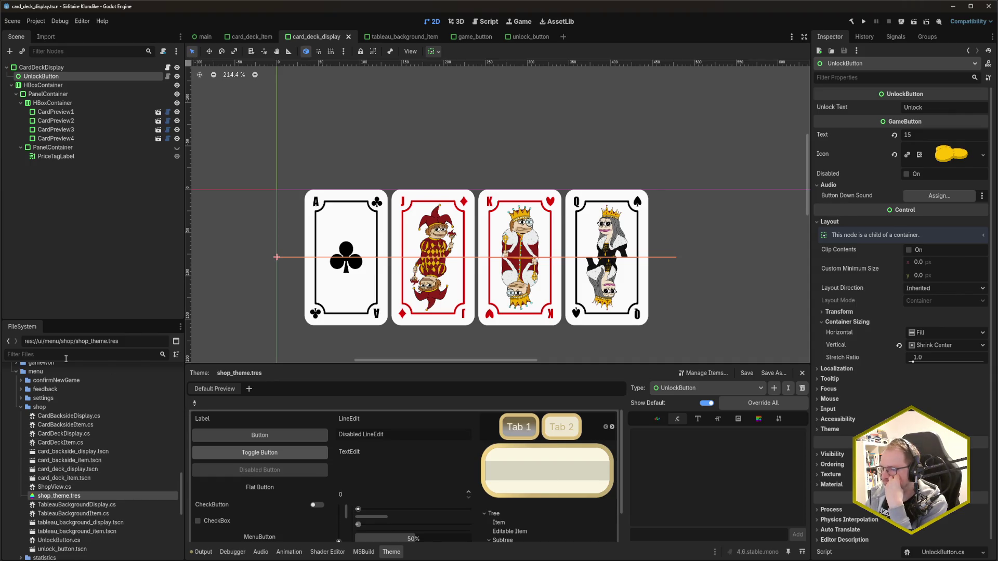
click(61, 67)
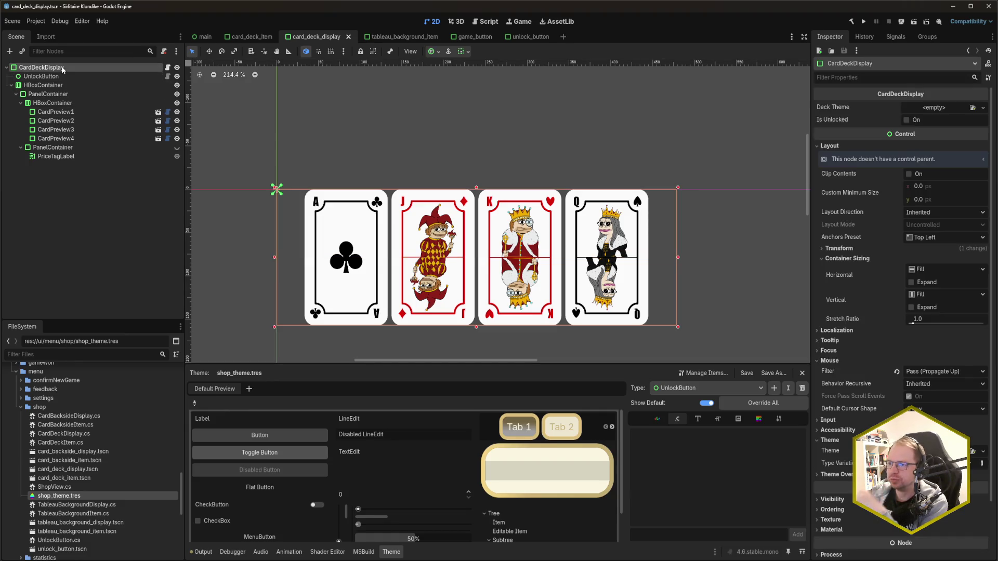
key(ctrl+a)
text(gamebutton)
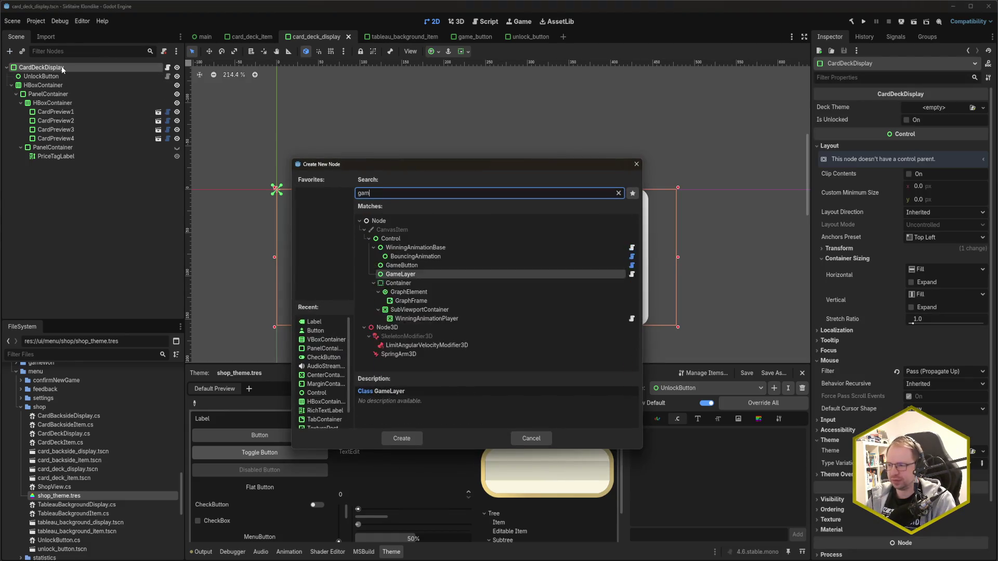
key(Return)
drag(36, 166, 35, 83)
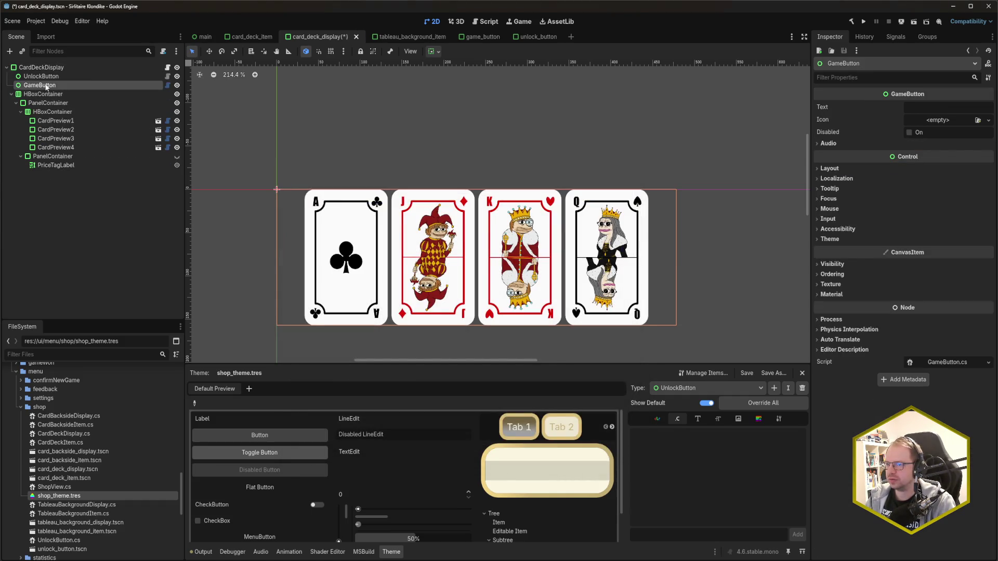
double_click(42, 85)
key(Return)
click(52, 93)
click(52, 86)
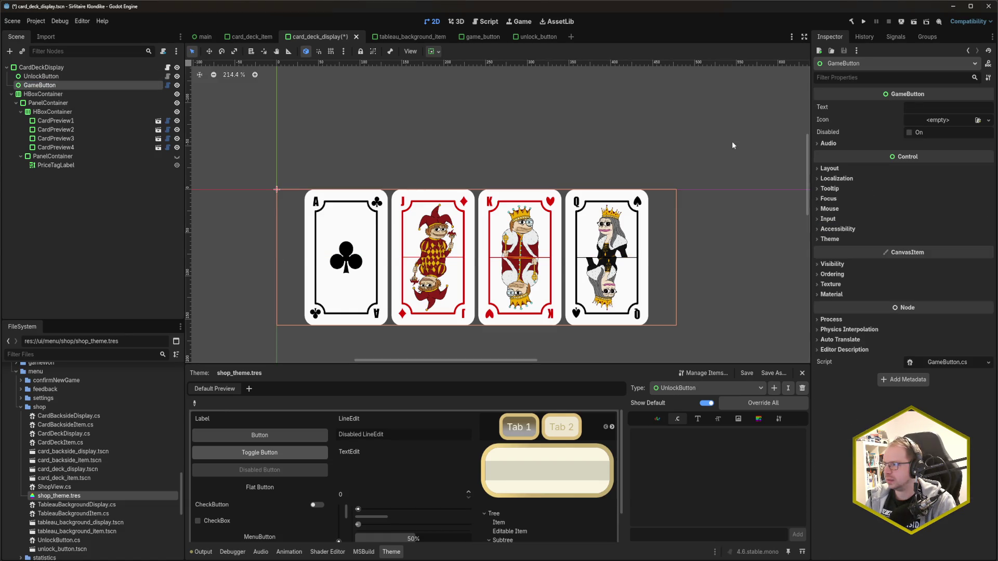
click(945, 107)
text(test)
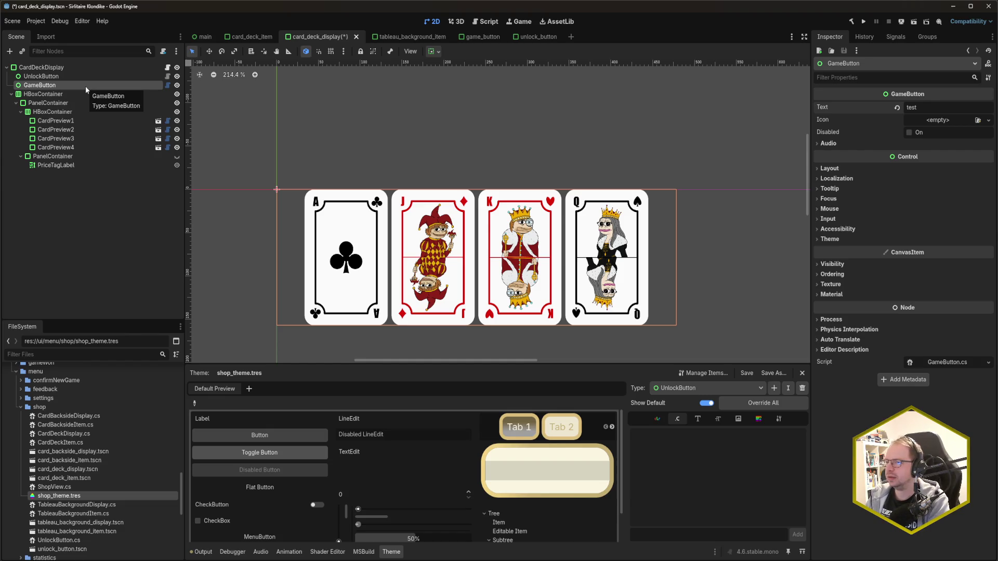
key(Delete)
key(Return)
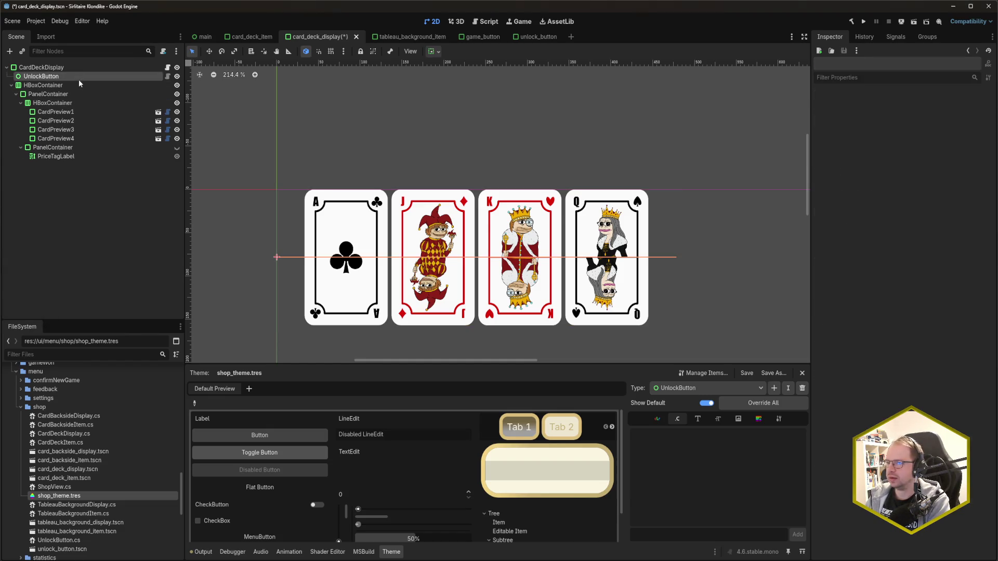
click(79, 78)
click(80, 65)
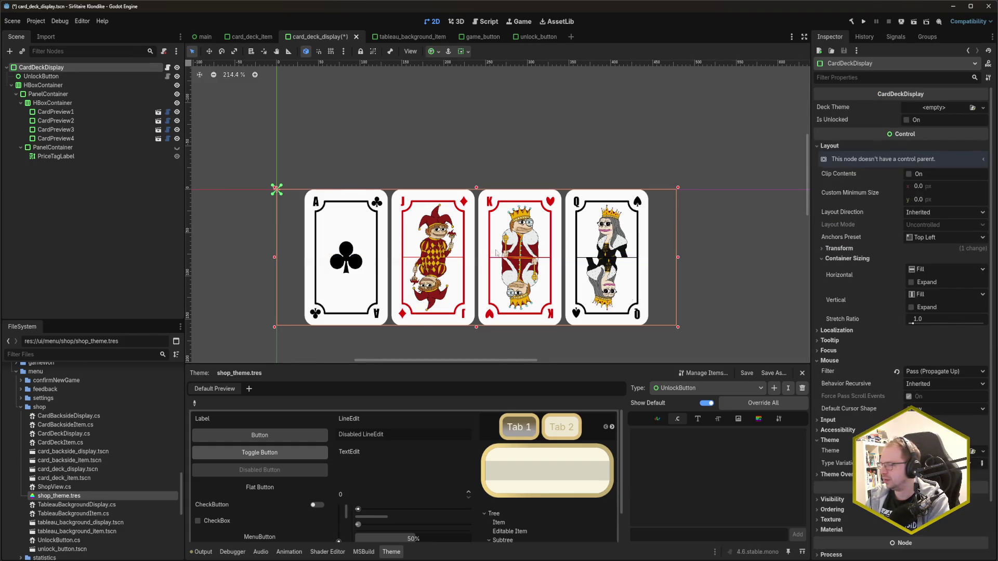
click(67, 79)
key(ctrl+s)
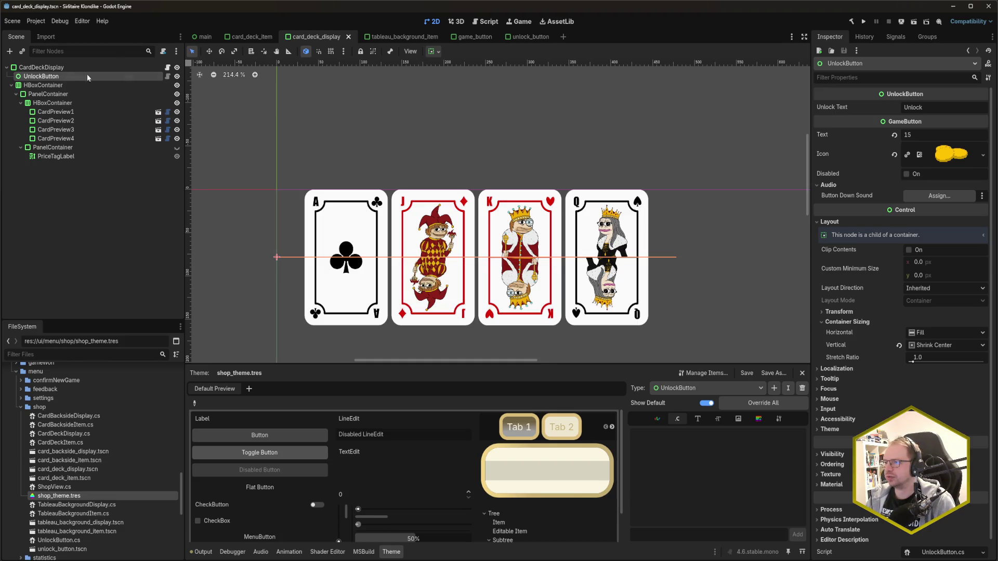
key(F5)
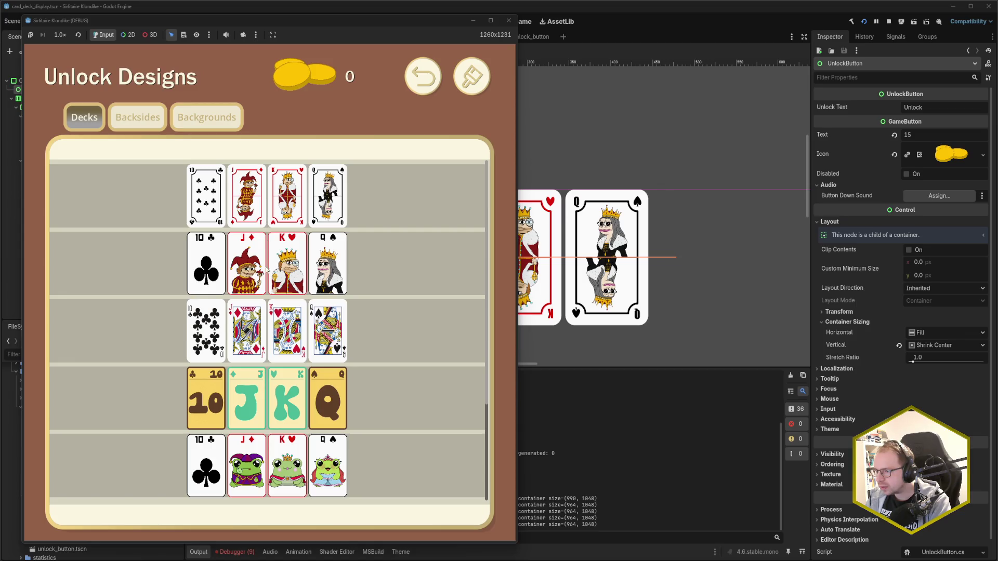
- Scroll the running game's Decks list, close the game window, and select CardDeckDisplay
scroll(266, 327, down, 2)
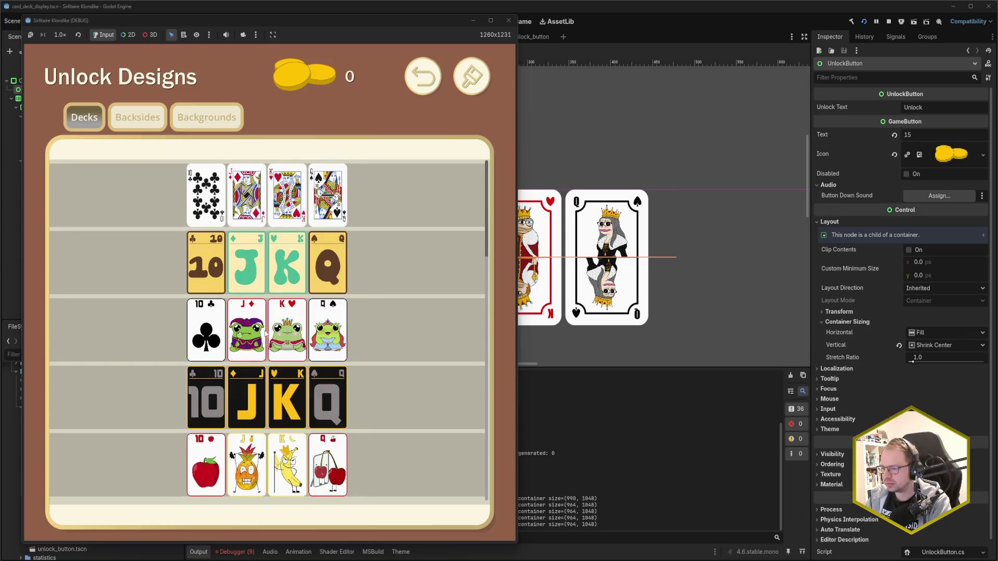
scroll(265, 332, up, 4)
scroll(265, 333, down, 4)
scroll(265, 332, up, 2)
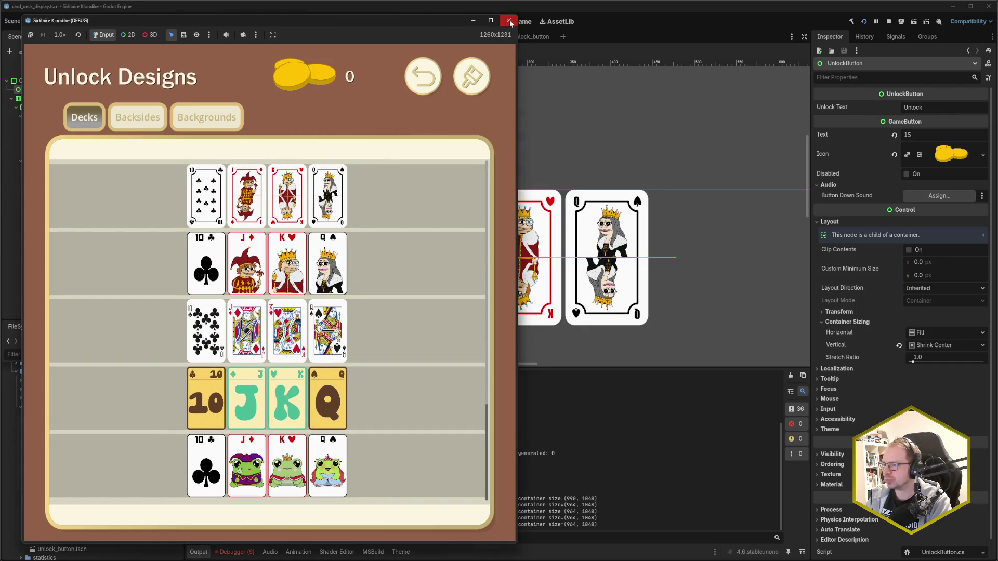
click(509, 21)
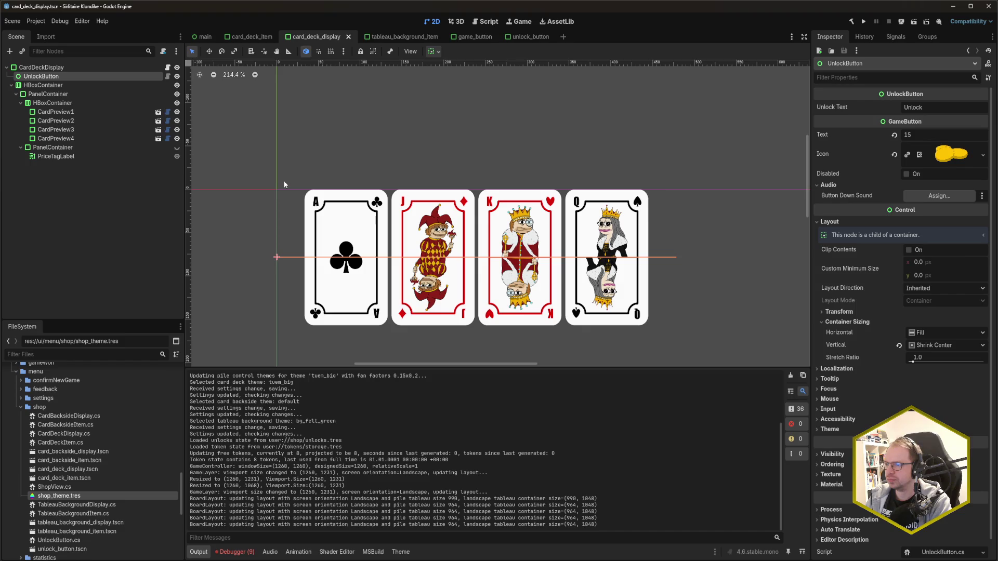
click(64, 67)
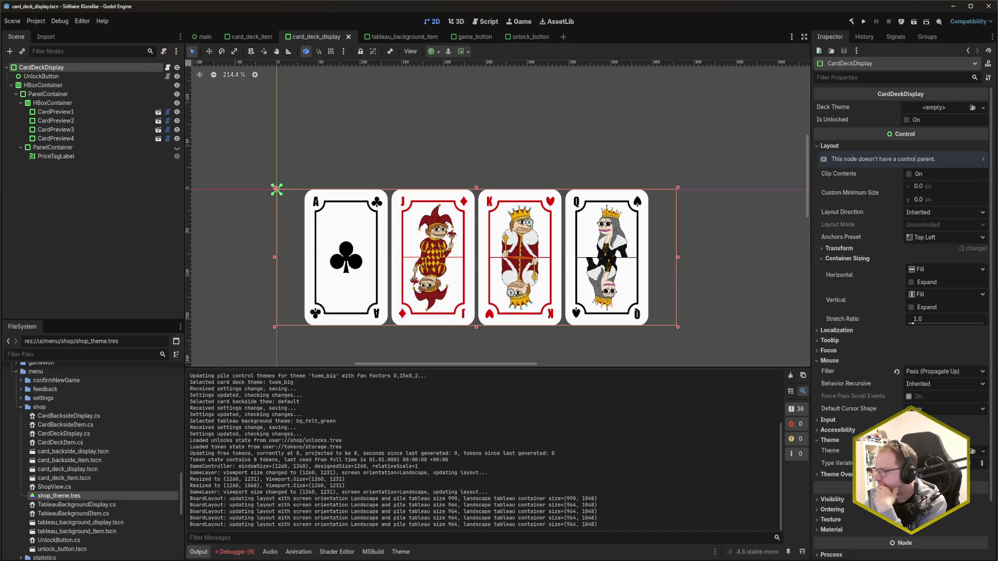
- Expand the last NullReferenceException in the Debugger's Errors list, then switch to Rider's ApplyNormalTheme
click(234, 553)
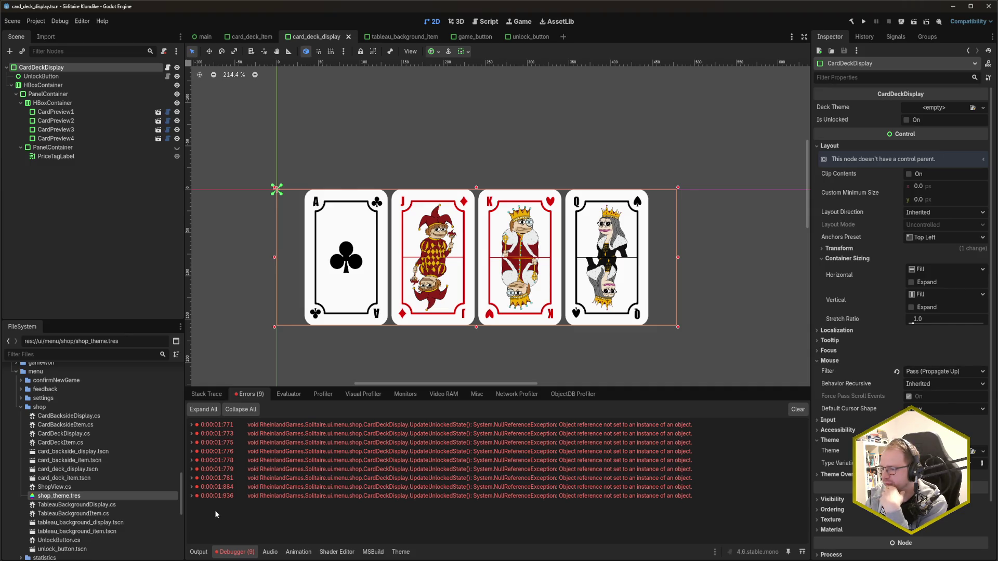
mouse_move(193, 500)
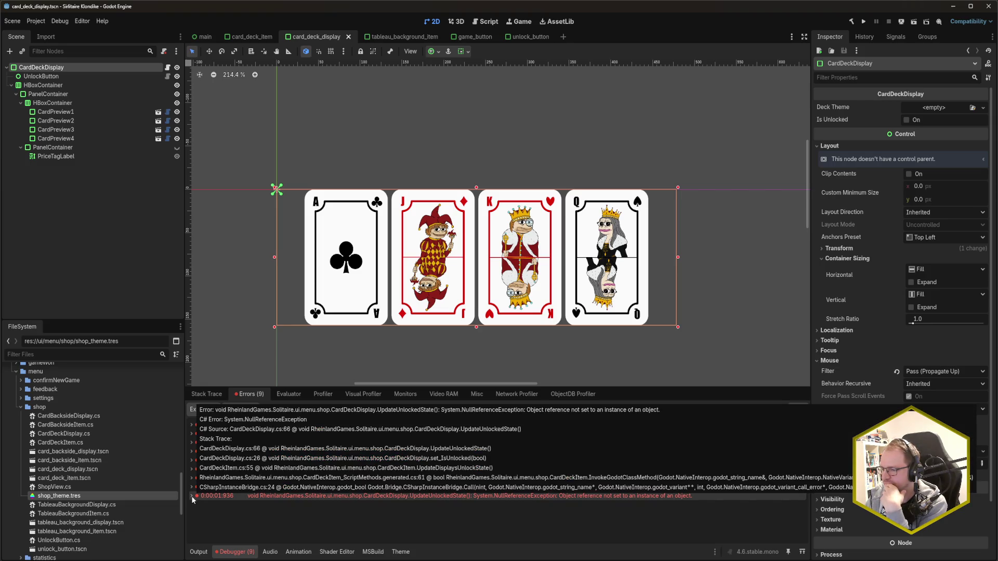
click(192, 497)
scroll(369, 463, down, 2)
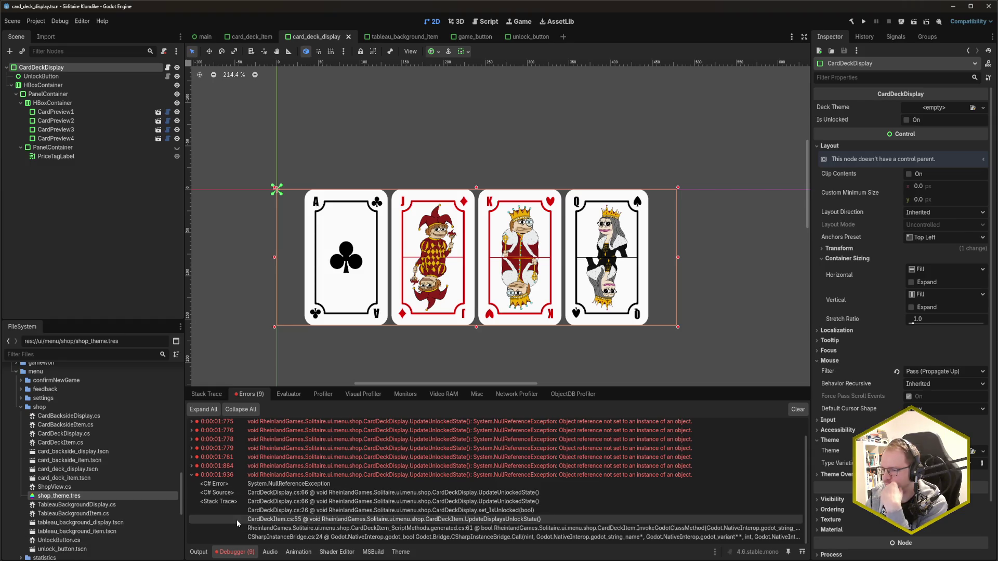
key(alt+Tab)
click(242, 222)
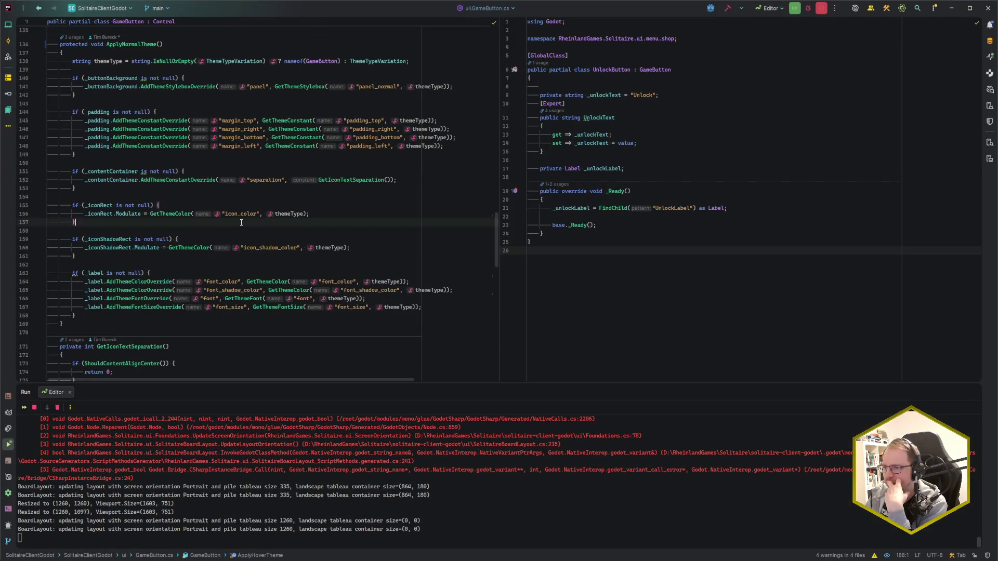
- Open CardDeckDisplay.cs from recent files (CDD) and jump to line 66
key(ctrl+e)
text(CDDis)
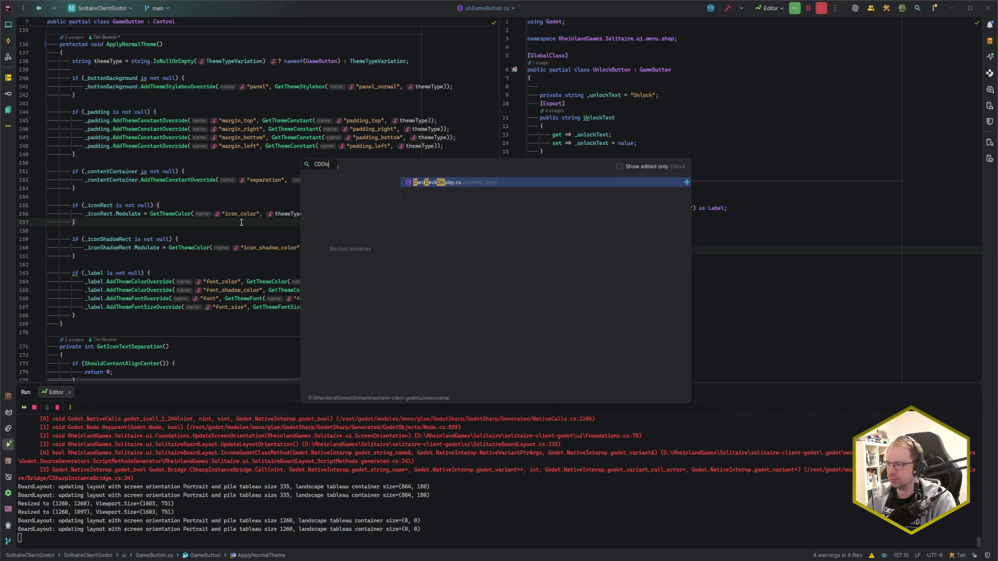
key(Return)
key(ctrl+g)
text(66)
key(Return)
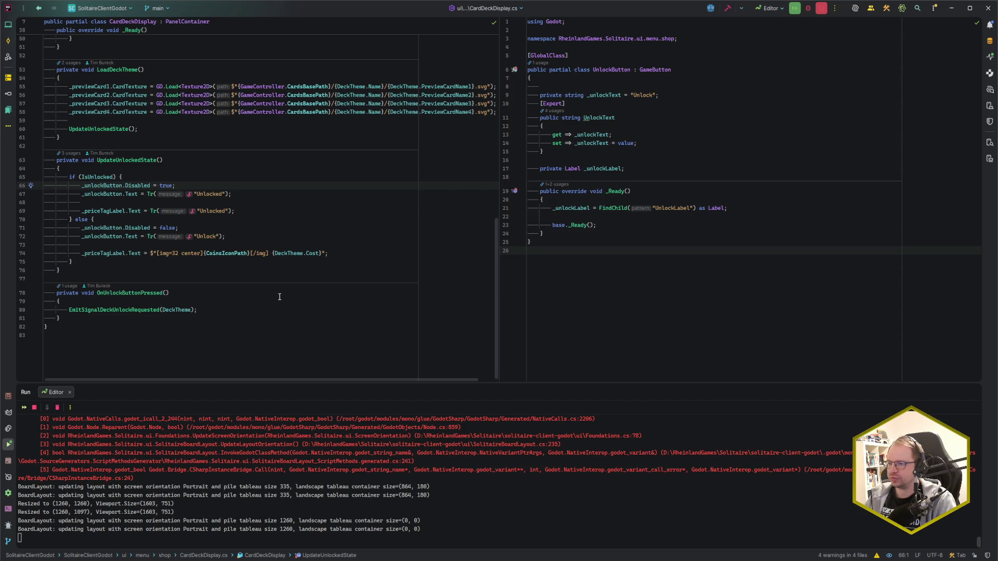
- Scroll through CardDeckDisplay.cs's fields and _Ready, briefly checking the Godot editor
scroll(279, 297, up, 10)
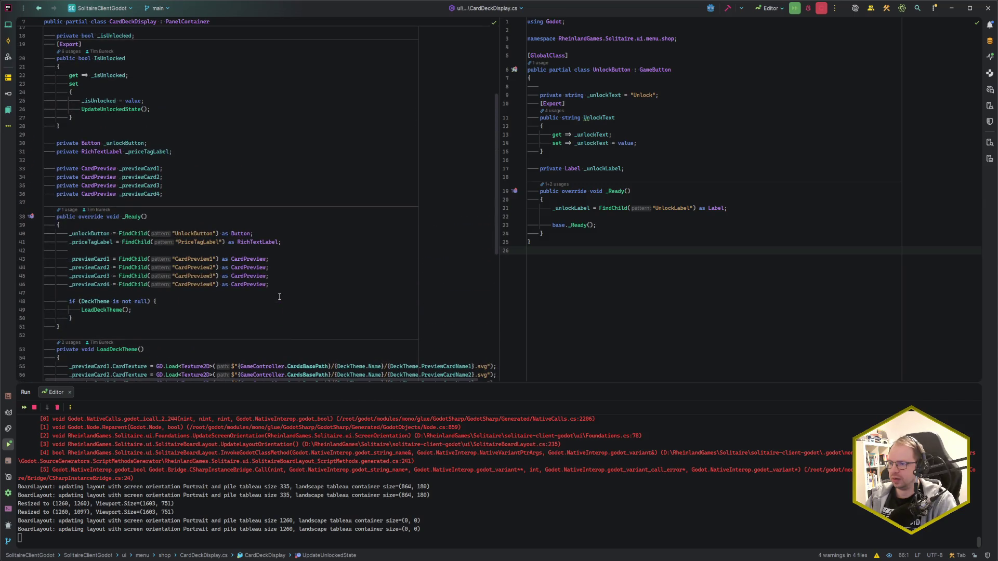
scroll(279, 297, down, 6)
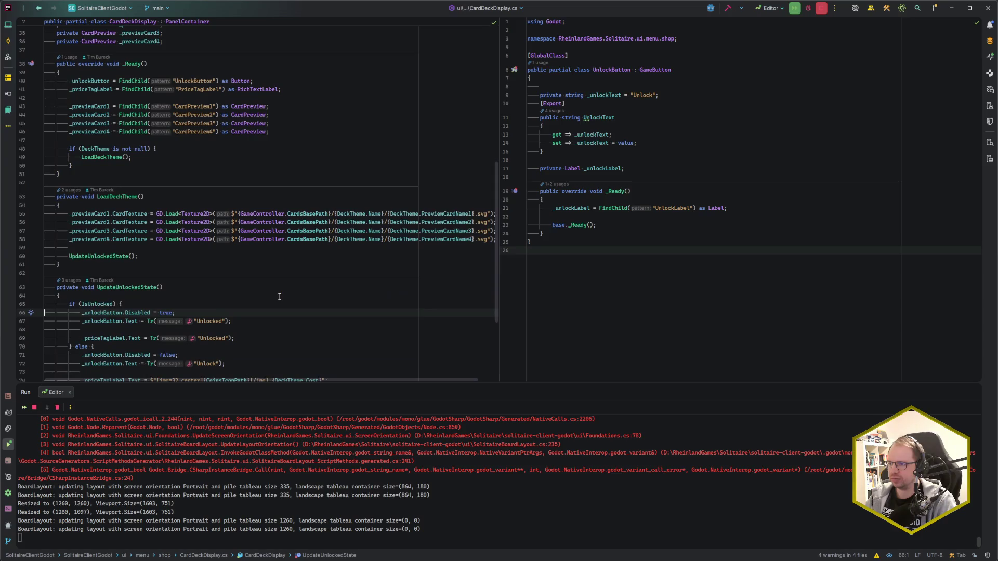
scroll(279, 297, up, 5)
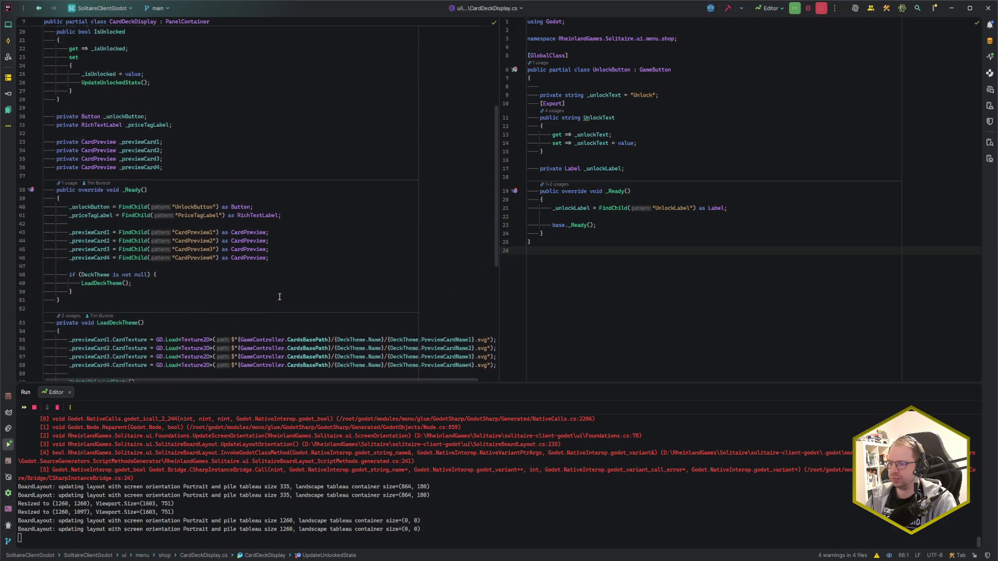
key(alt+Tab)
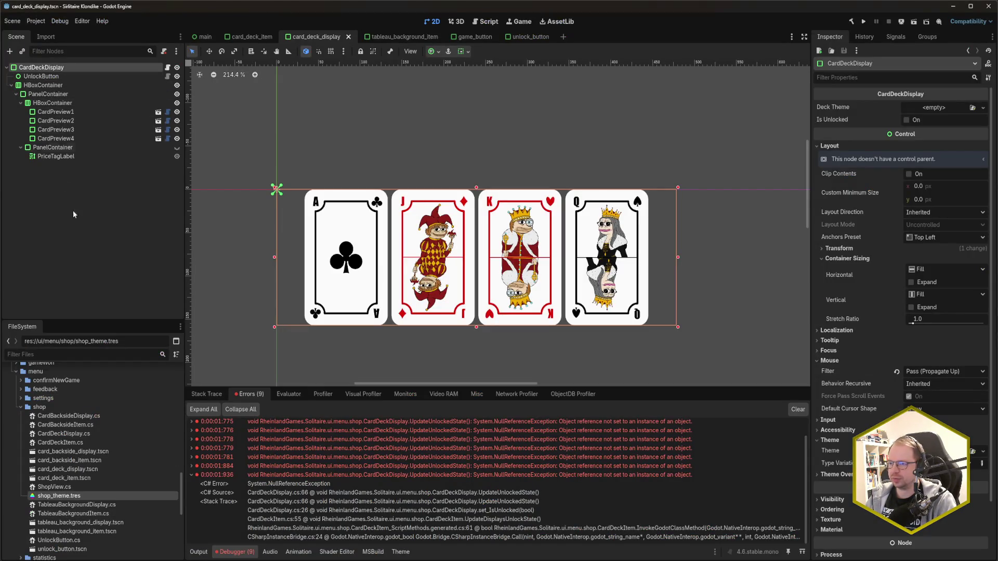
key(alt+Tab)
scroll(128, 193, up, 5)
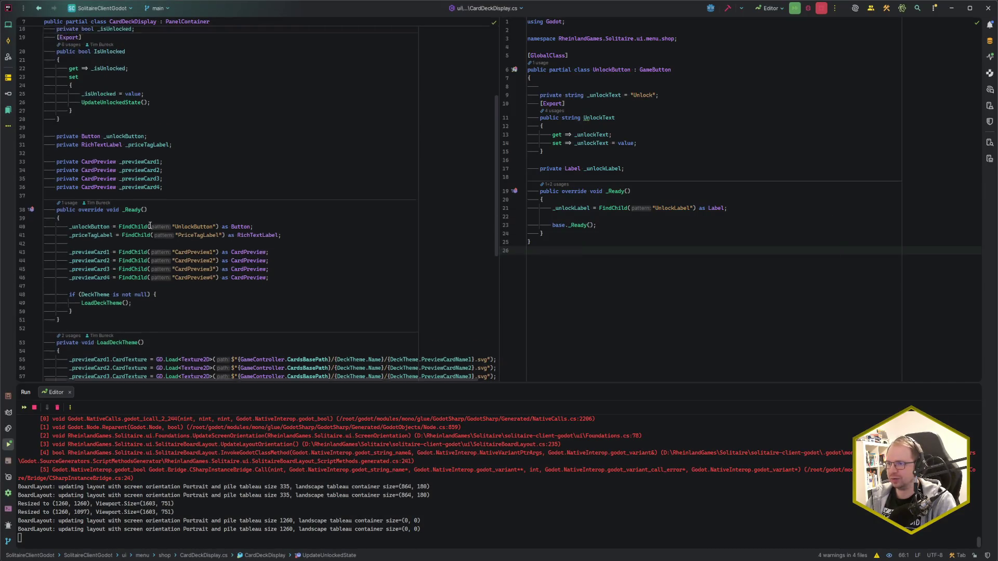
- Change the _unlockButton field's type to UnlockButton and cast the found node to UnlockButton
scroll(129, 194, up, 2)
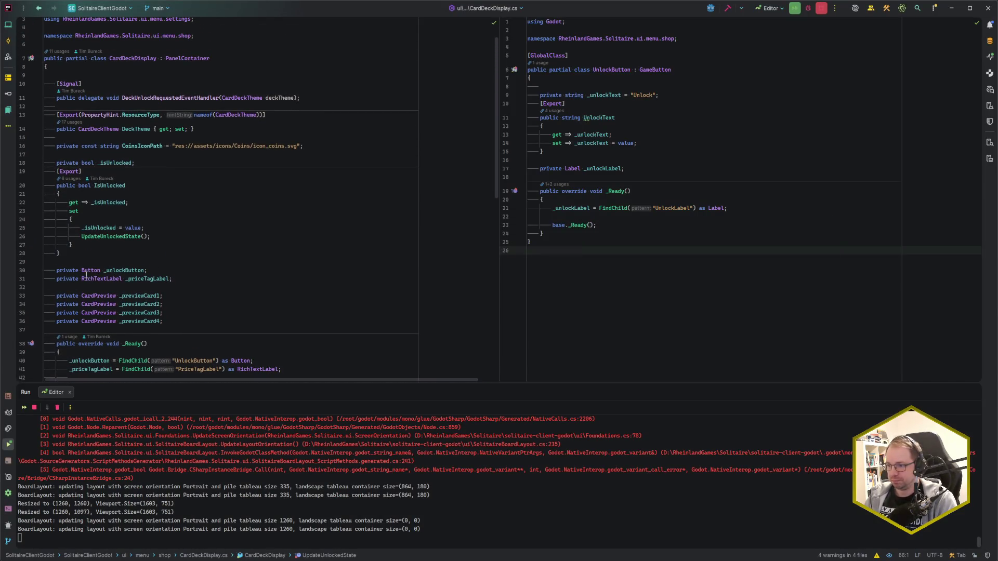
double_click(81, 270)
text(Unlock)
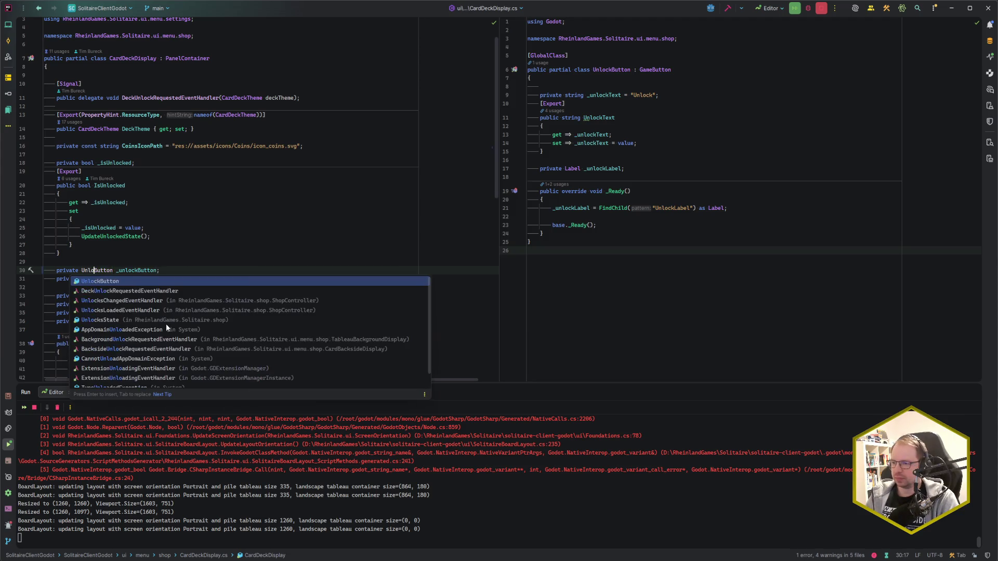
key(Return)
key(F2)
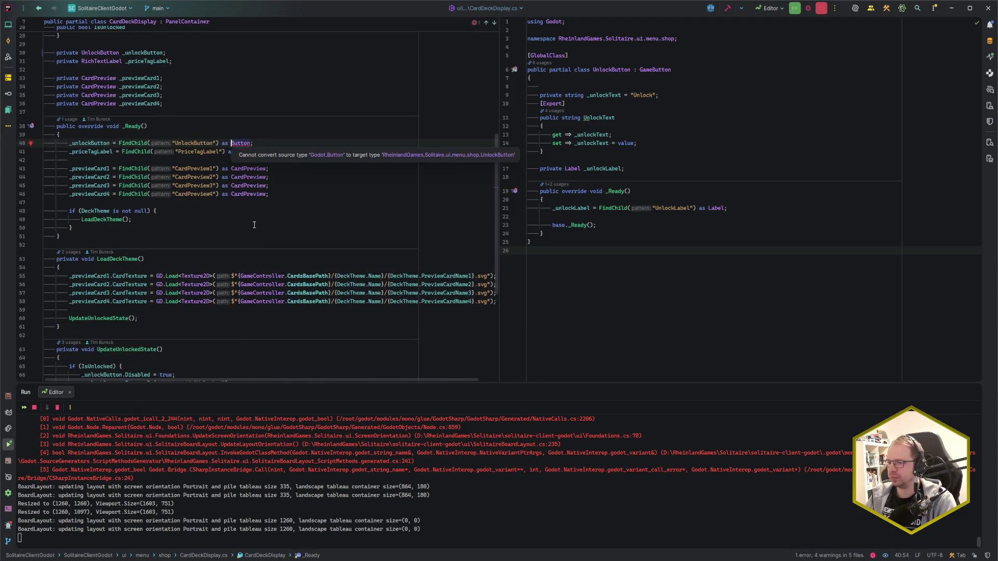
text(Unlock)
key(Return)
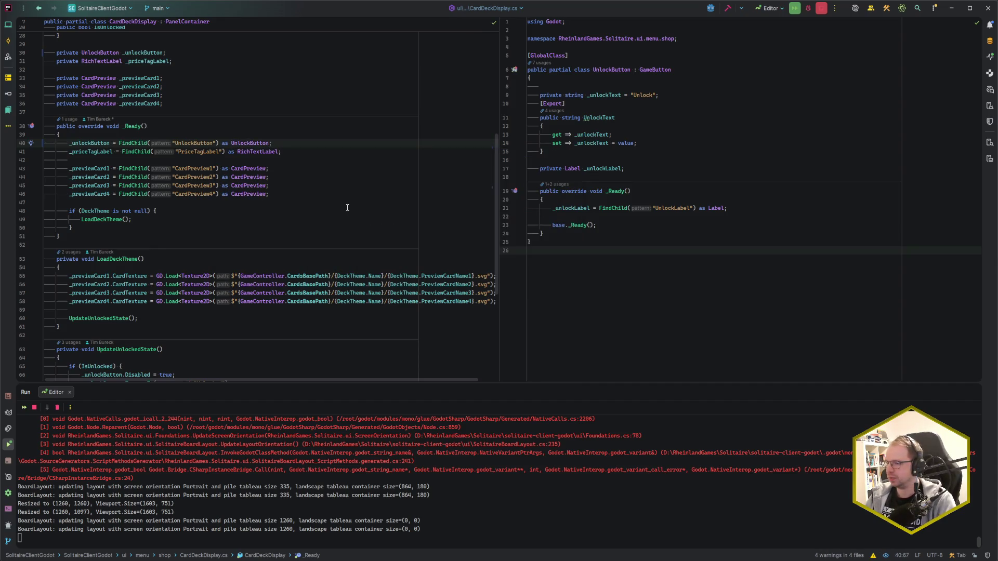
- Go to the line setting the Unlocked text, then build and run the game in Godot
scroll(347, 208, down, 5)
click(287, 189)
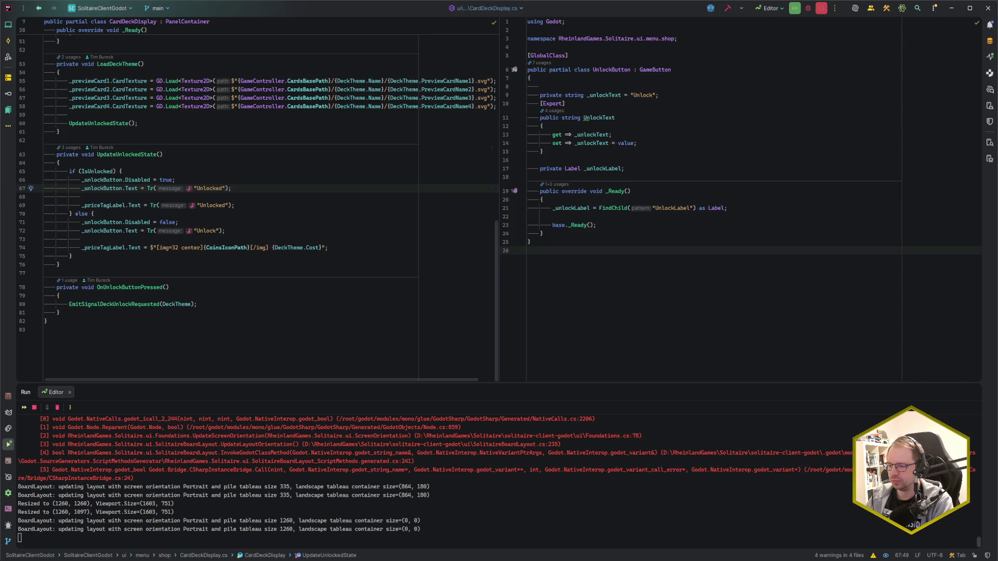
key(alt+Tab)
key(alt+b)
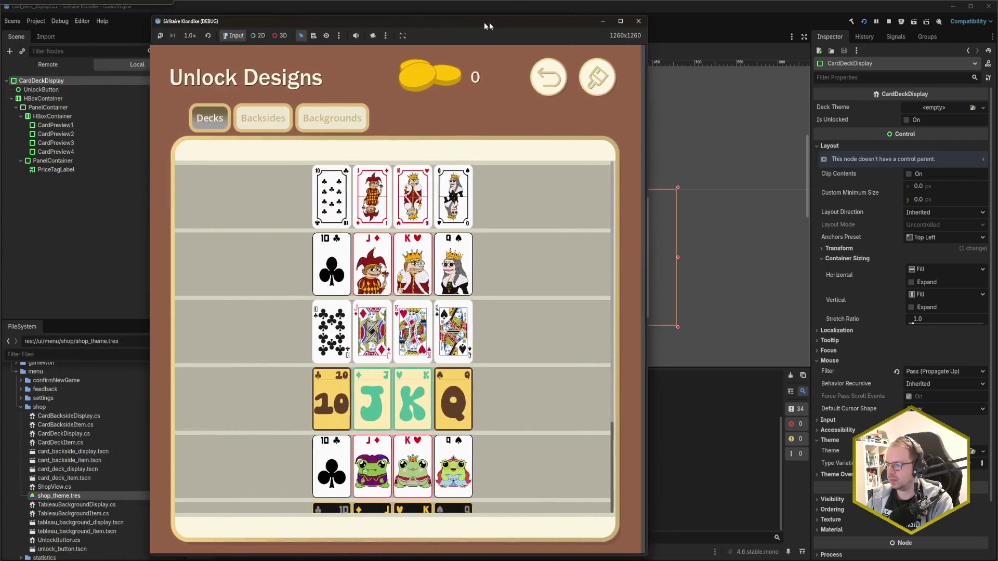
mouse_move(478, 23)
mouse_down()
mouse_move(692, 26)
mouse_move(604, 18)
mouse_up()
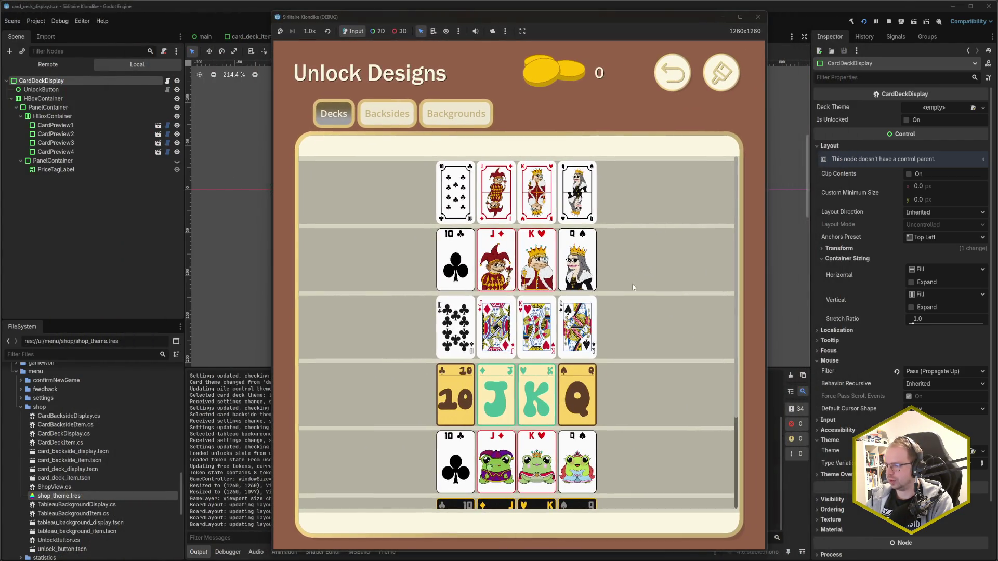
scroll(641, 270, down, 3)
scroll(569, 390, up, 3)
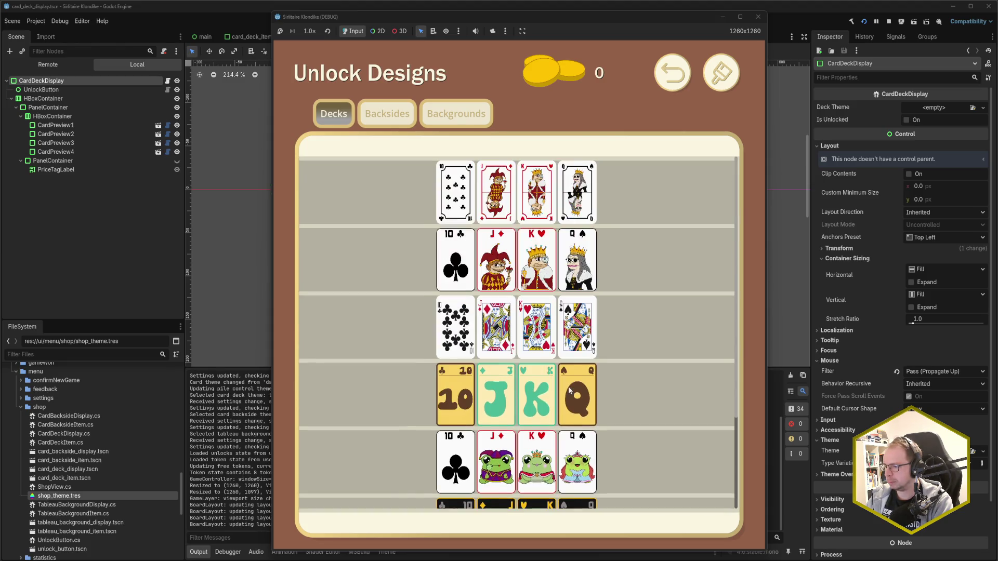
click(758, 16)
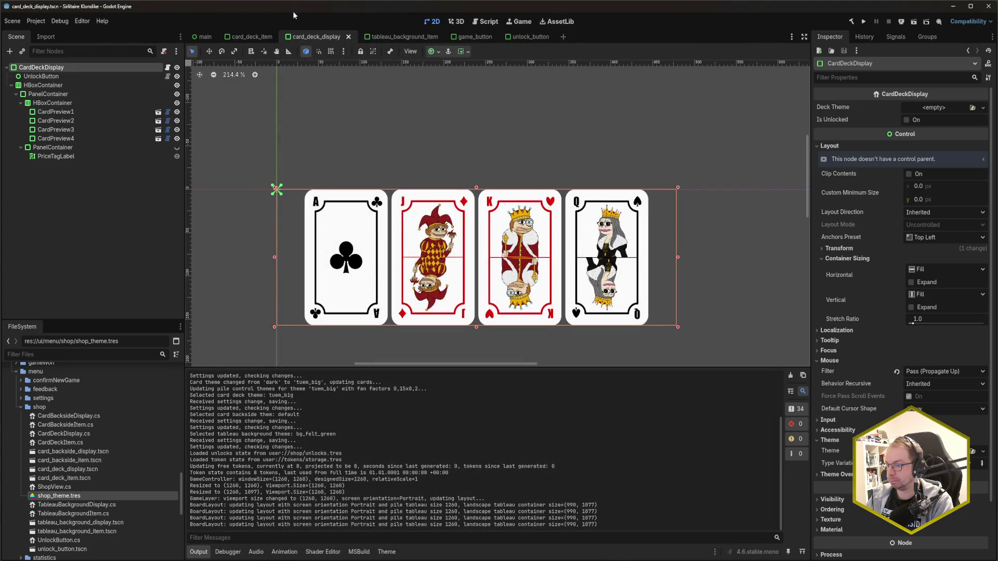
mouse_move(59, 500)
mouse_down()
mouse_move(831, 439)
mouse_move(977, 454)
mouse_move(936, 451)
mouse_up()
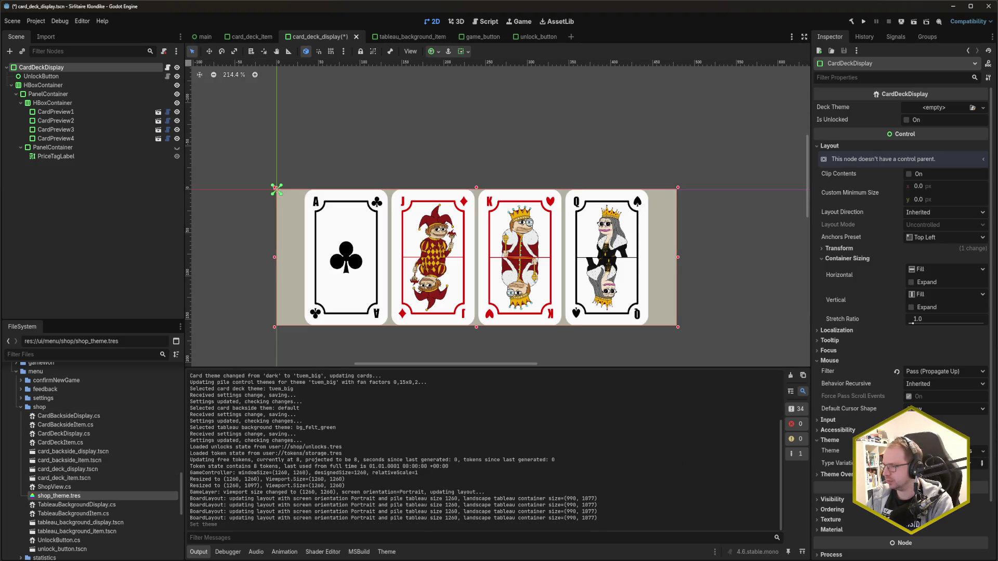
key(ctrl+s)
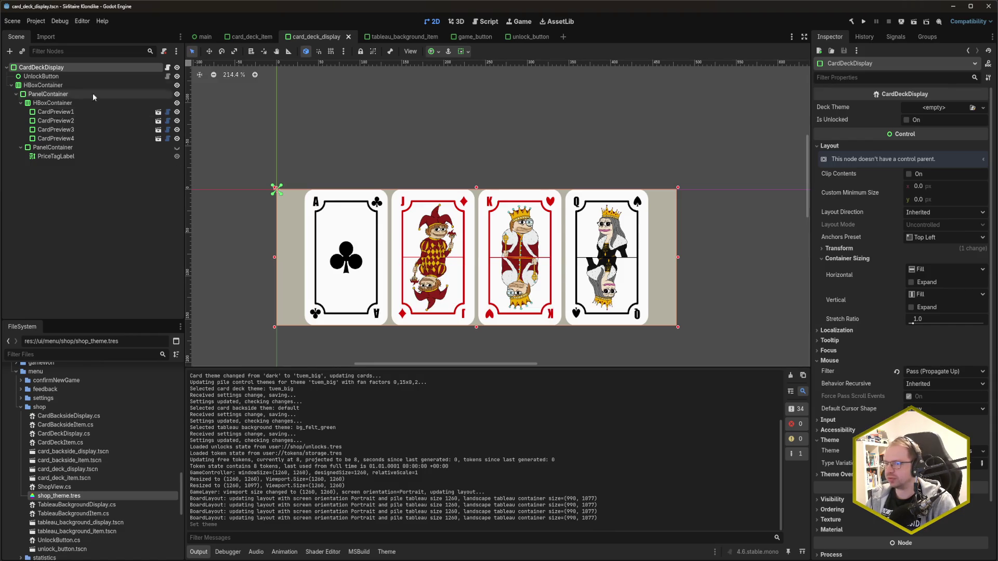
drag(42, 85, 43, 76)
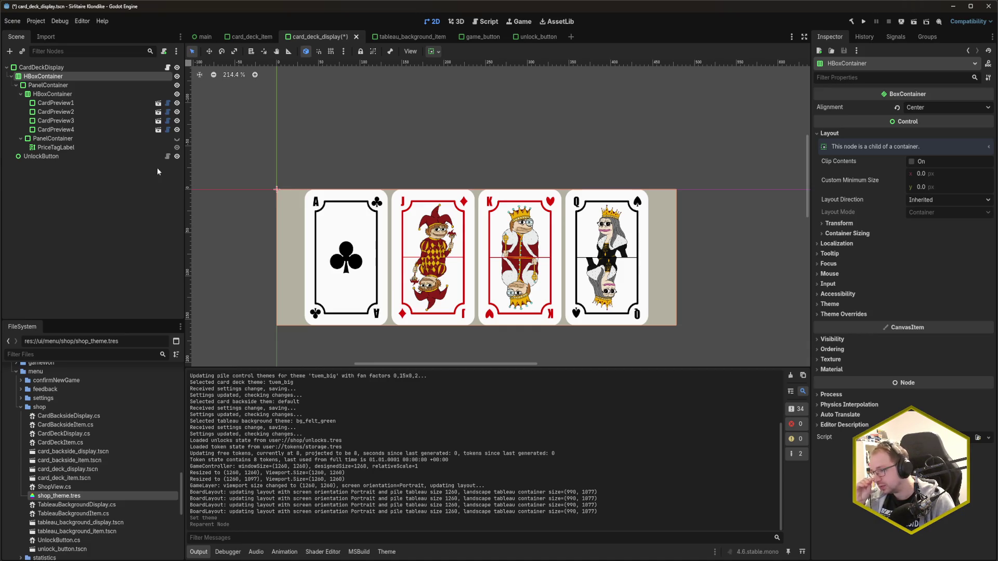
key(ctrl+z)
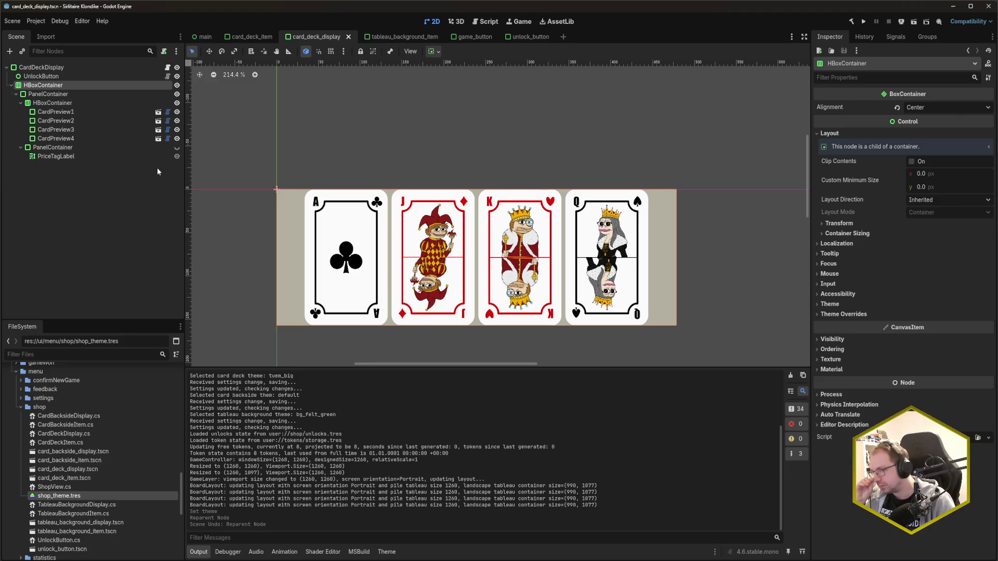
click(114, 67)
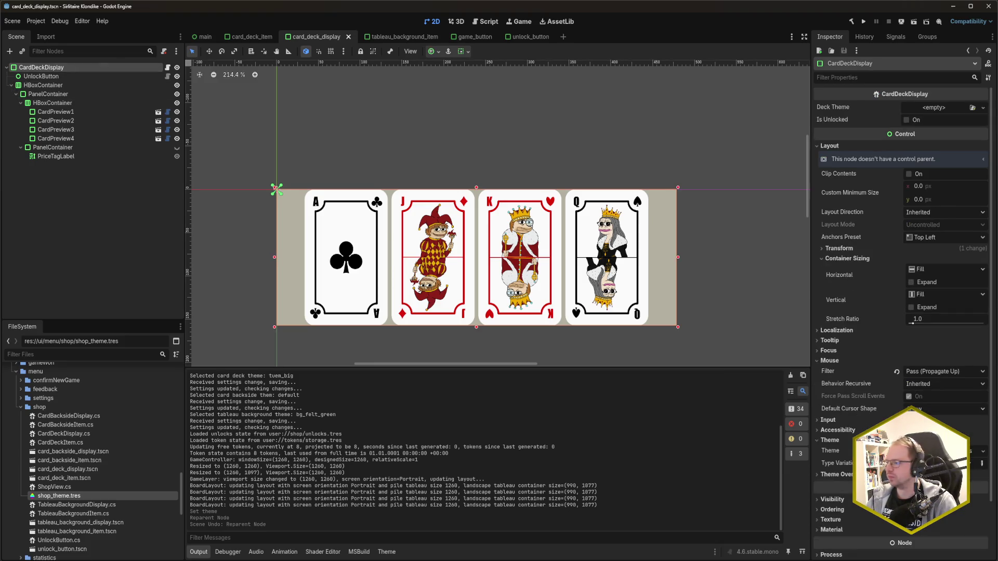
key(ctrl+s)
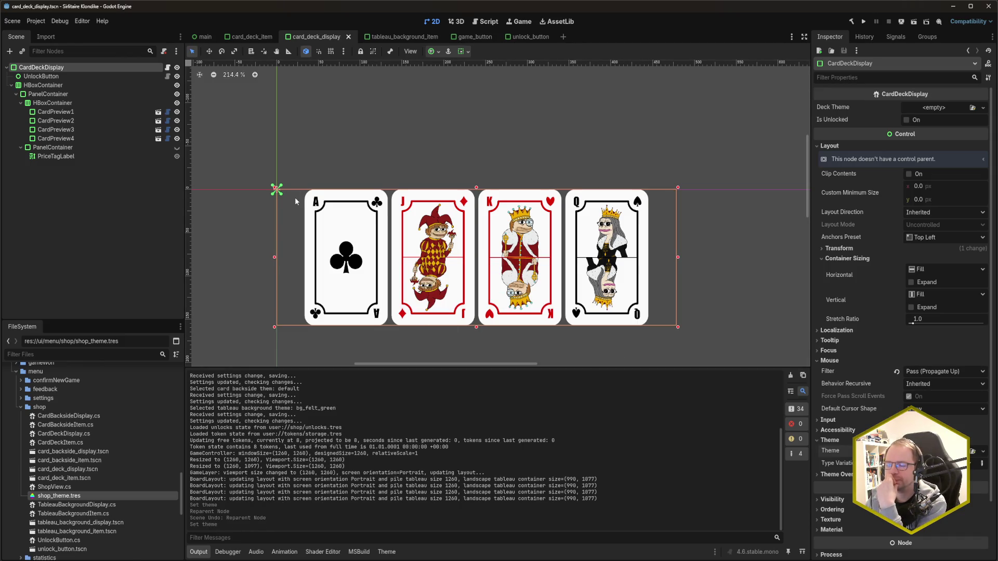
click(41, 76)
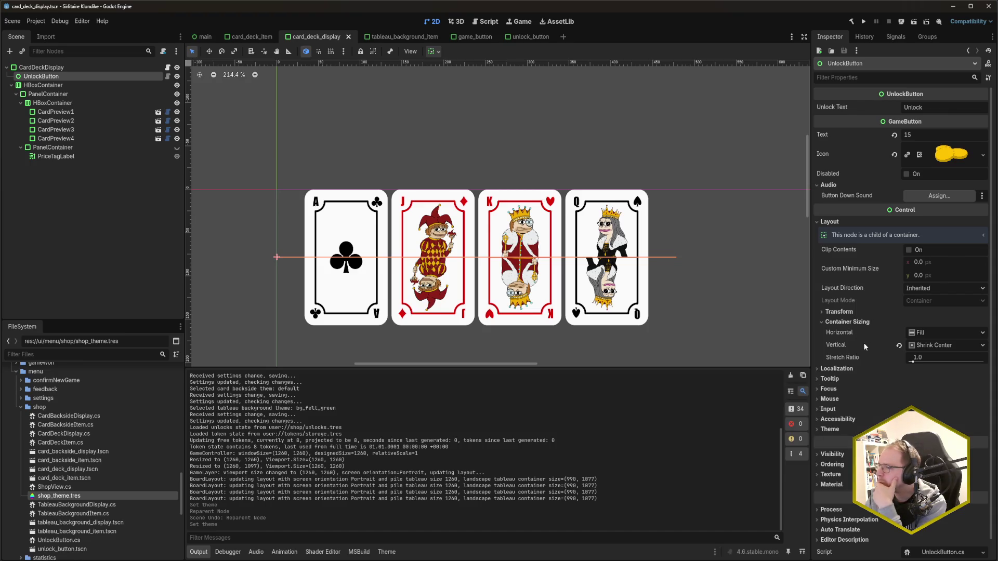
- Try a 10 px Custom Minimum Size height on UnlockButton, revert it to 0, then open unlock_button
mouse_move(862, 342)
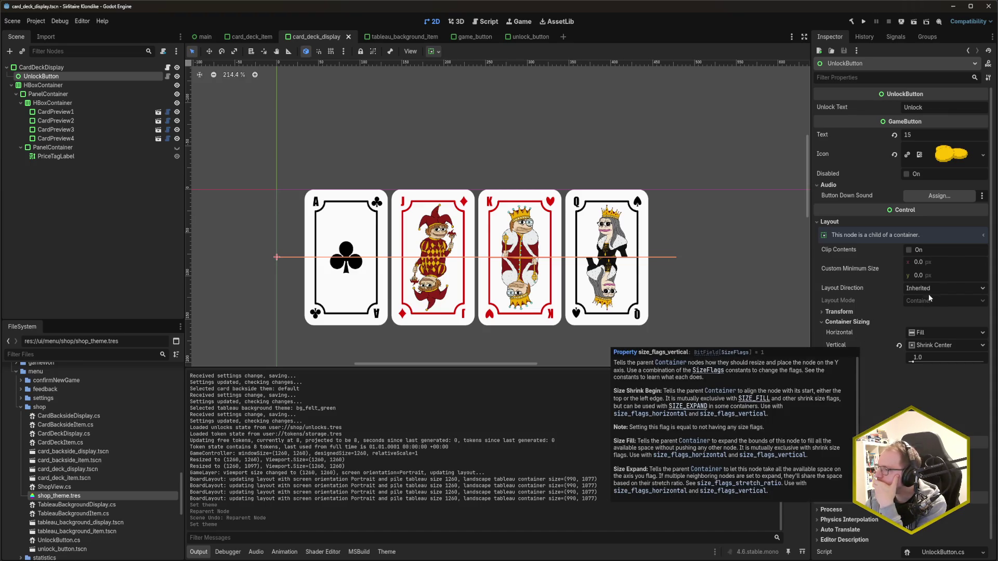
click(935, 275)
text(10)
key(Return)
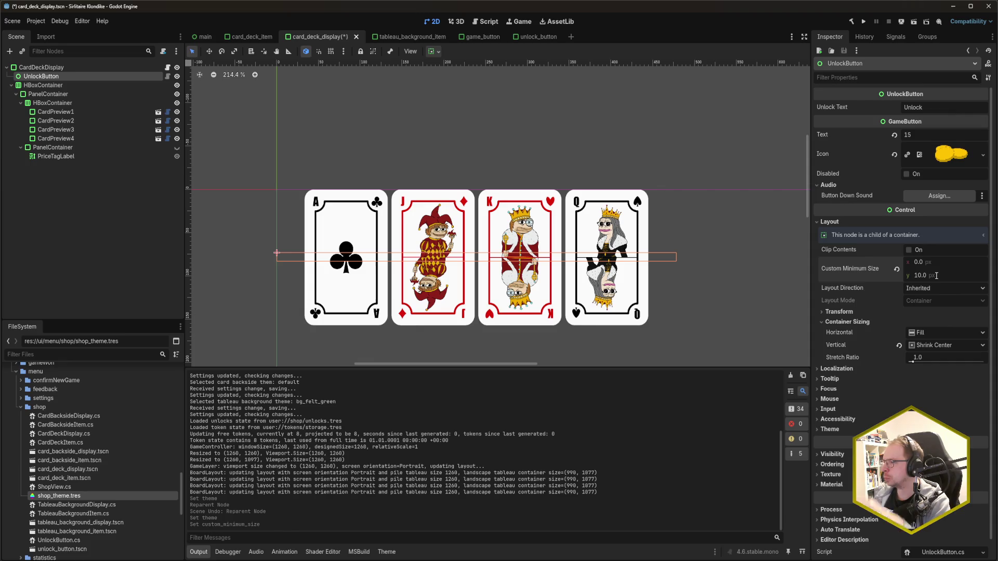
click(897, 269)
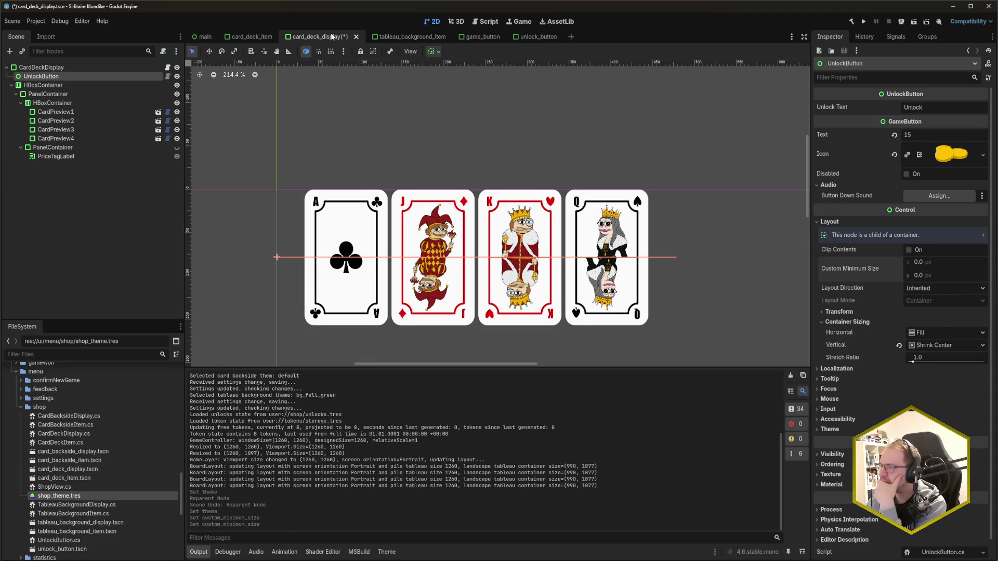
click(536, 36)
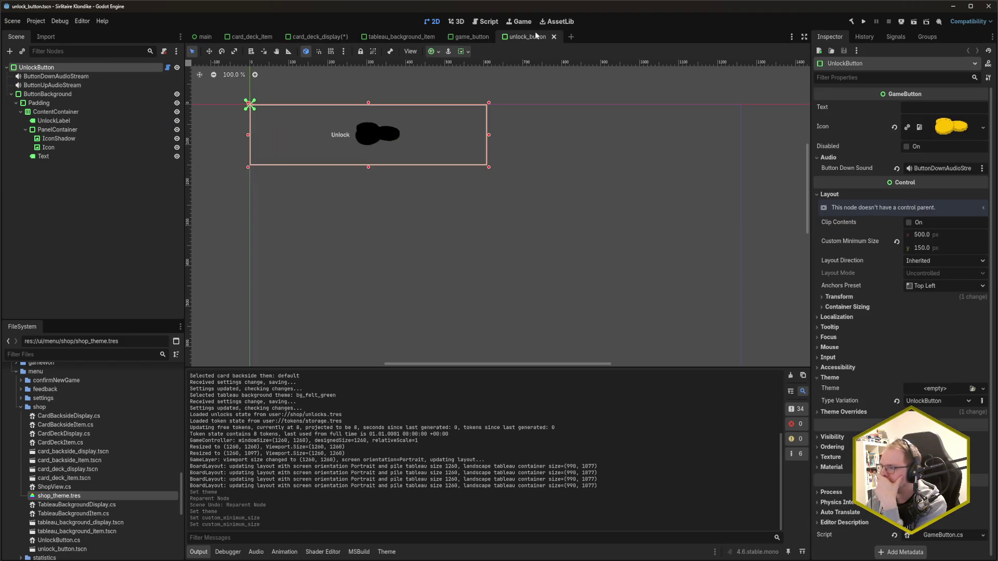
click(61, 155)
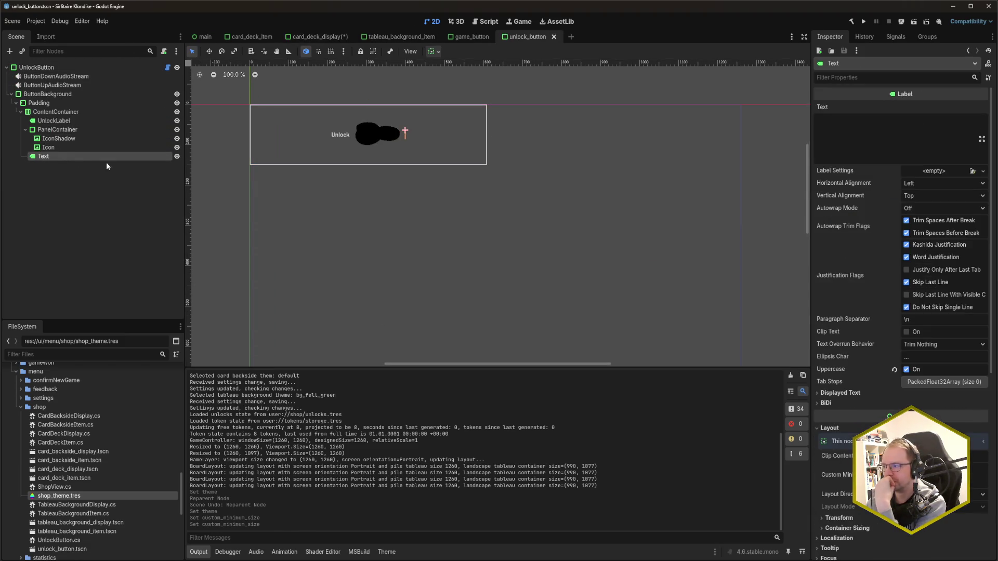
click(877, 156)
text(15)
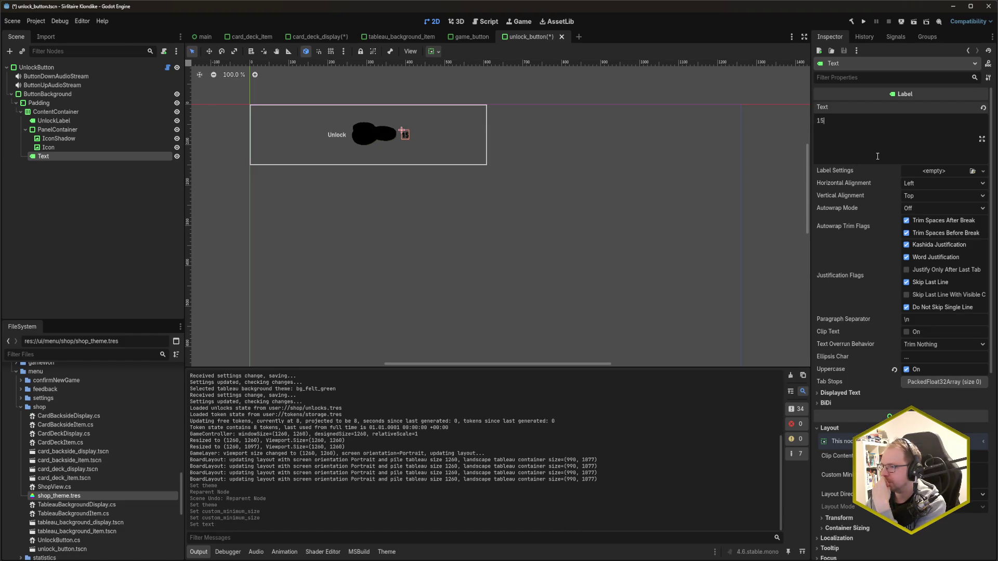
key(BackSpace)
key(BackSpace)
key(ctrl+s)
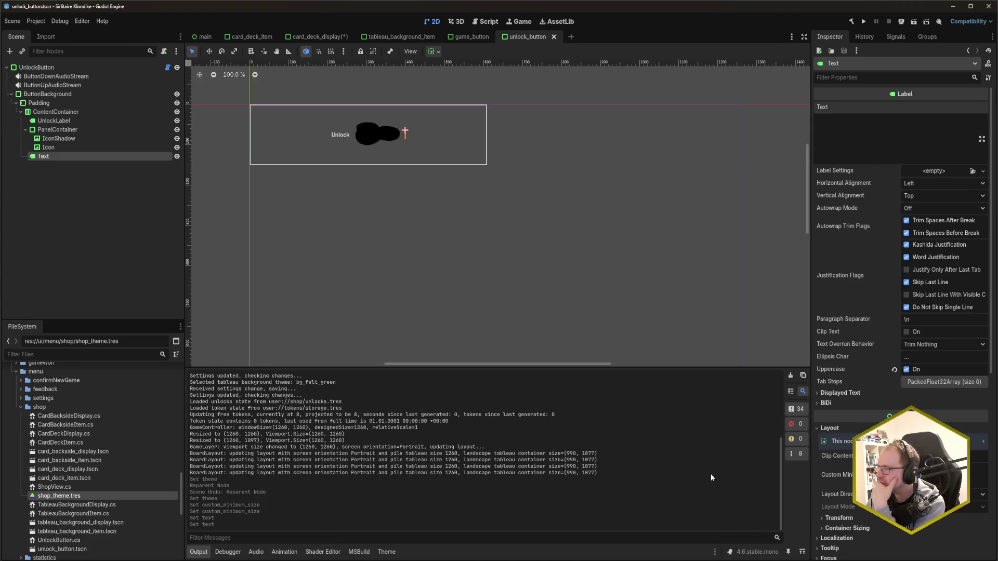
click(338, 39)
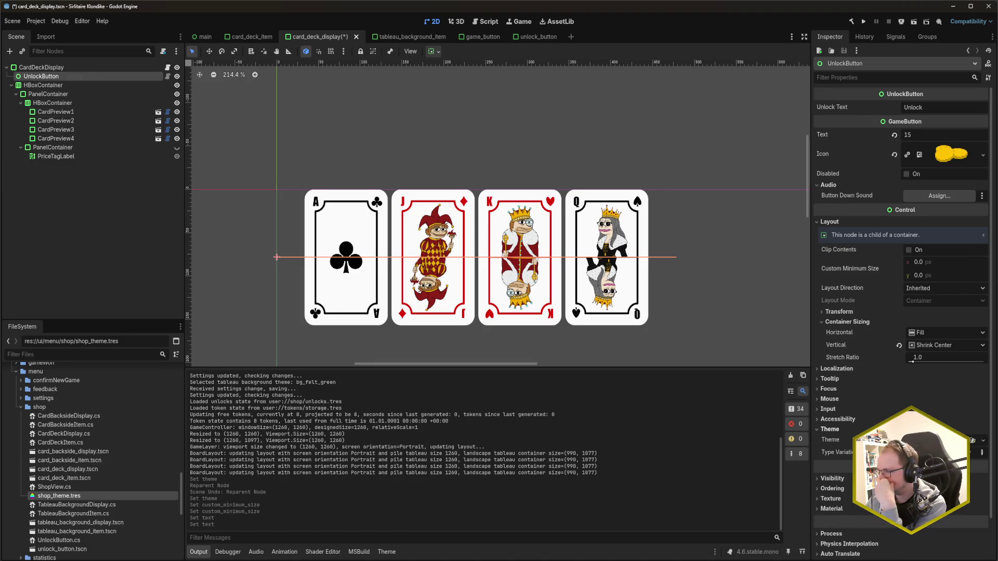
scroll(872, 388, down, 2)
click(872, 389)
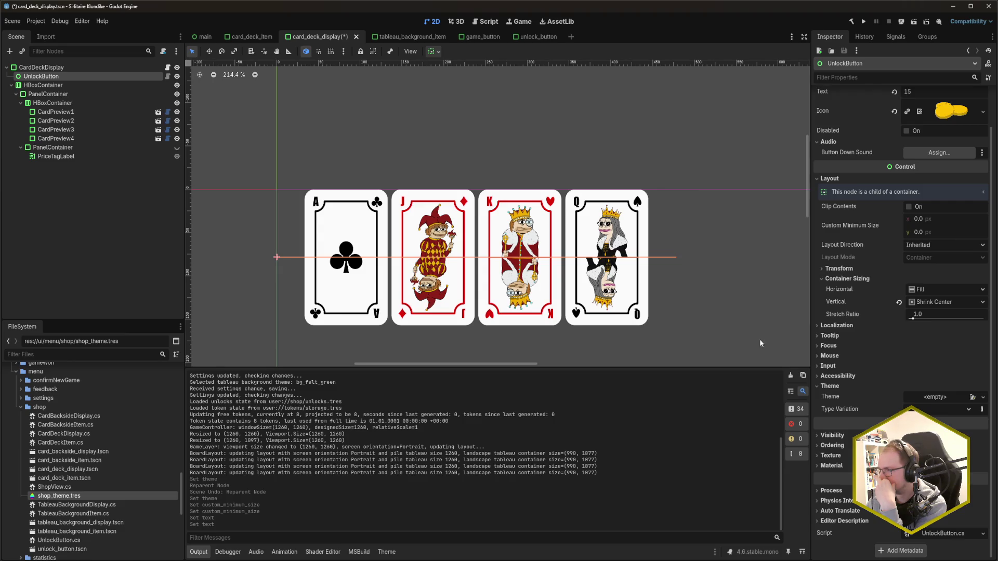
click(531, 39)
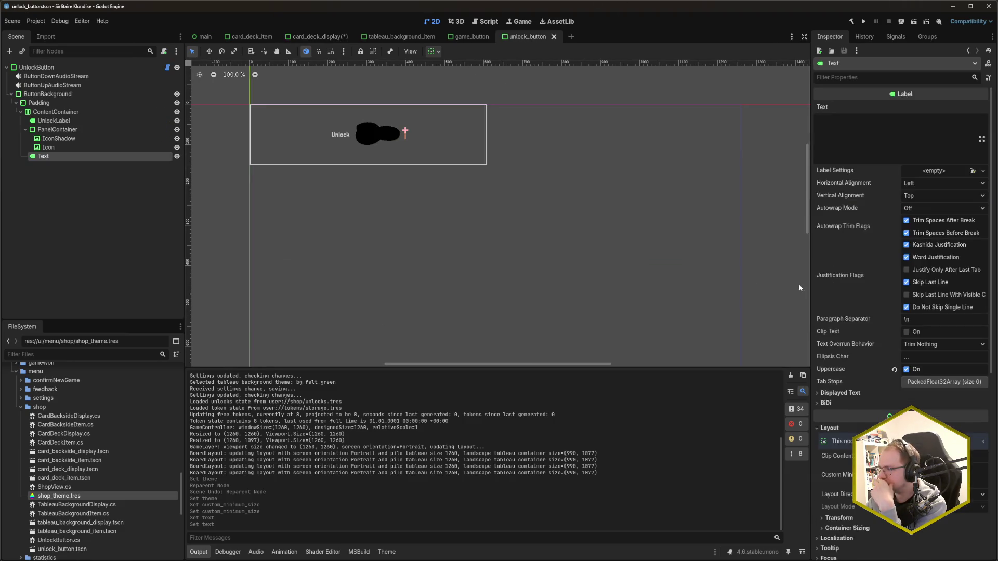
click(50, 69)
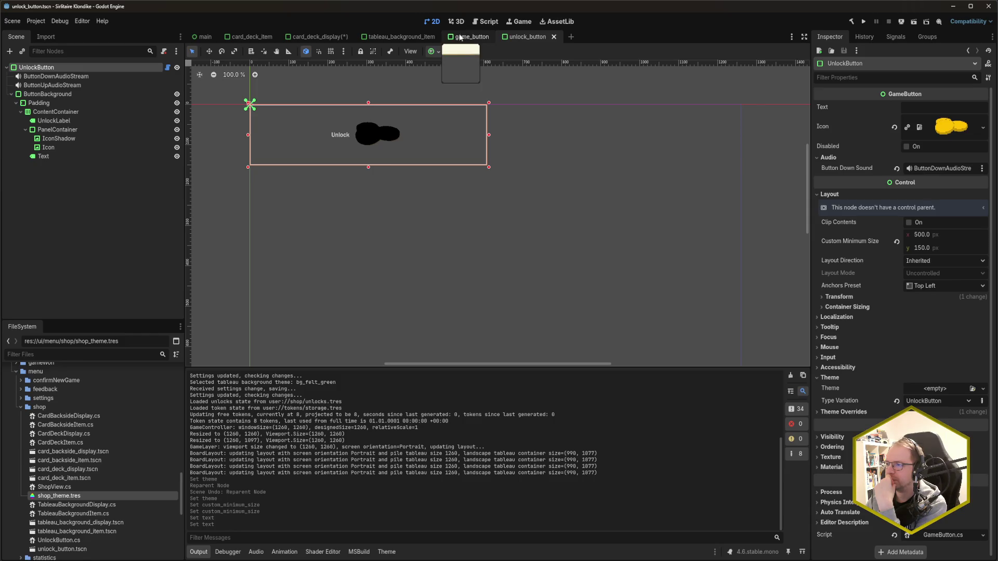
- Set the UnlockButton node's theme type variation to UnlockButton and save card_deck_display.tscn
click(320, 36)
click(956, 409)
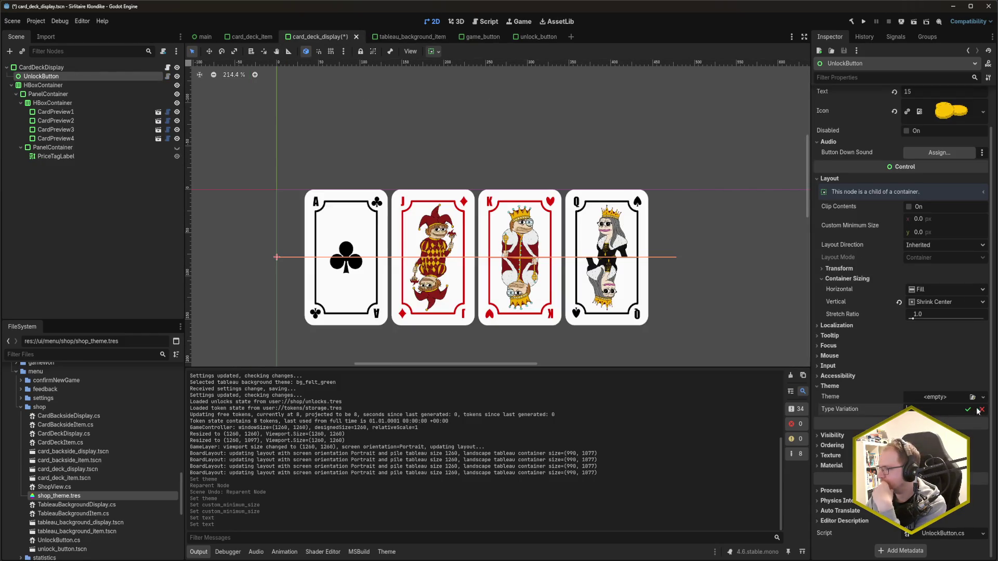
text(UnlockButton)
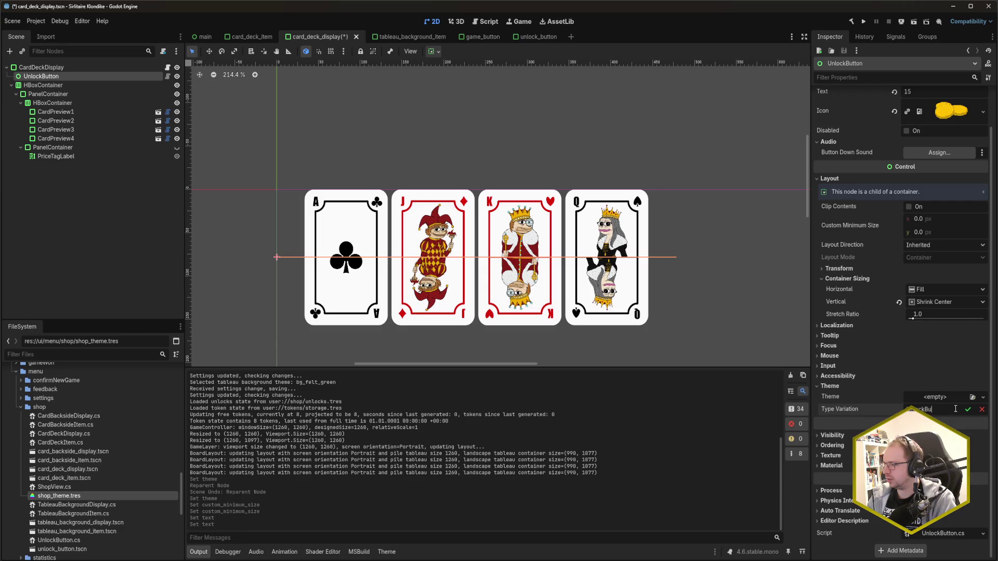
key(Return)
key(ctrl+s)
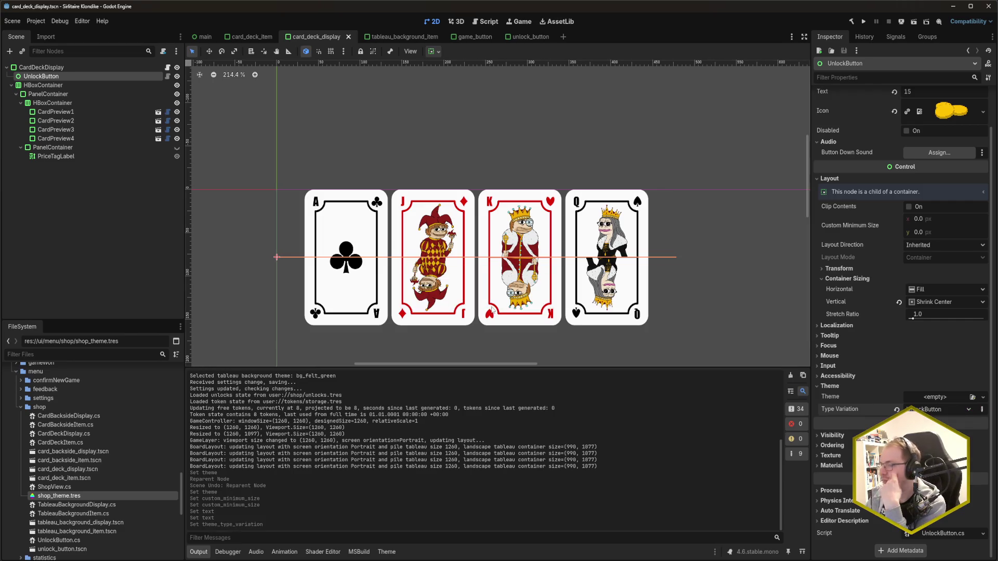
- Reopen card_deck_display.tscn after tableau_background_item, reselect UnlockButton, and switch to Rider
middle_click(328, 38)
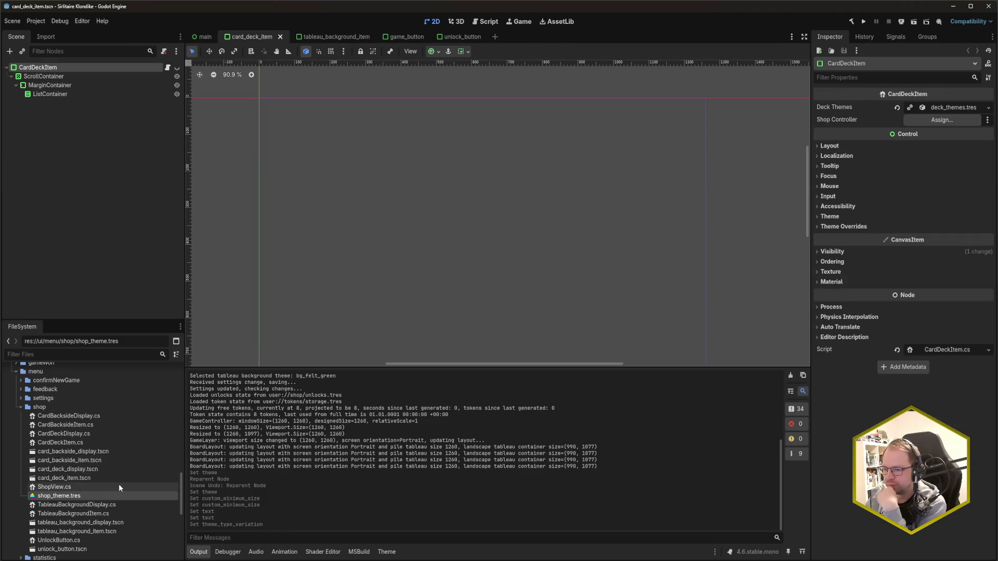
double_click(99, 470)
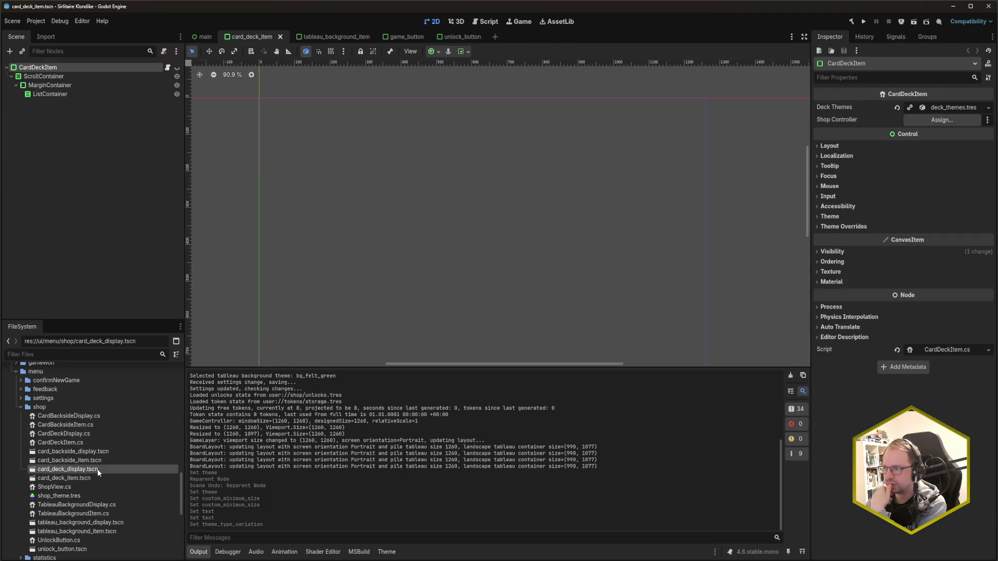
drag(533, 34, 368, 40)
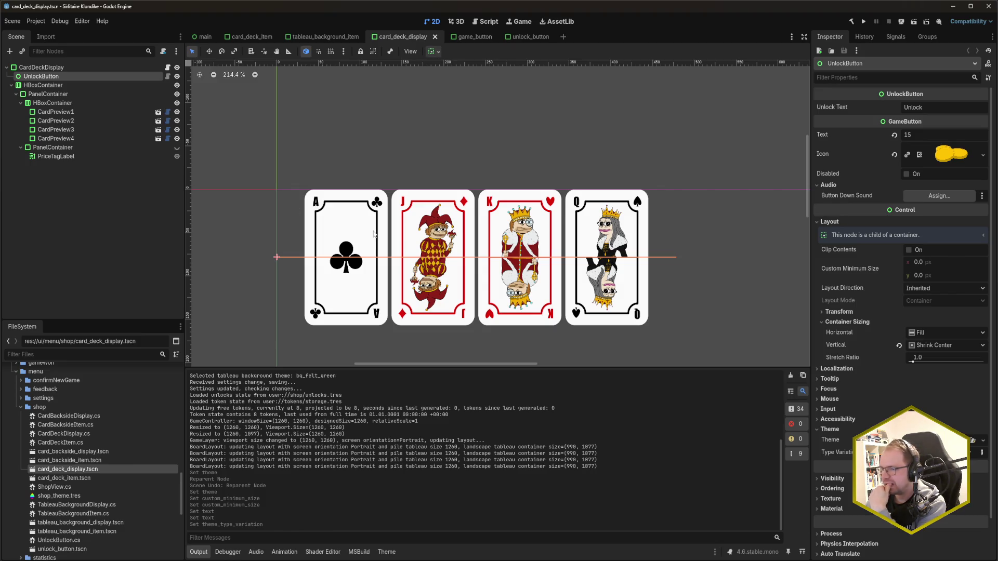
click(76, 85)
click(78, 75)
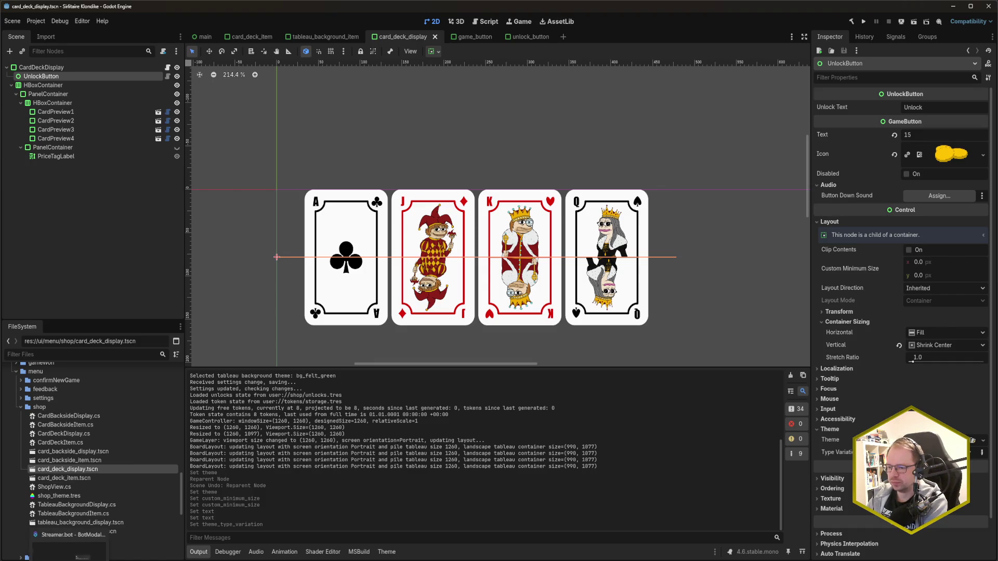
mouse_move(3, 558)
click(29, 525)
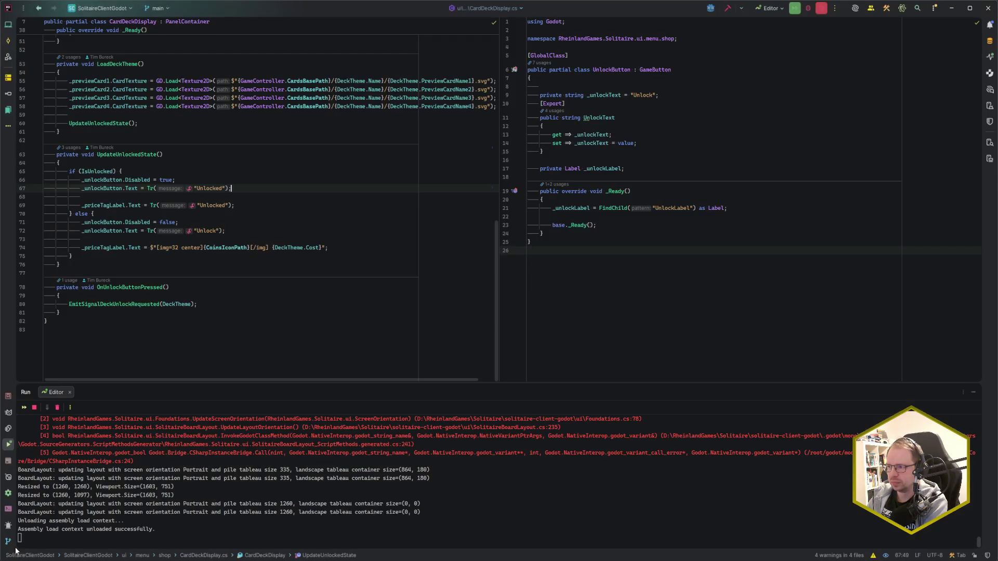
- Look over UnlockButton and CardDeckDisplay code, then open GameButton.cs from Recent Files
click(732, 224)
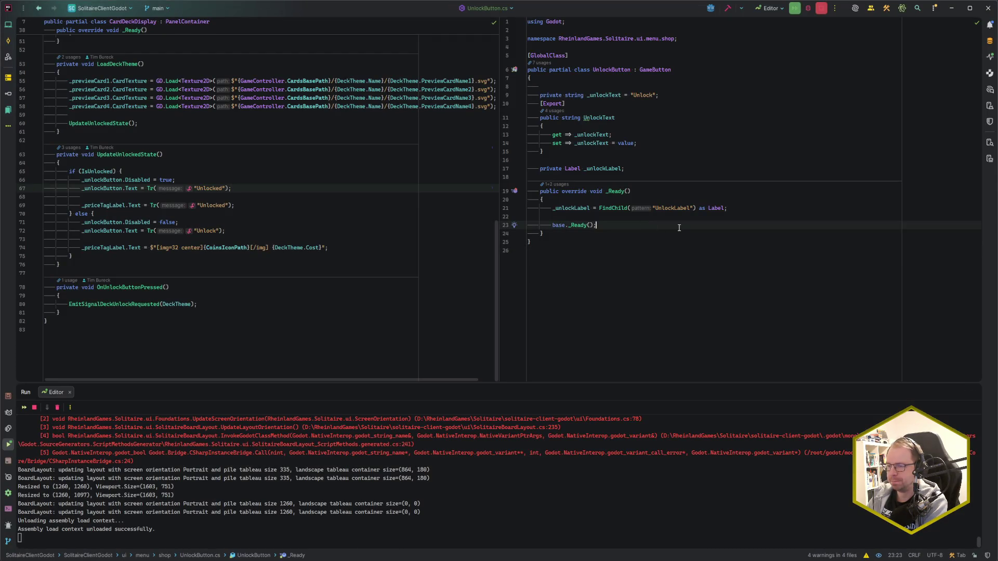
scroll(298, 318, up, 10)
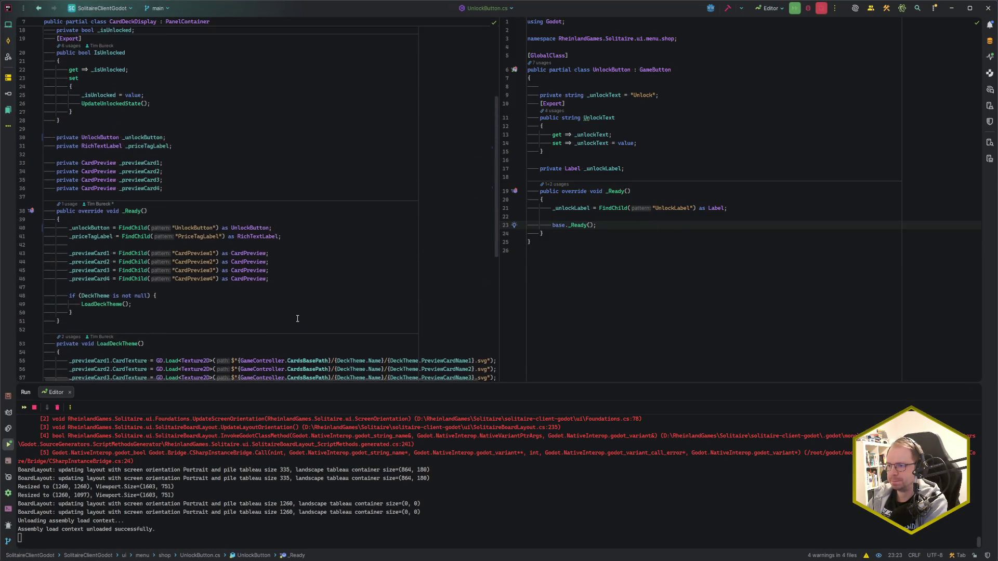
scroll(298, 318, up, 2)
scroll(297, 319, down, 10)
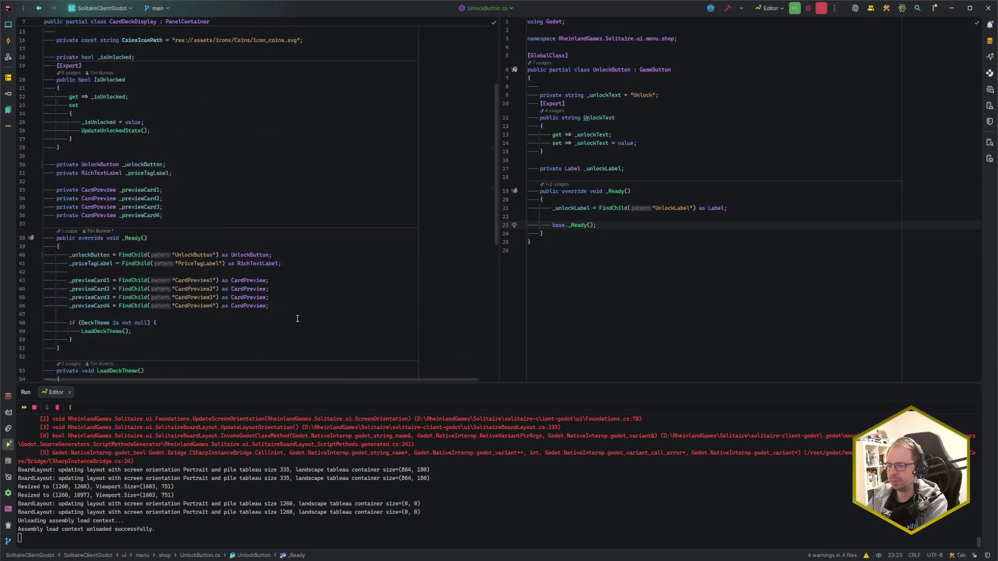
click(299, 194)
key(ctrl+e)
key(Down)
key(Return)
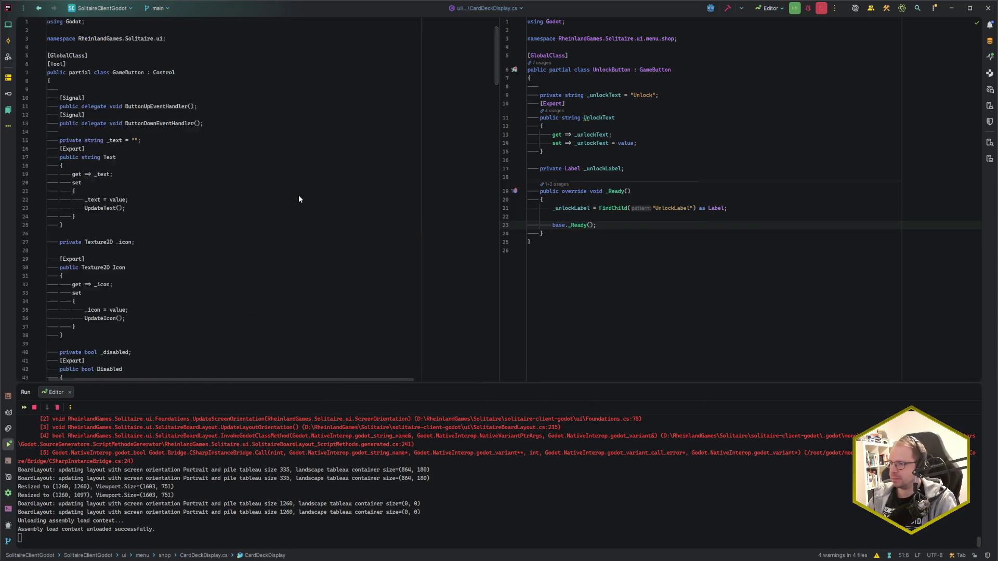
- Add GD.Print($"GameButton({GetName()}): ready!") after UpdateIcon() in _Ready and launch the game
scroll(283, 232, up, 10)
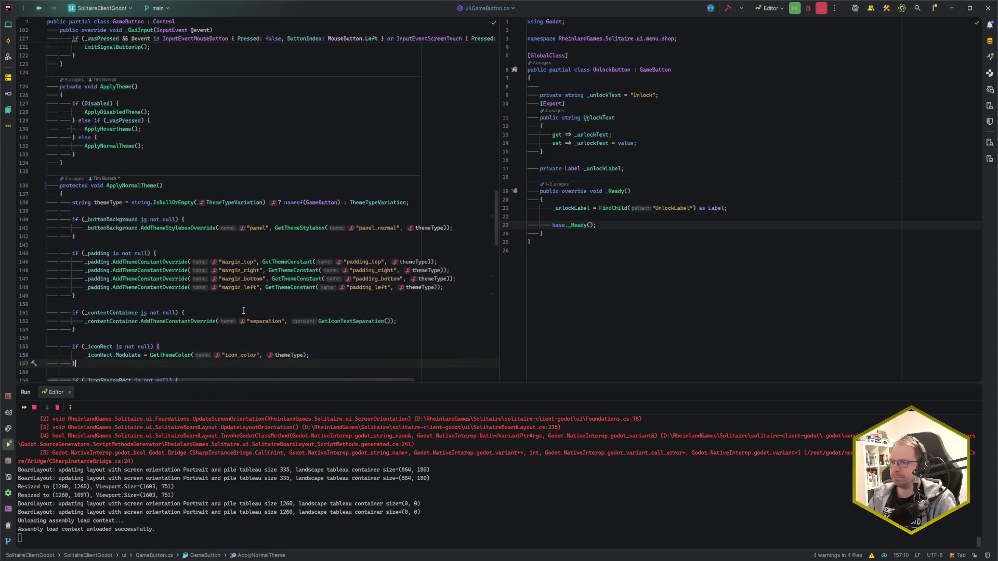
scroll(161, 273, up, 8)
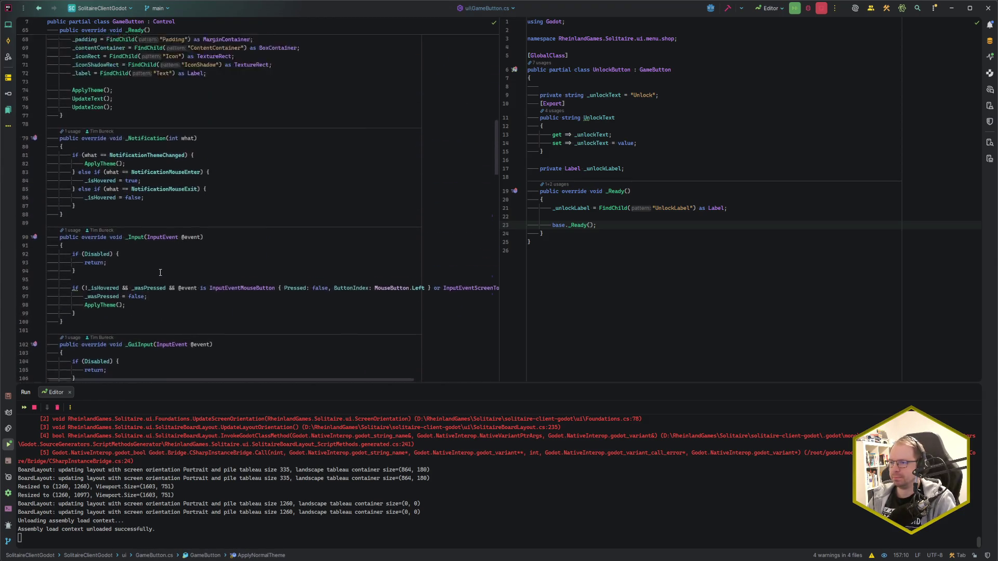
click(129, 269)
key(Return)
key(Return)
text(GD.Print("Ga)
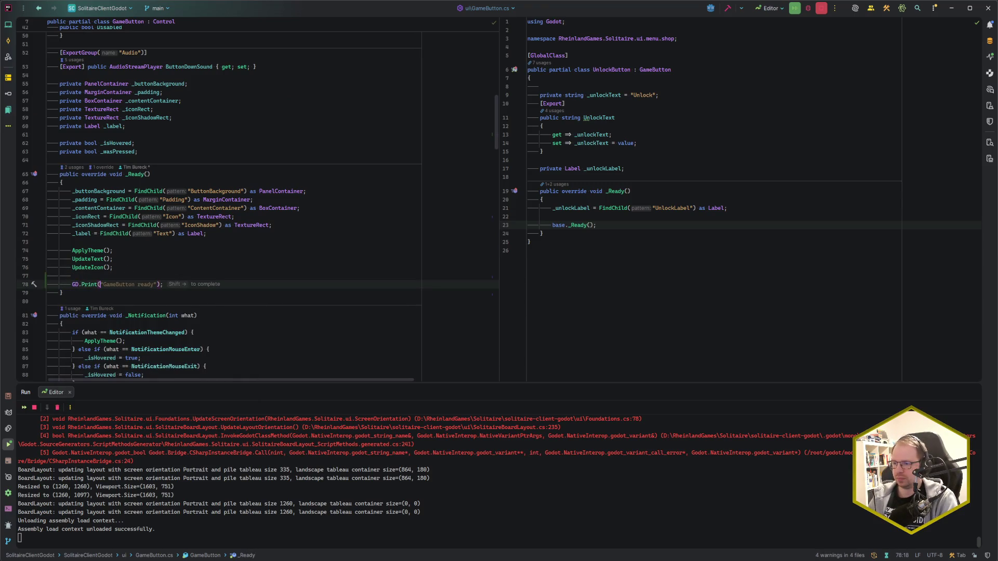
text($")
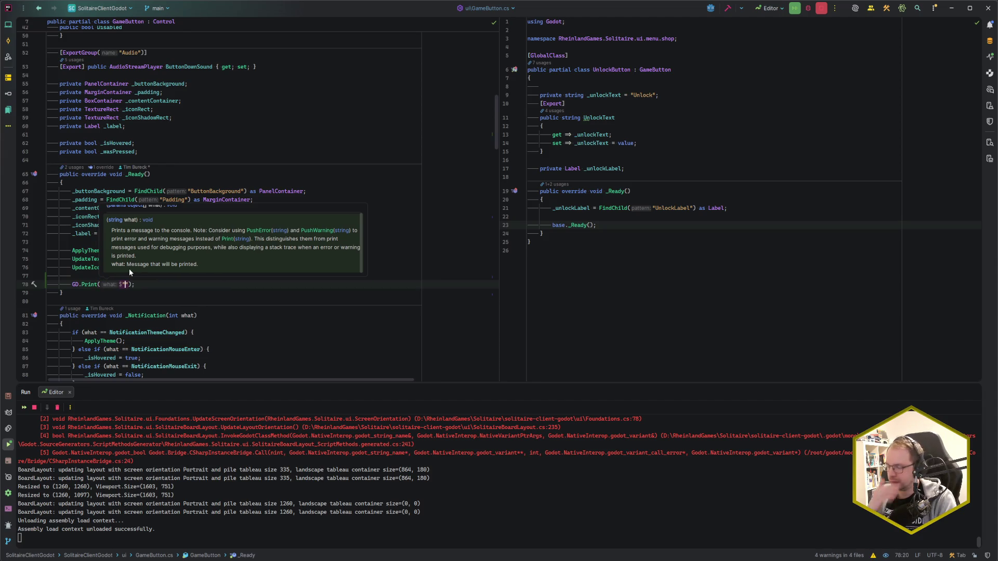
text(GameButton()
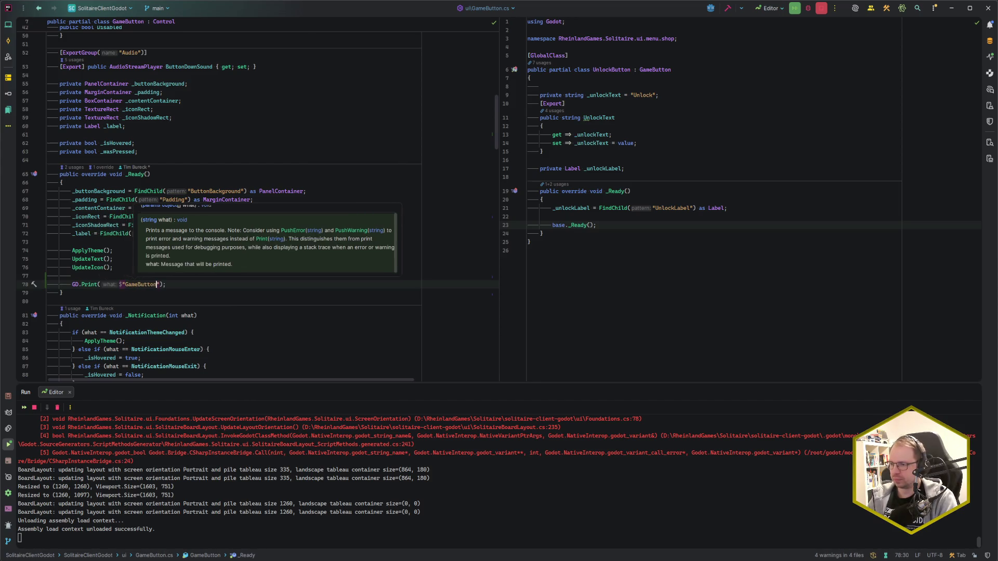
text({GetName)
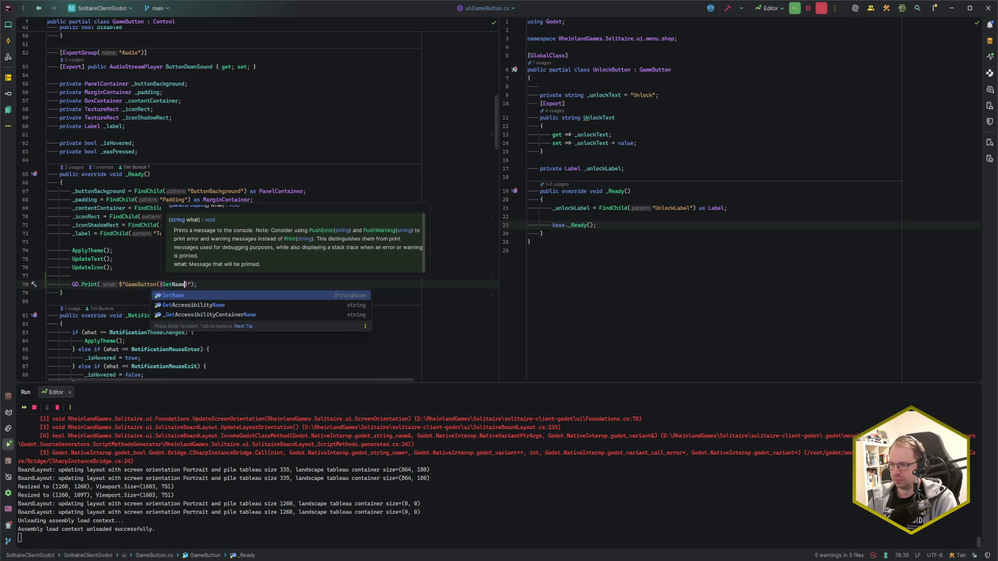
key(Return)
text(} ready)
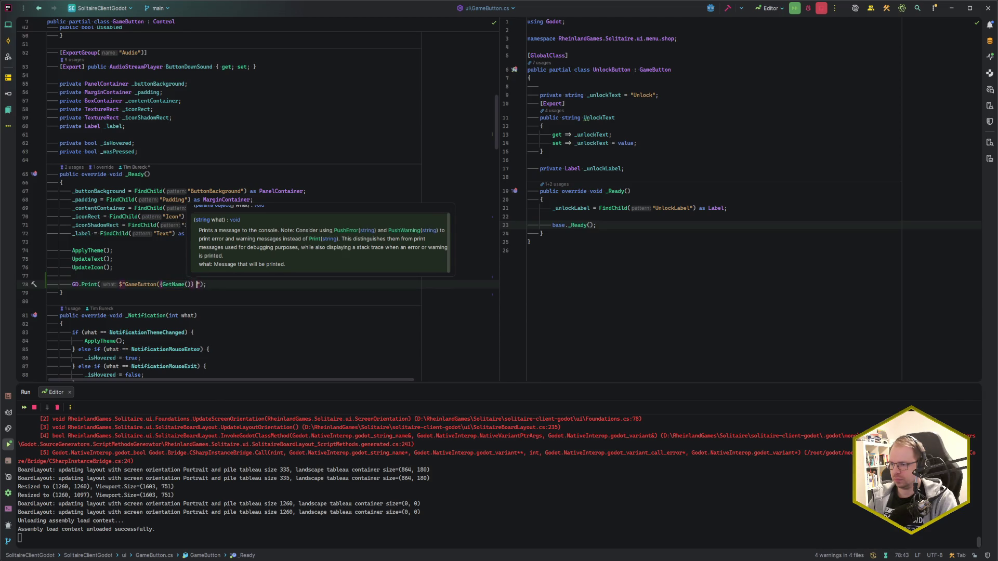
key(End)
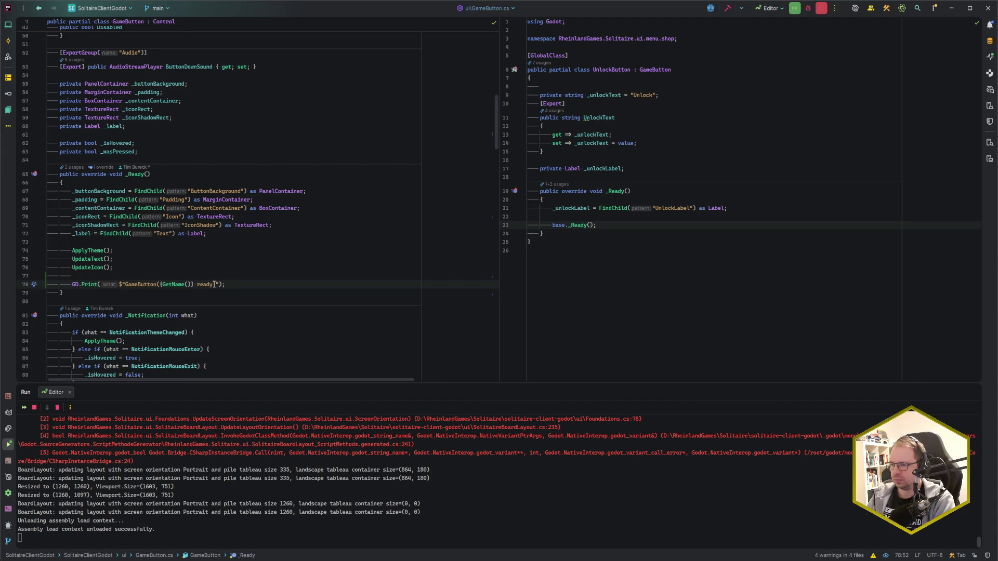
text(:)
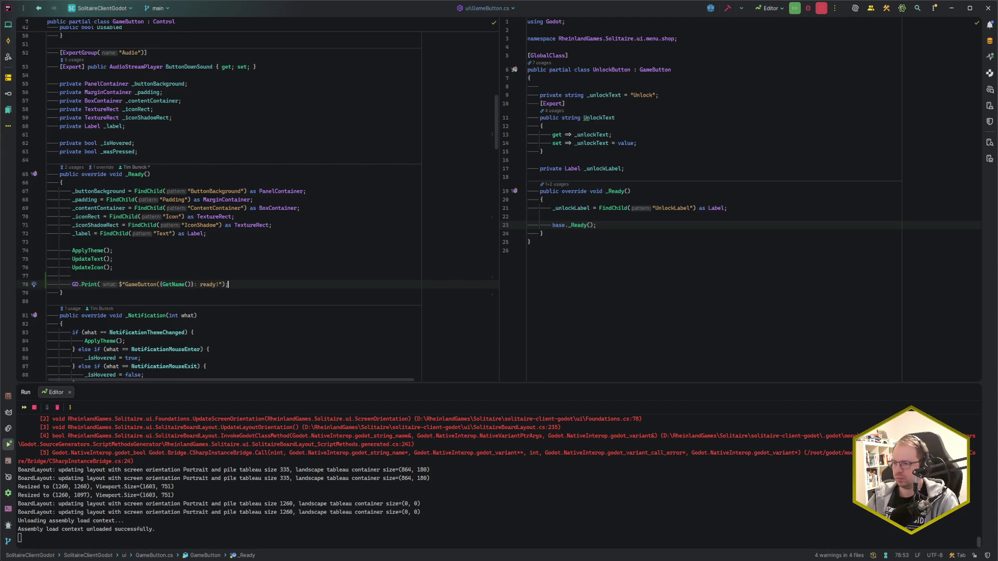
key(alt+Tab)
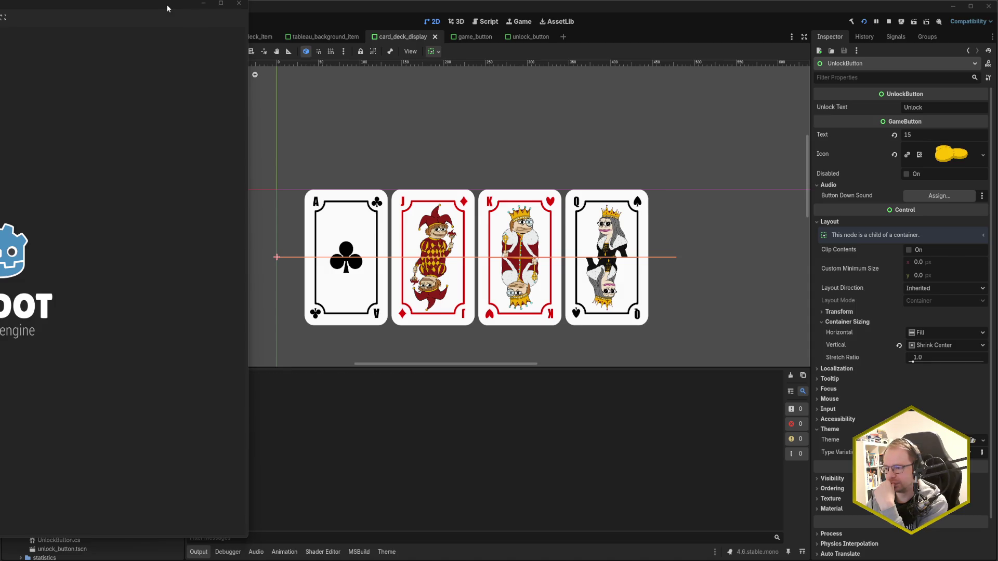
- Move the game window aside and restore GameButton's log line, adding a colon after the name
mouse_move(163, 3)
mouse_down()
mouse_move(797, 32)
mouse_move(917, 22)
mouse_move(897, 8)
mouse_up()
key(alt+Tab)
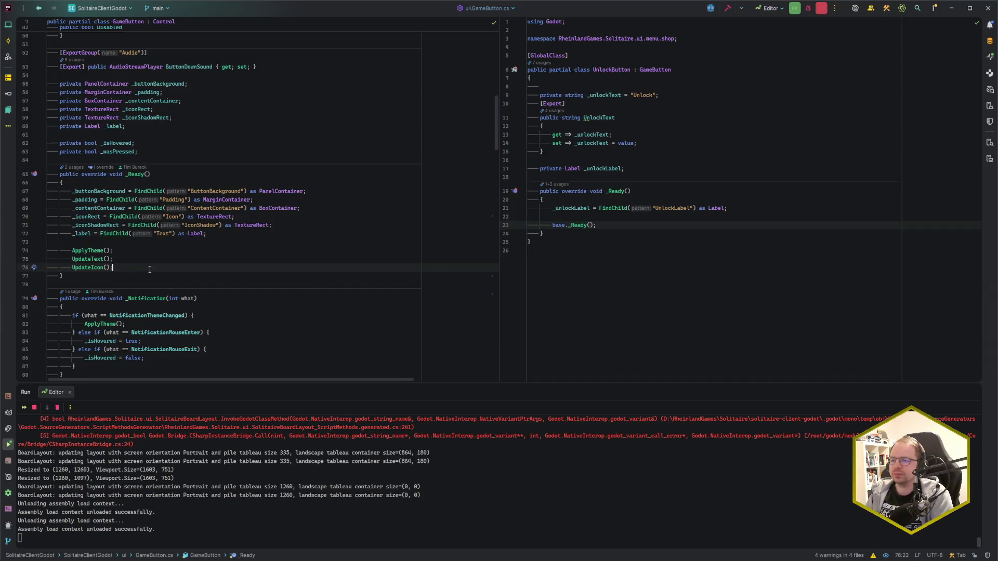
key(Return)
key(Return)
key(Tab)
click(196, 284)
text(:)
- Copy the GameButton log line and open a new line after base._Ready() in UnlockButton.cs
key(Up)
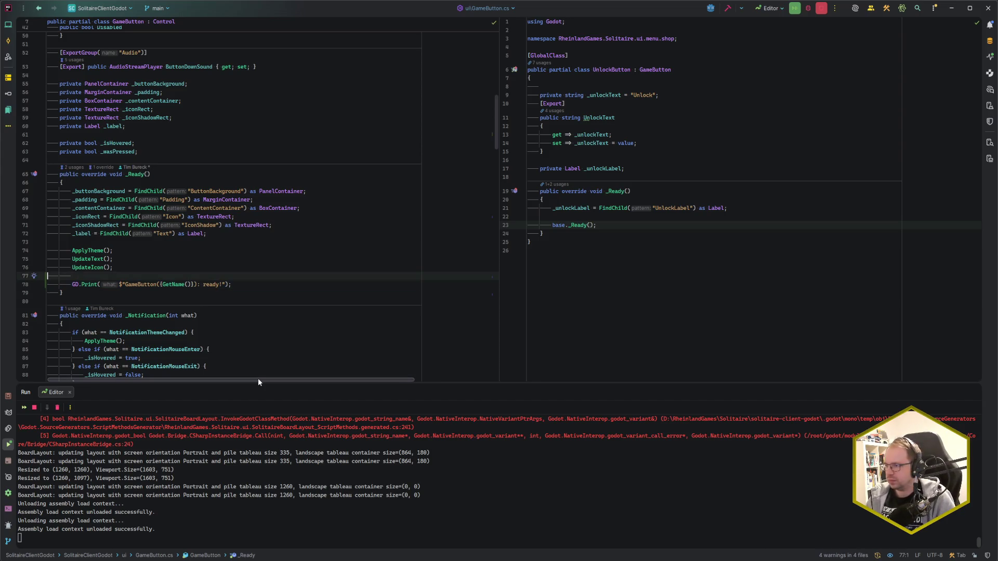
key(ctrl+Tab)
key(End)
key(Return)
key(Return)
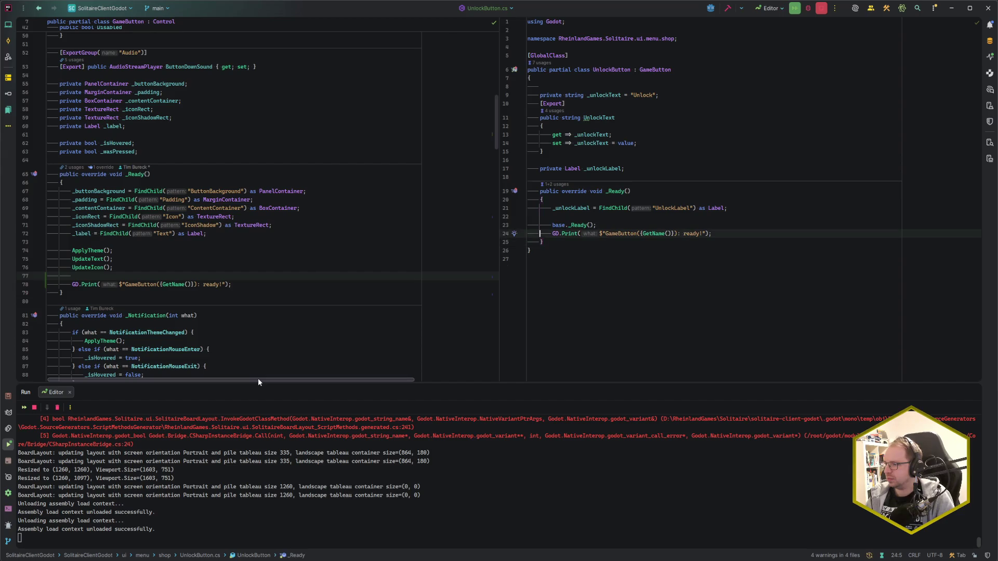
- Paste the log line into UnlockButton's _Ready and replace GameButton with UnlockButton in the string
key(ctrl+v)
key(ctrl+Right)
key(ctrl+Right)
key(ctrl+shift+Right)
text(UnlockButton)
key(End)
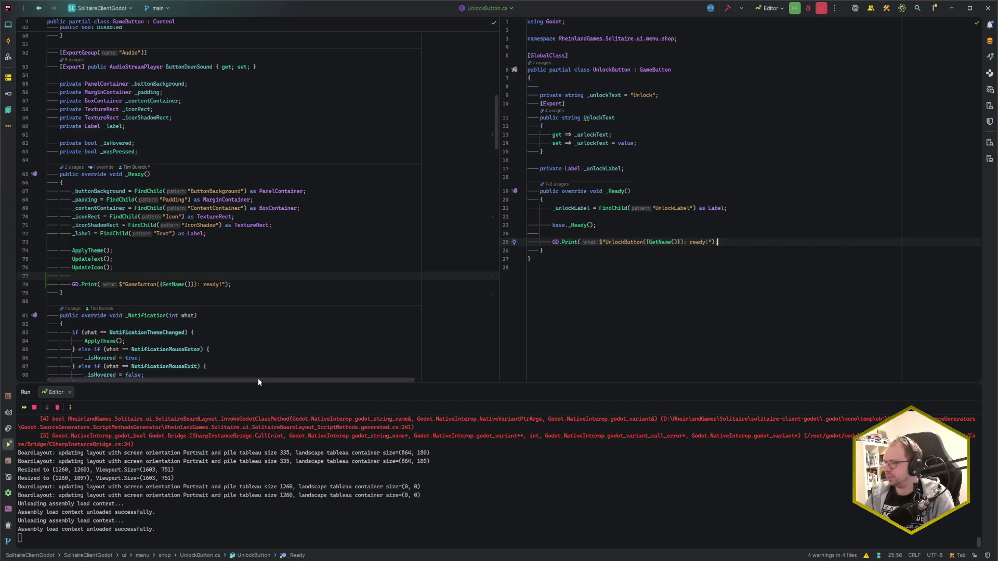
- Change 'ready' to 'mhm' in the message and relaunch the game
mouse_move(102, 558)
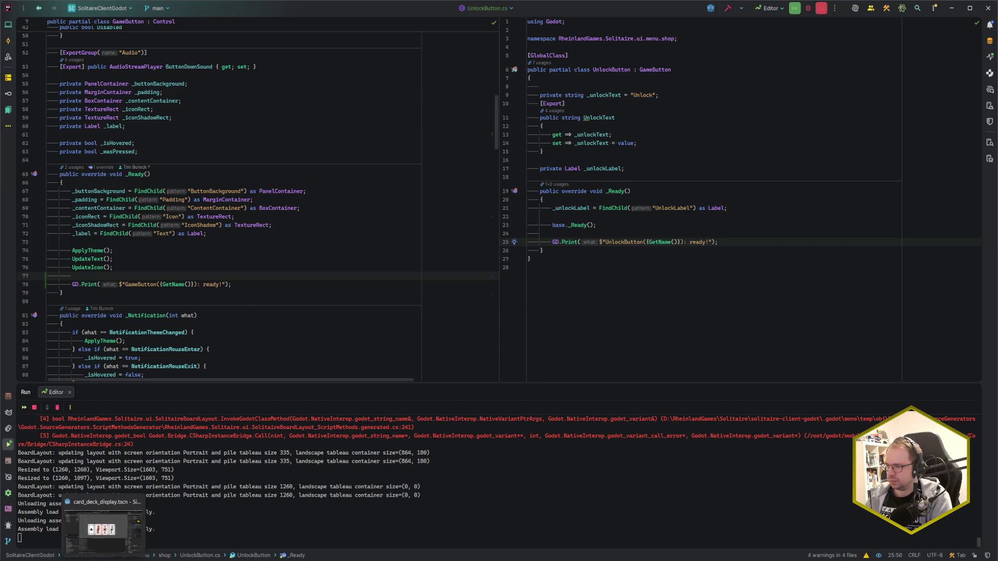
key(ctrl+Left)
key(ctrl+shift+Left)
text(mhm)
key(End)
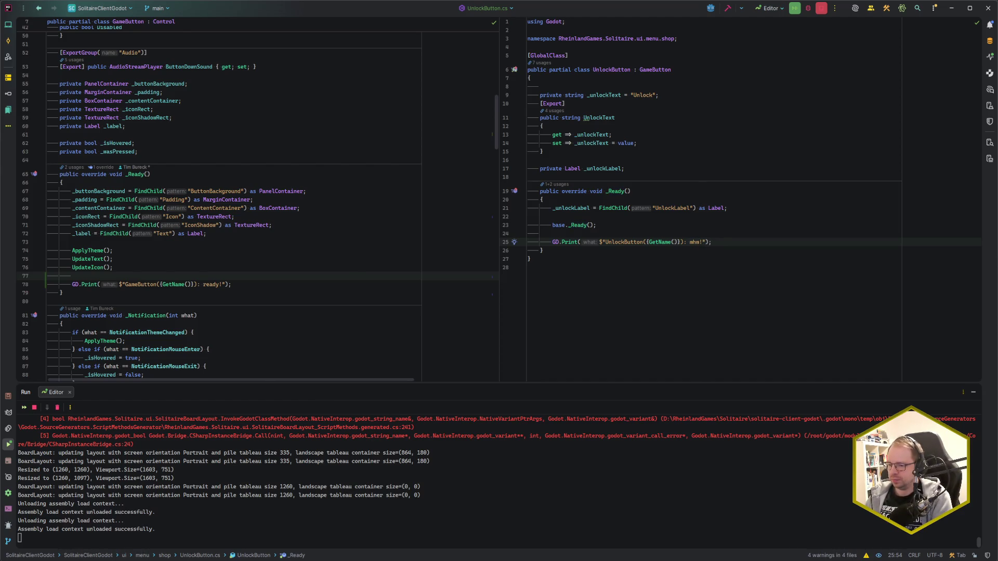
key(alt+Tab)
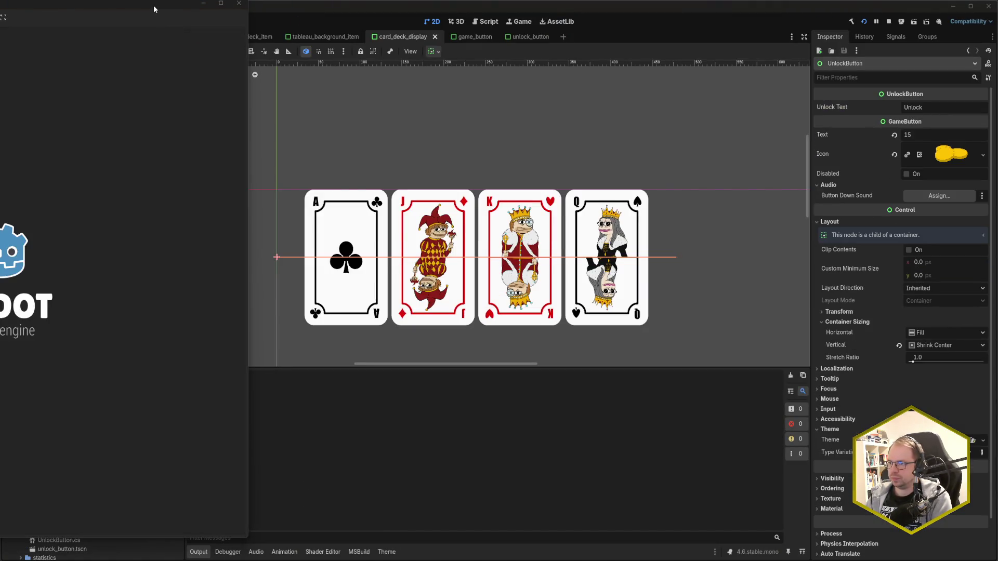
- Verify the Output shows UnlockButton(UnlockButton): mhm! lines, stop the game, and return to Rider
click(382, 451)
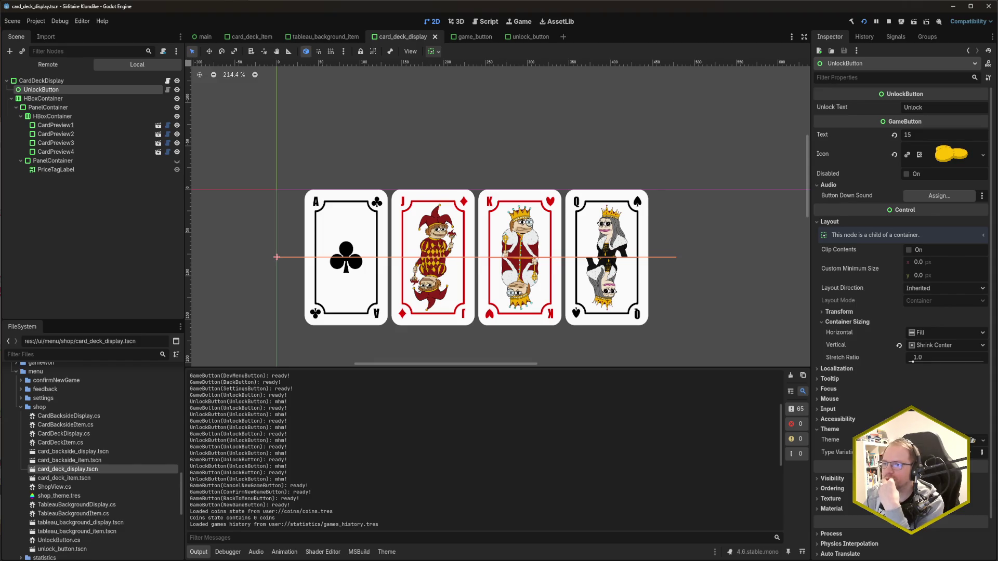
click(239, 5)
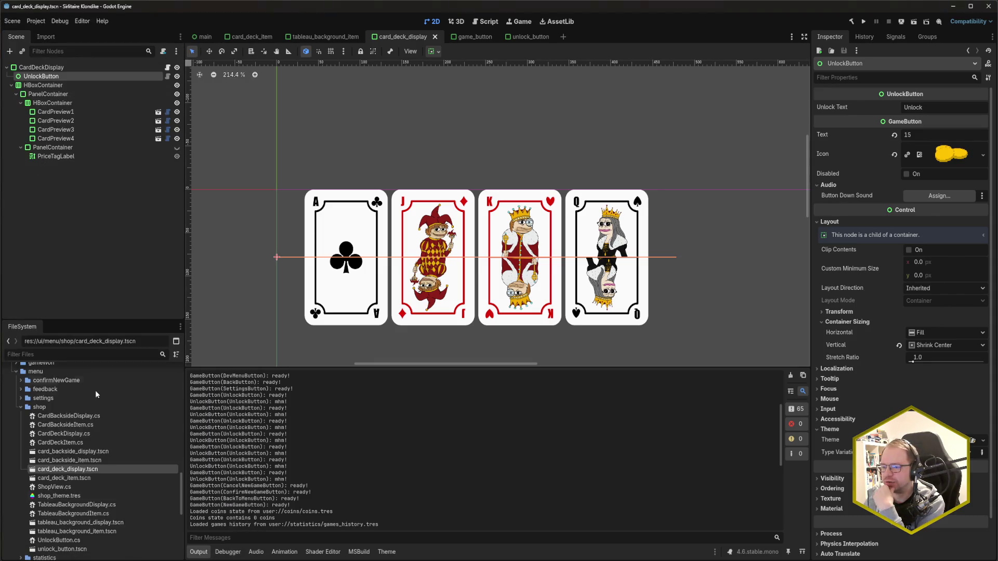
key(alt+Tab)
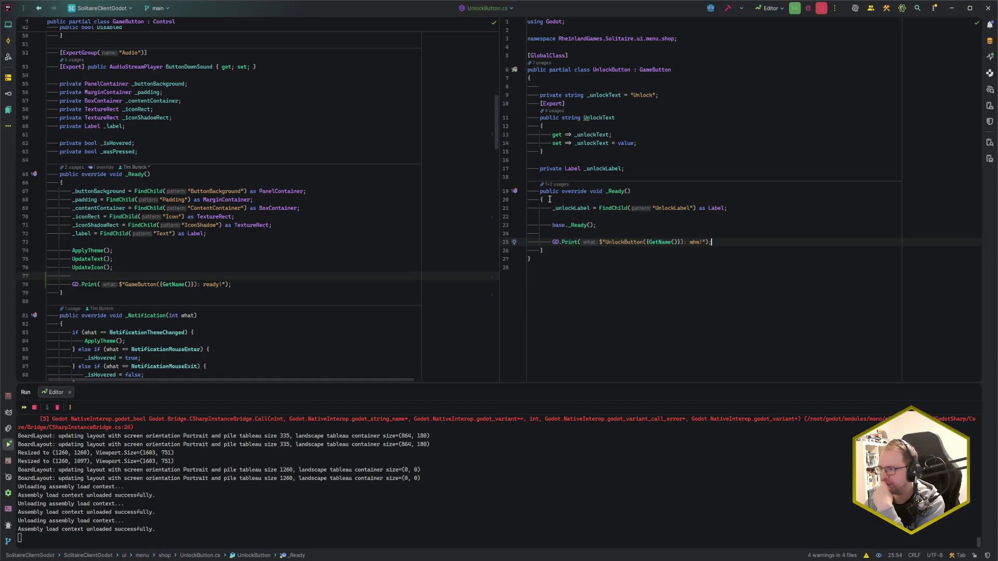
- Delete the base._Ready() line and blank line from UnlockButton's _Ready, then run the project with F5
drag(609, 227, 728, 208)
key(BackSpace)
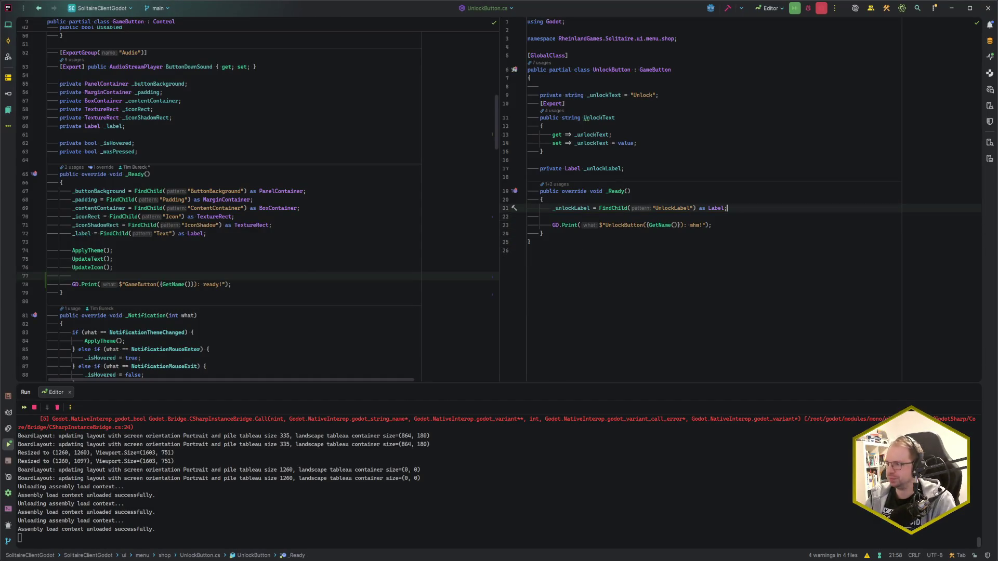
click(551, 216)
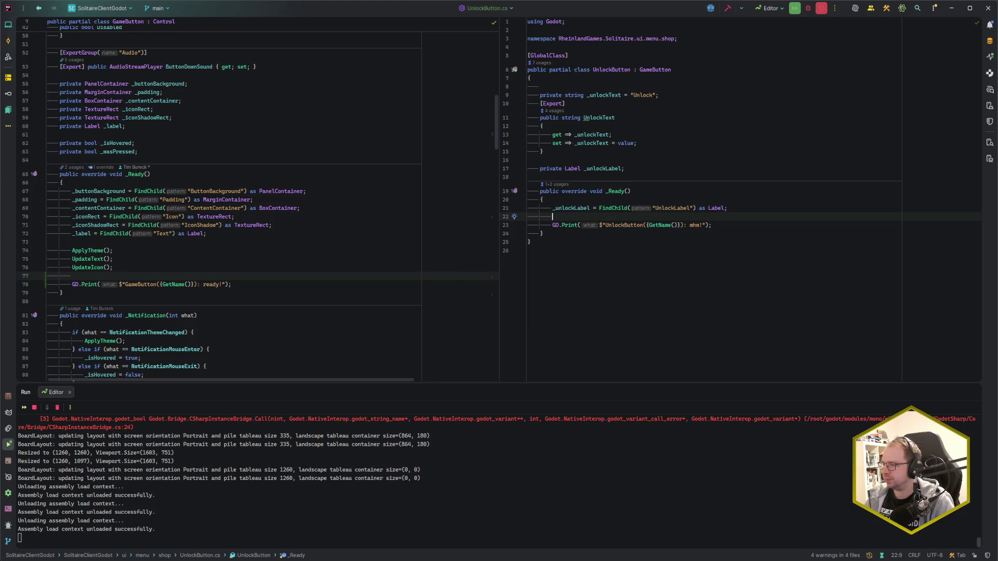
key(alt+Tab)
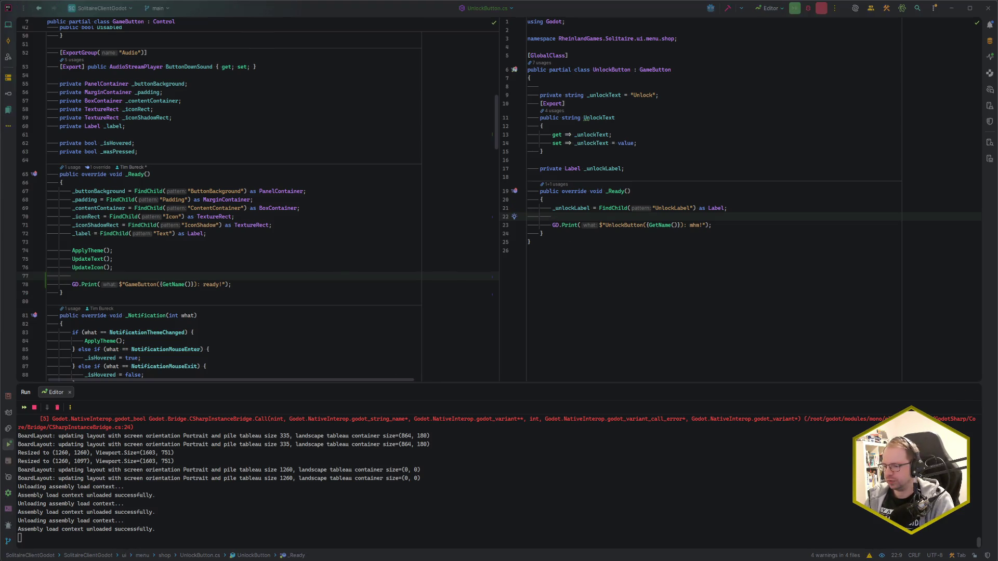
key(F5)
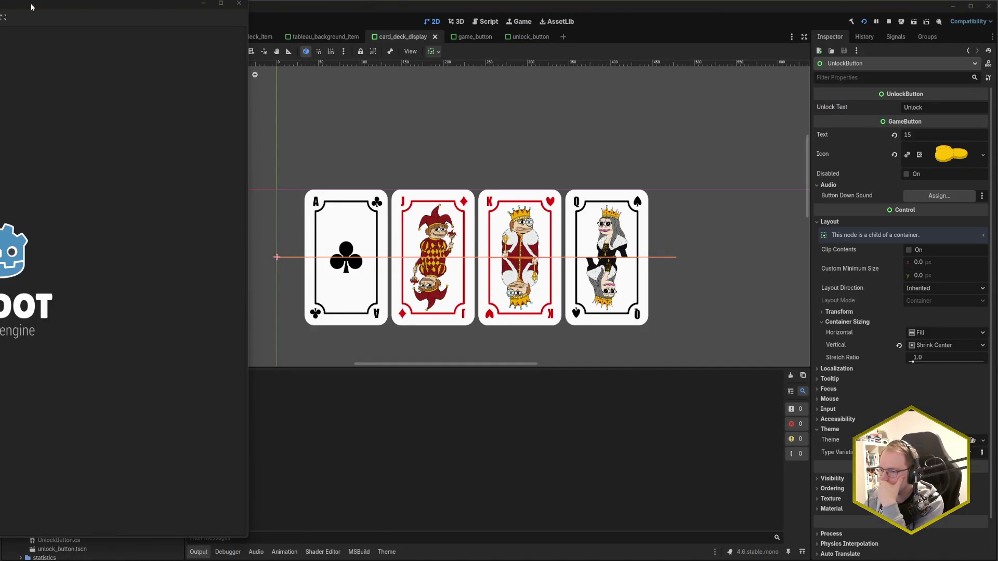
- Review the UnlockButton mhm! lines in the Output panel, then go back to Rider
click(345, 10)
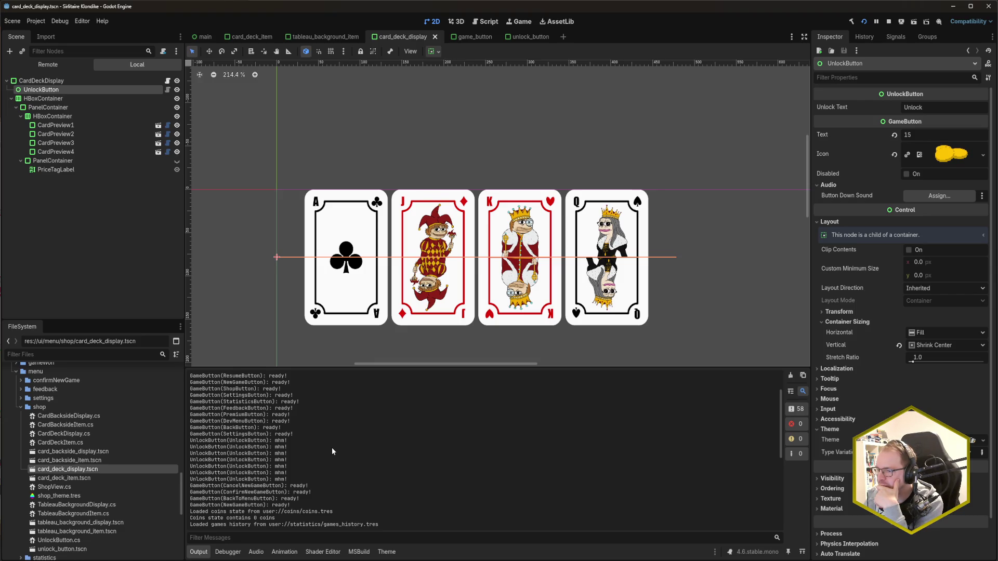
scroll(331, 448, up, 3)
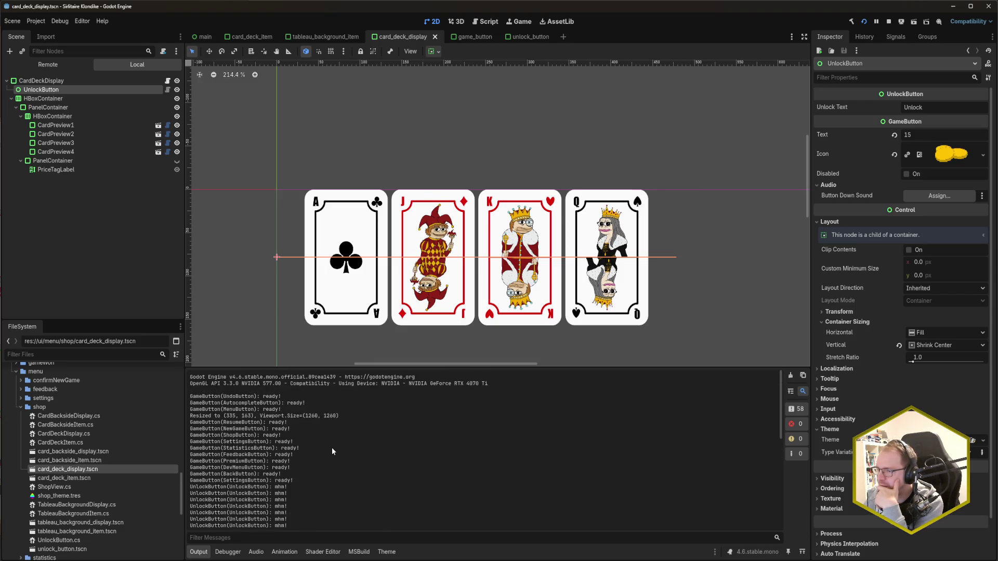
scroll(331, 447, down, 10)
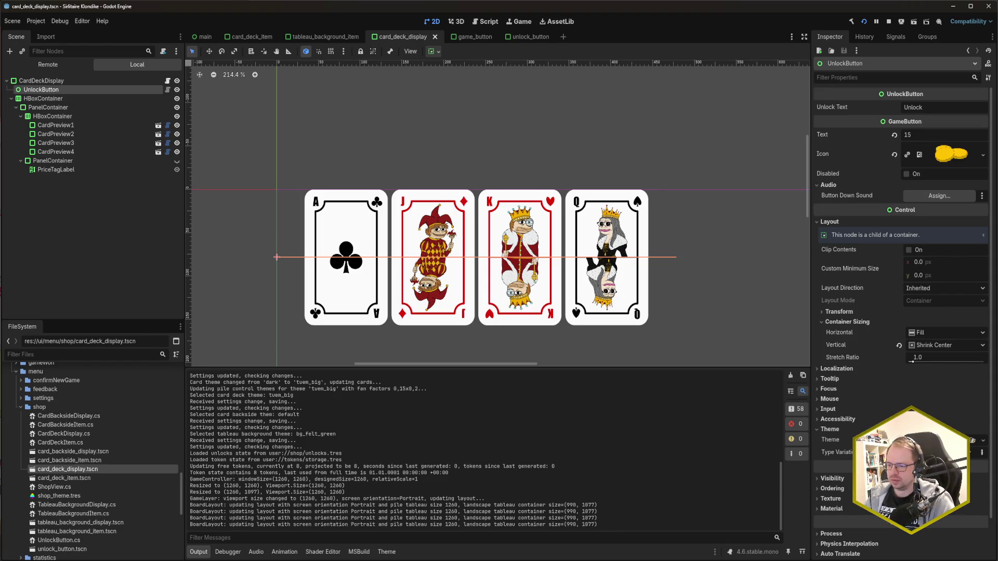
key(alt+Tab)
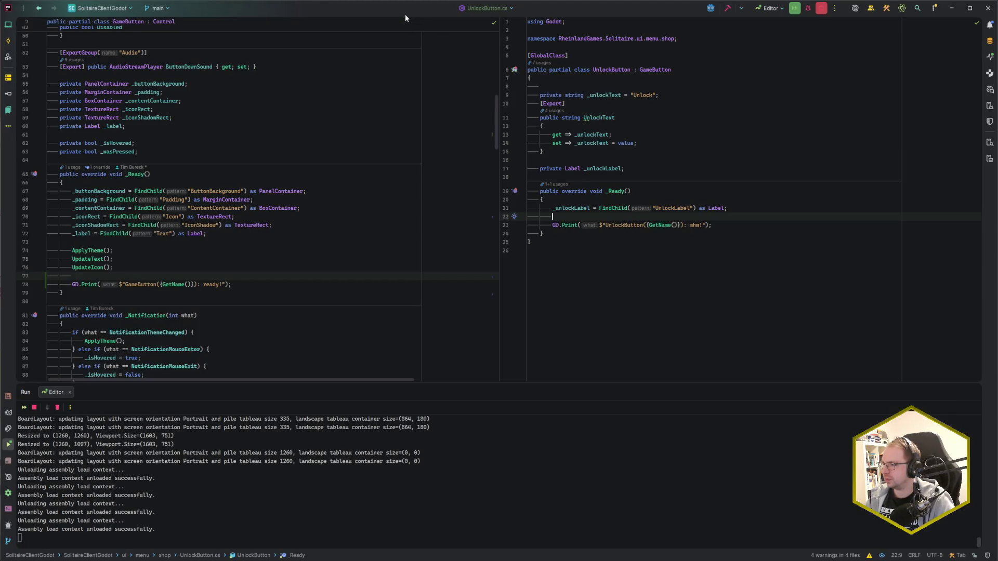
- Restore base._Ready() after the UnlockLabel lookup, tidy the blank lines, and close the test game
key(ctrl+z)
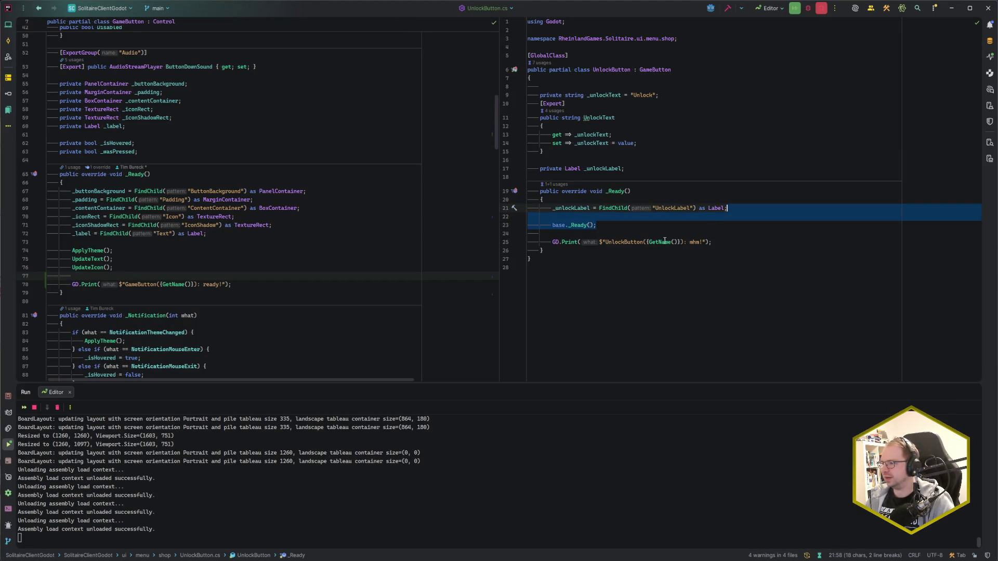
click(686, 236)
key(BackSpace)
key(Return)
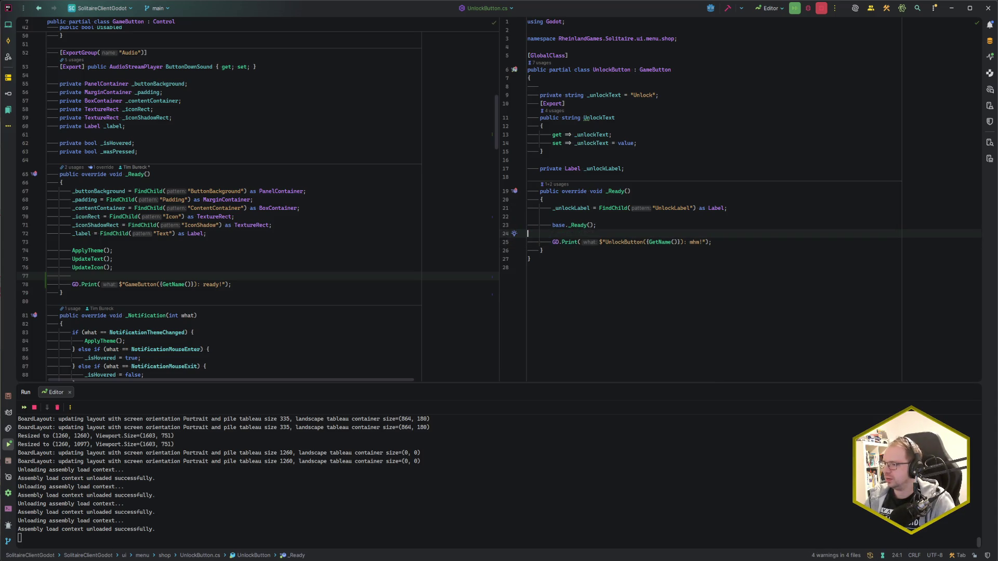
key(Up)
key(Up)
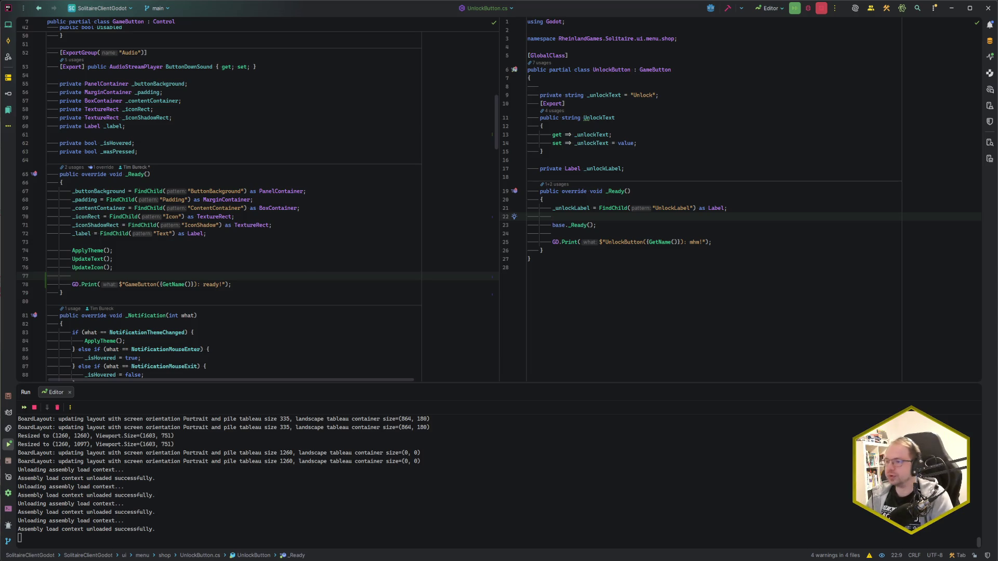
click(610, 224)
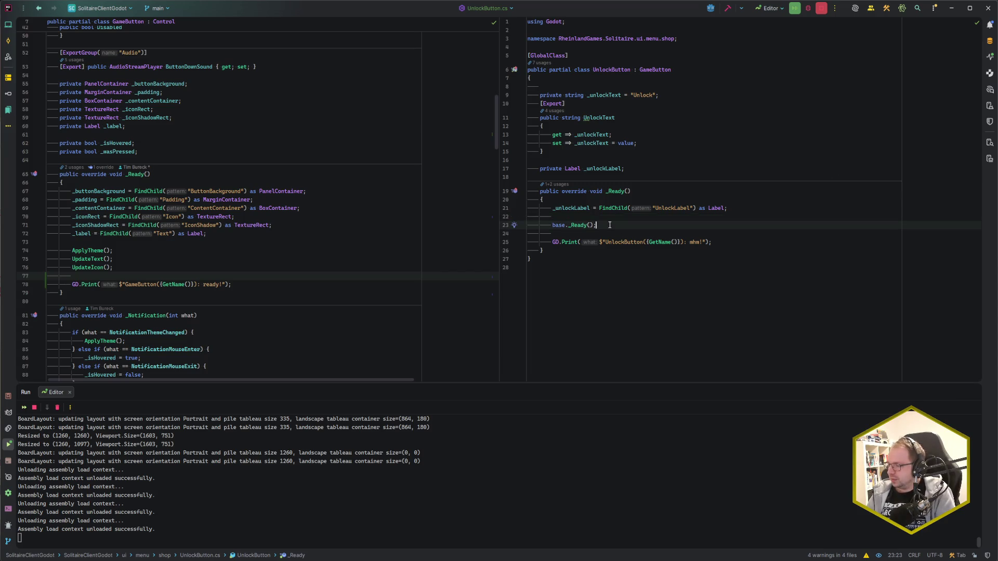
click(710, 243)
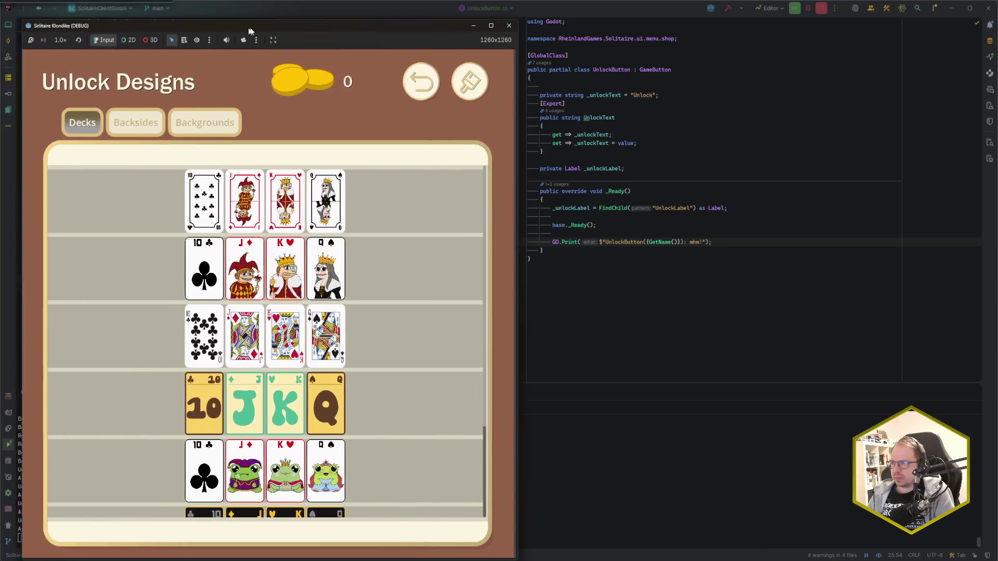
click(513, 27)
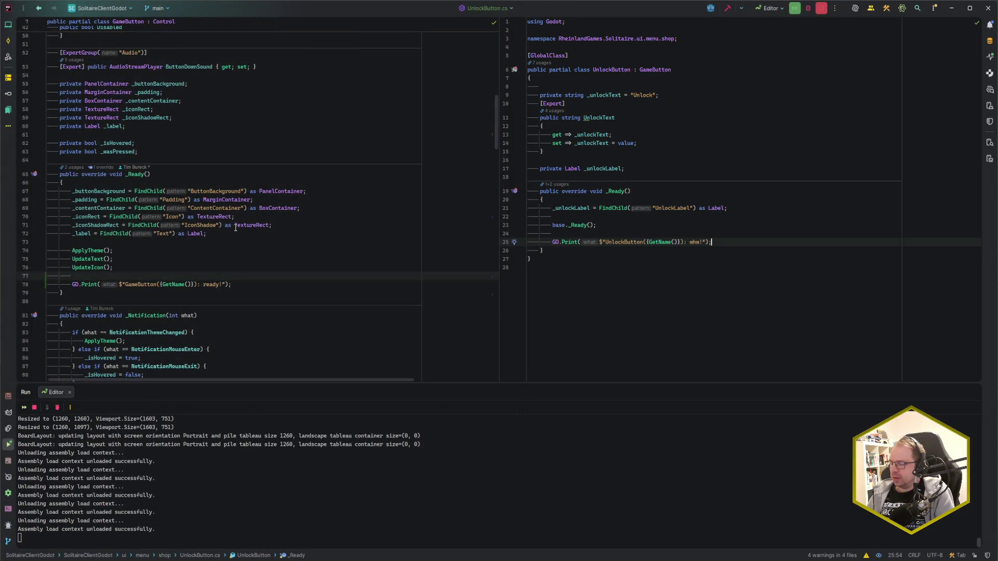
- Add a GD.Print in GameButton.ApplyNormalTheme logging the theme type being applied
click(231, 285)
scroll(246, 283, down, 10)
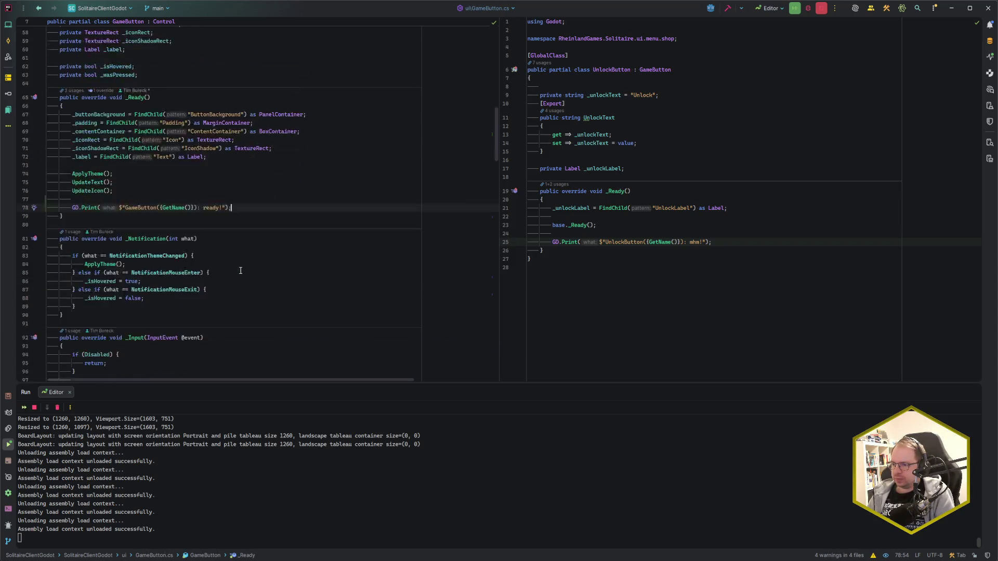
scroll(239, 266, down, 6)
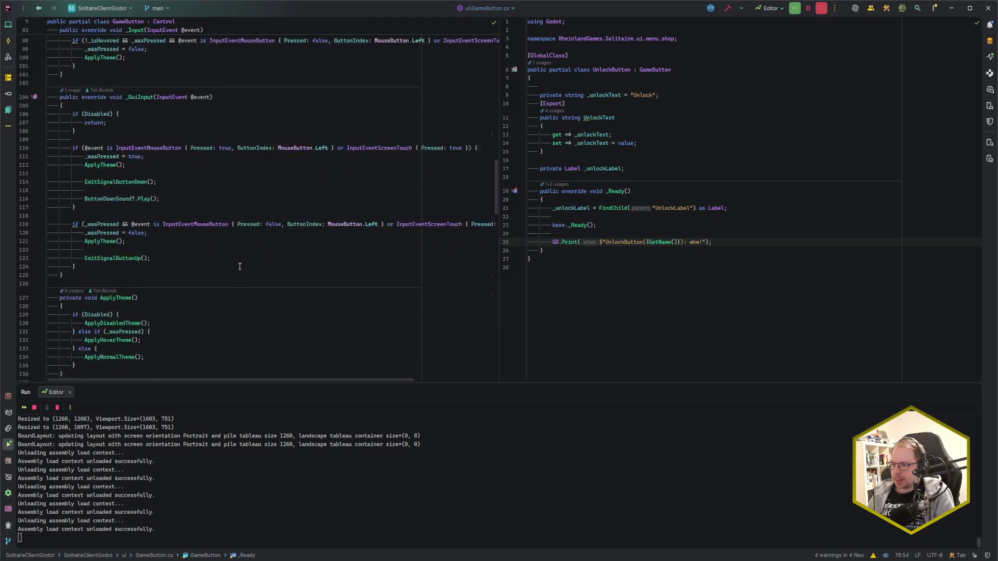
click(240, 254)
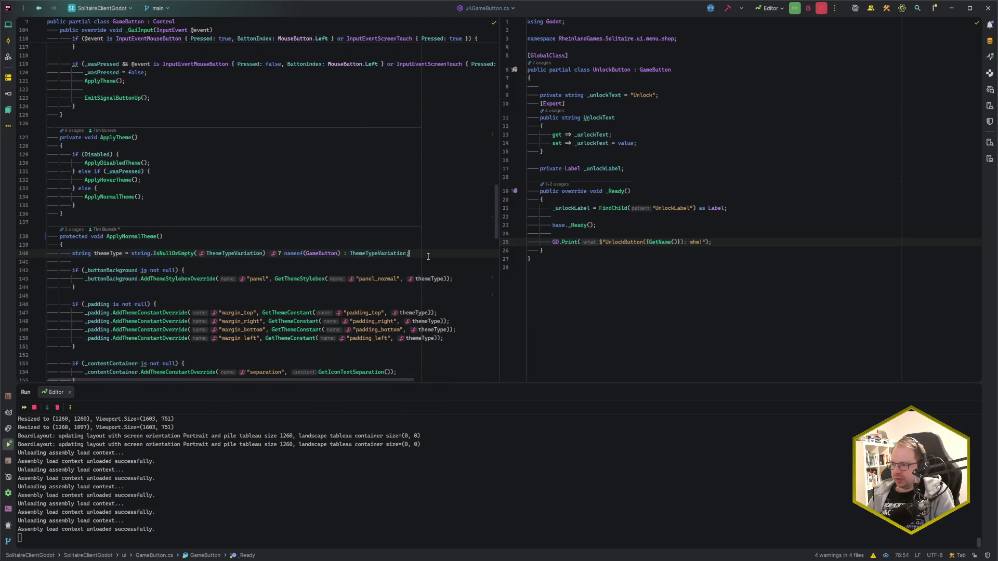
key(End)
key(Return)
text(GD.)
key(Return)
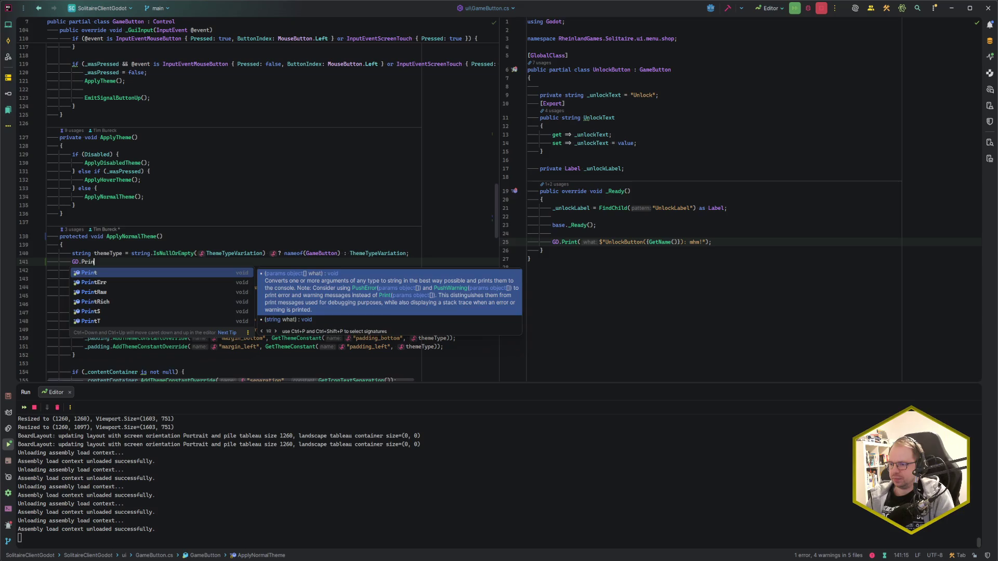
text($"GameButton(");)
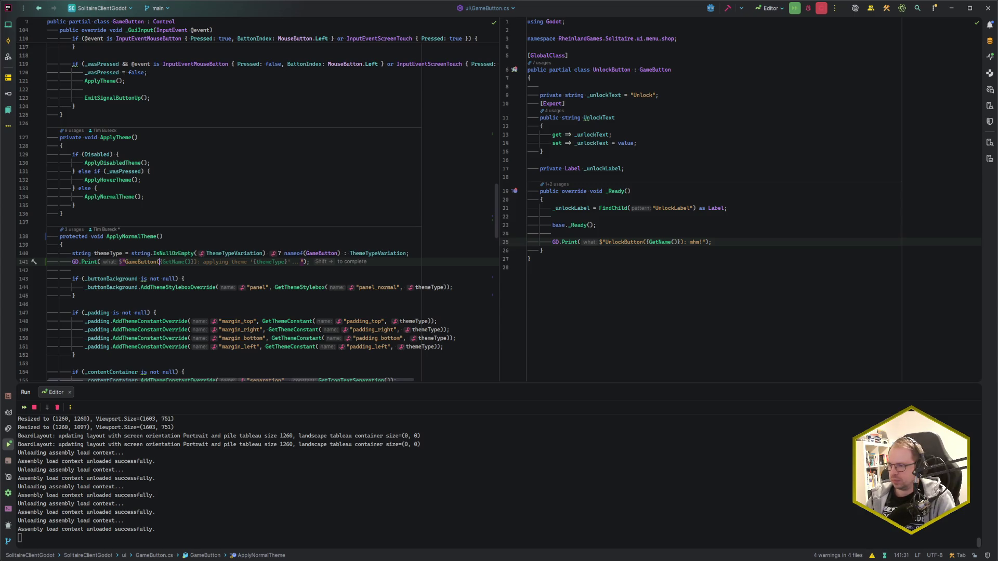
key(shift+Right)
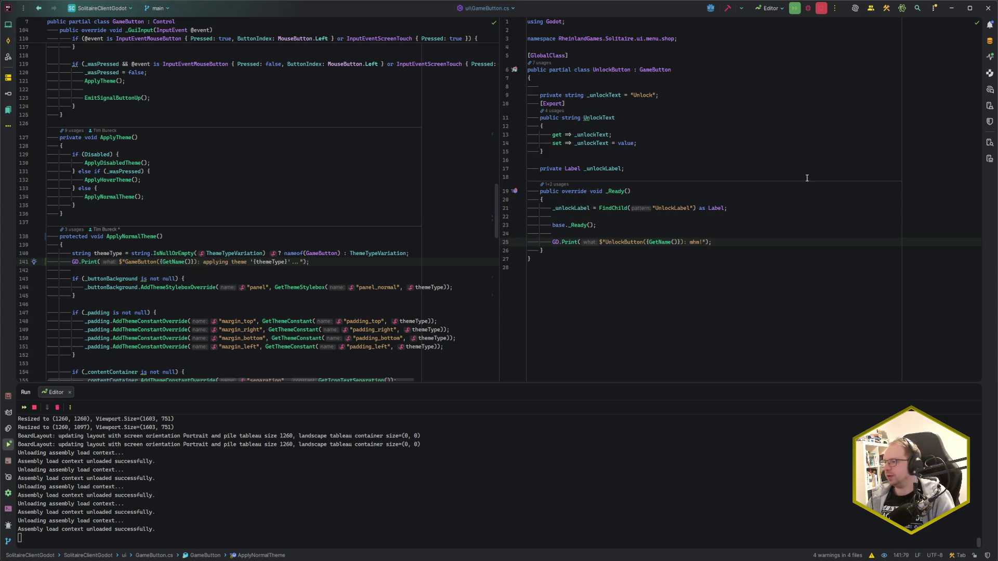
- Delete the mhm! and ready! debug prints from both _Ready methods, then switch to Godot
click(734, 241)
key(shift+Up)
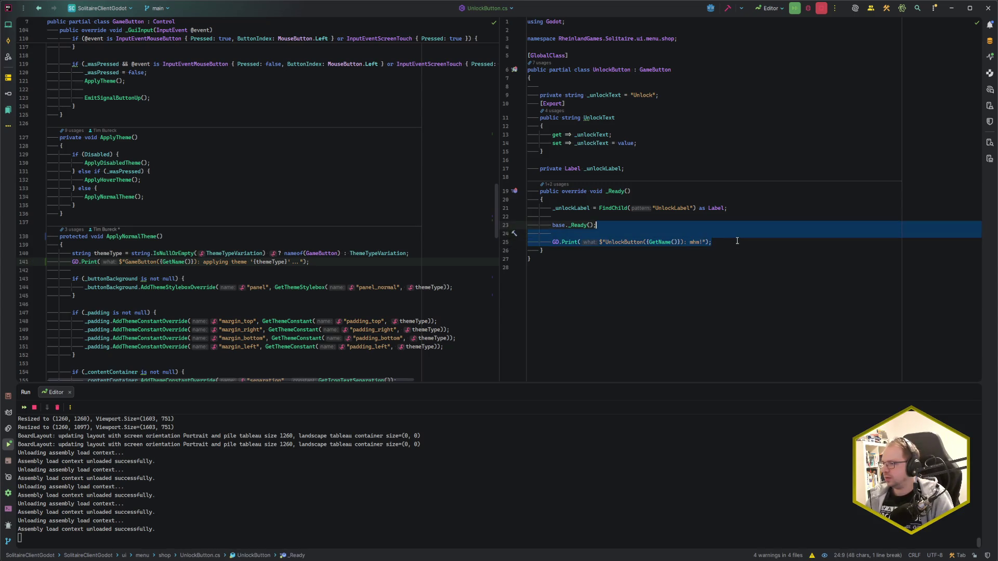
key(BackSpace)
scroll(213, 209, up, 15)
click(233, 208)
key(shift+Up)
key(shift+Up)
key(BackSpace)
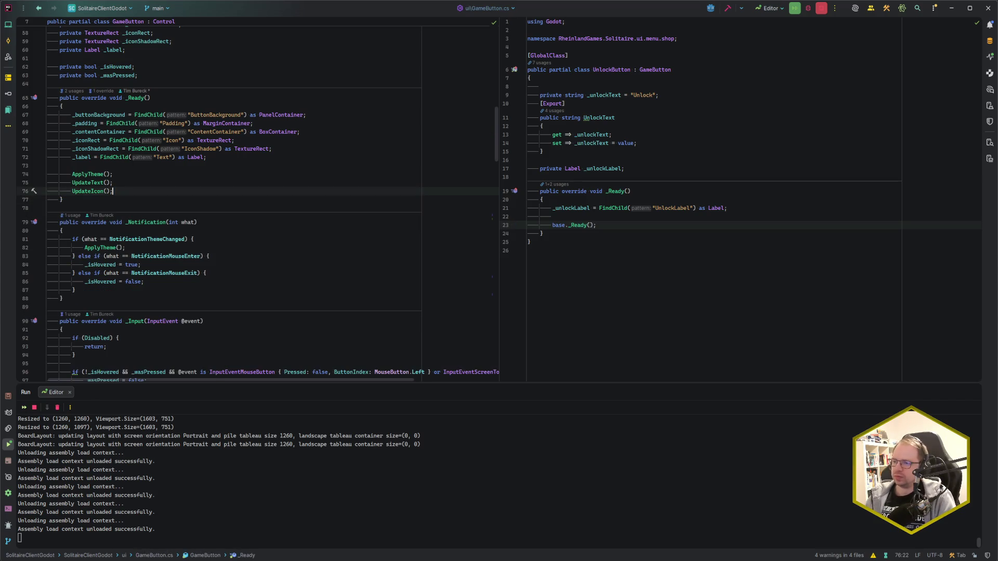
key(alt+Tab)
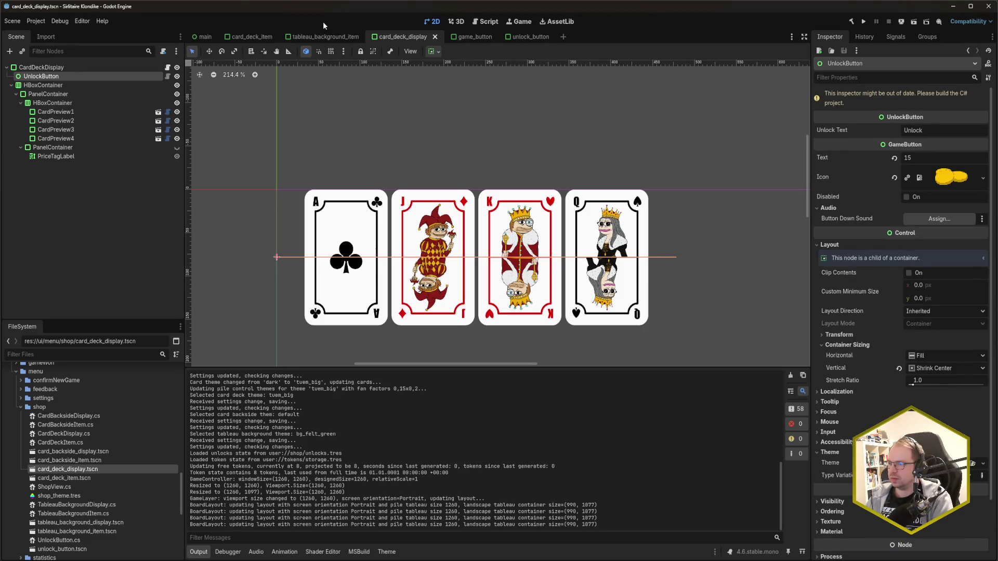
- Rebuild the C# project and find UnlockButton applying theme 'UnlockButton' in the Output log
key(alt+b)
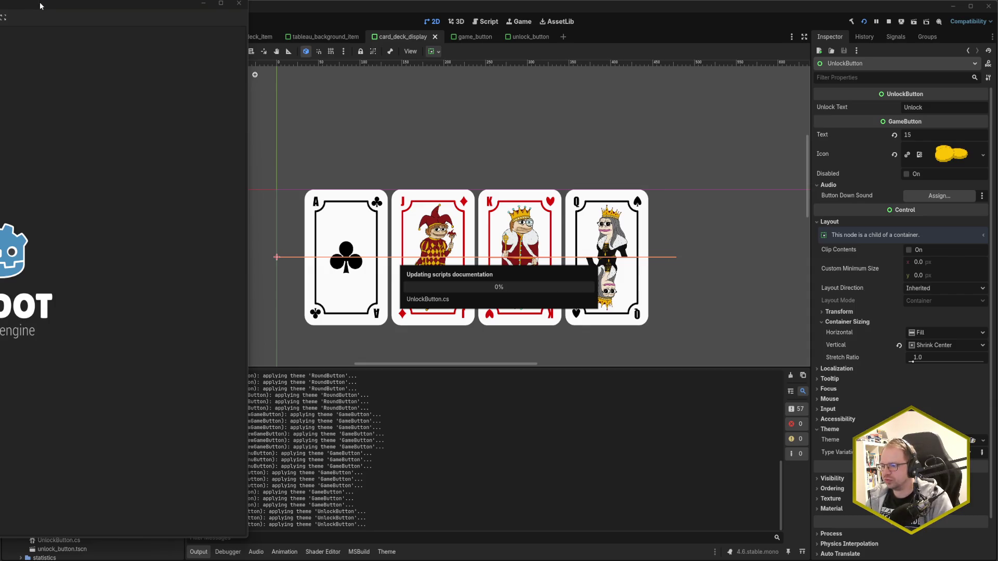
click(447, 484)
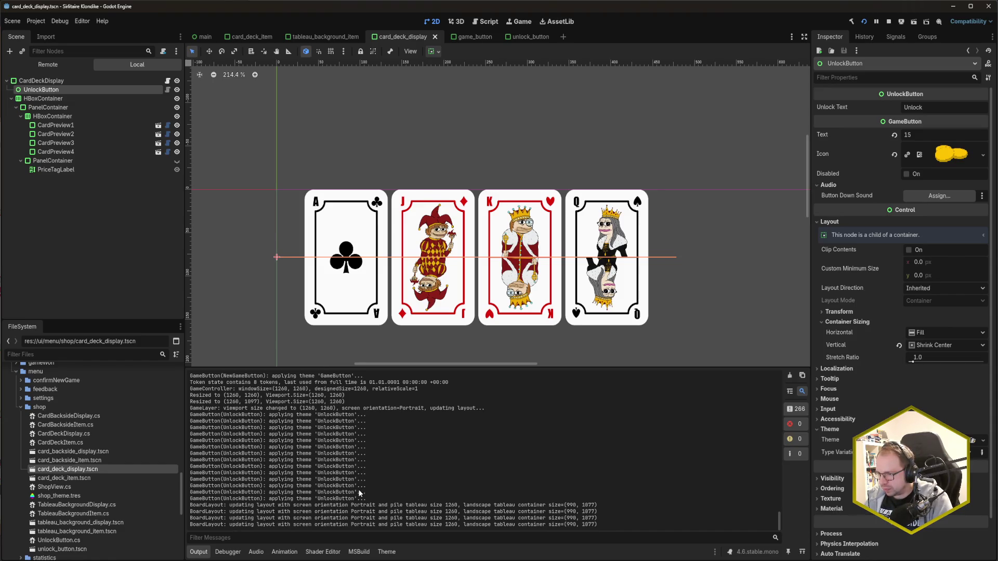
scroll(354, 497, up, 5)
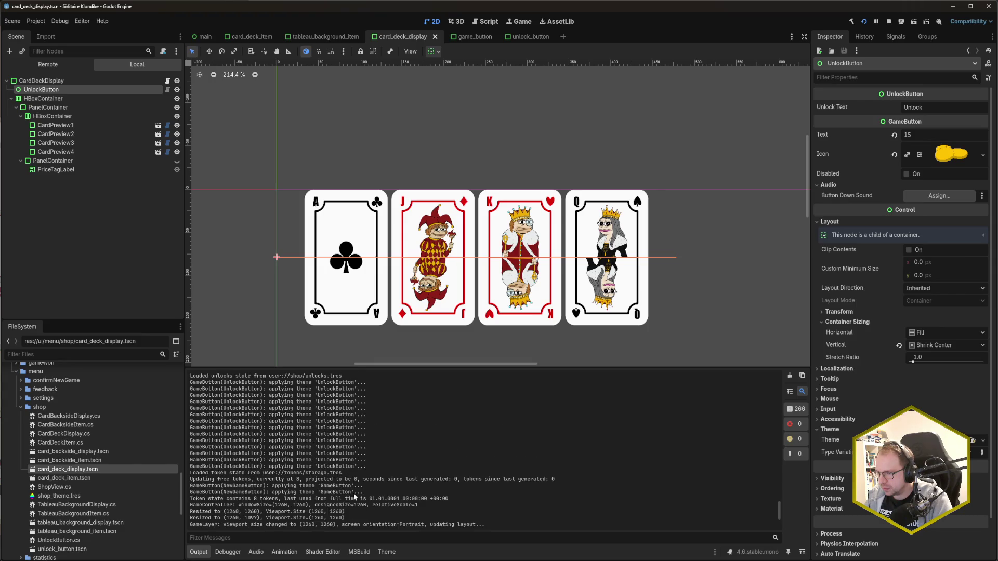
scroll(354, 497, up, 5)
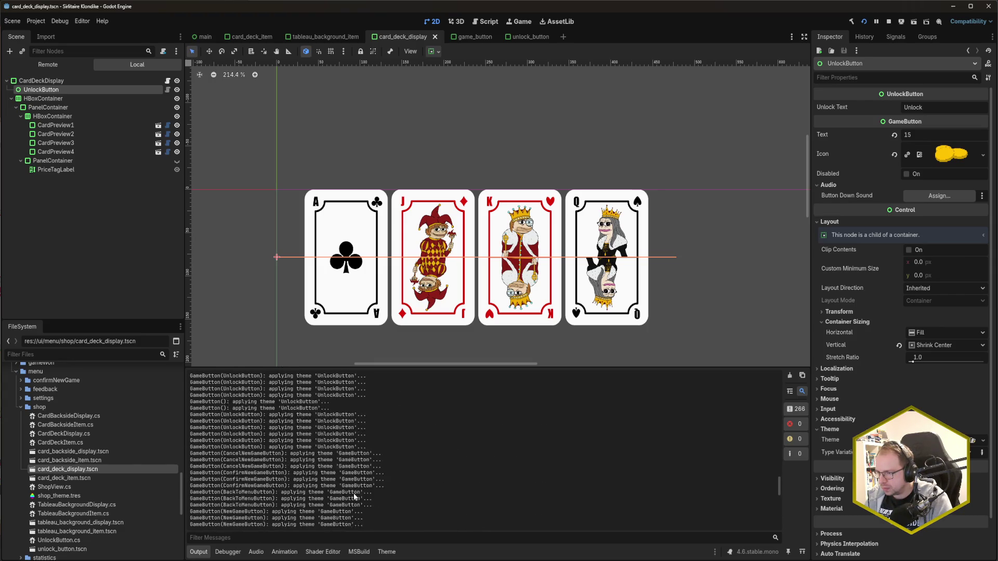
scroll(353, 494, up, 4)
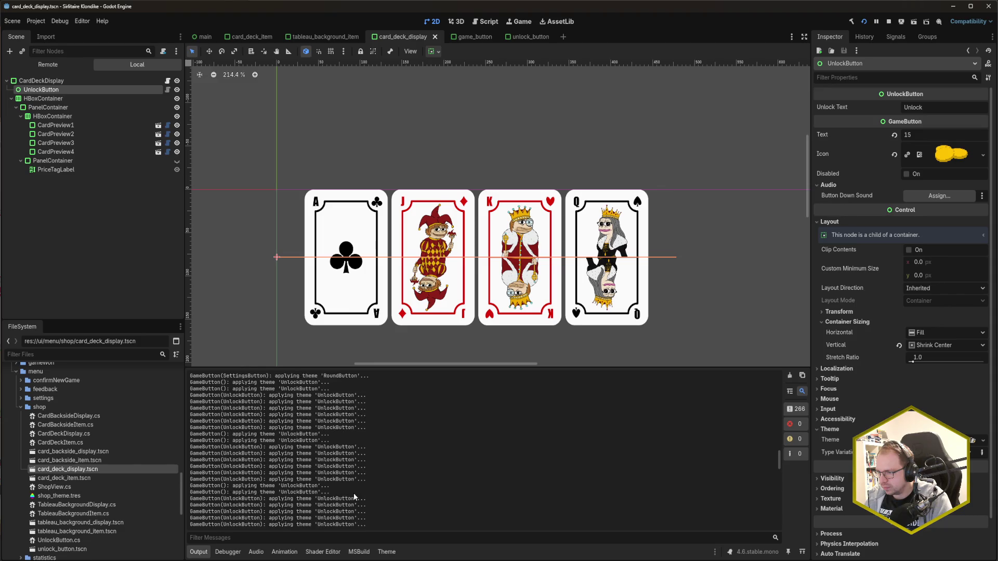
scroll(354, 496, up, 6)
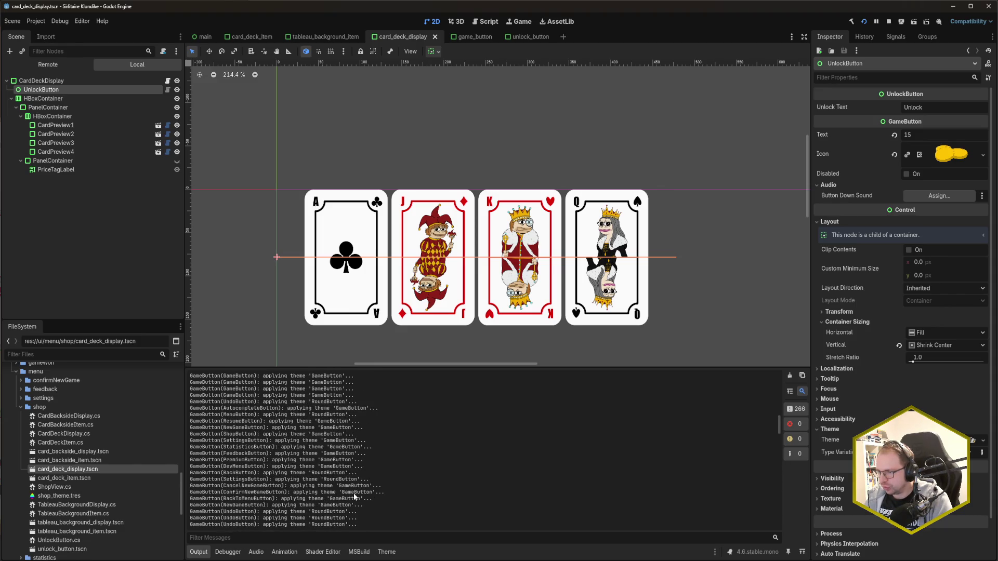
scroll(354, 497, up, 4)
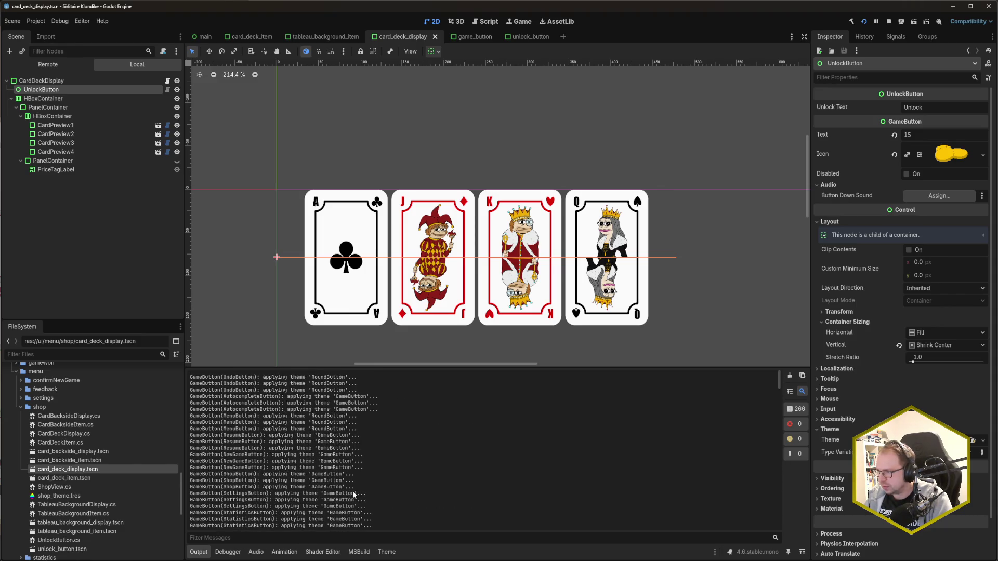
scroll(351, 488, down, 15)
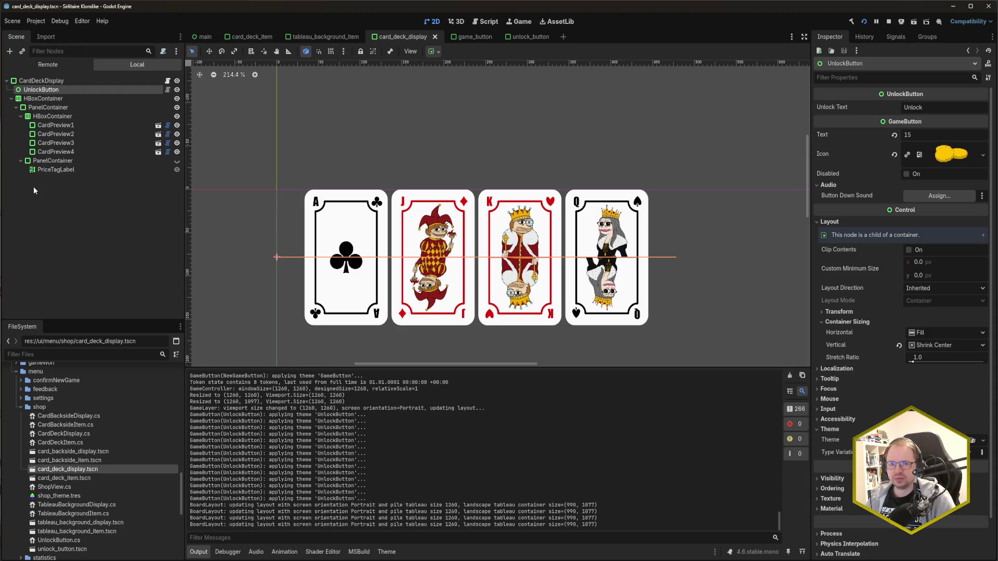
- Run the game to view the Unlock Designs shop, close it, and return to Rider
key(F5)
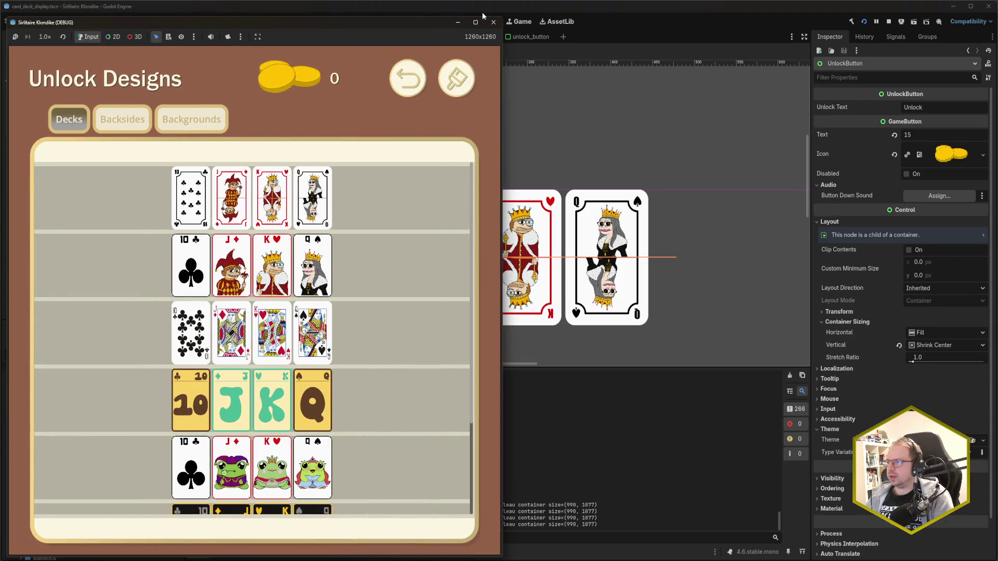
click(493, 22)
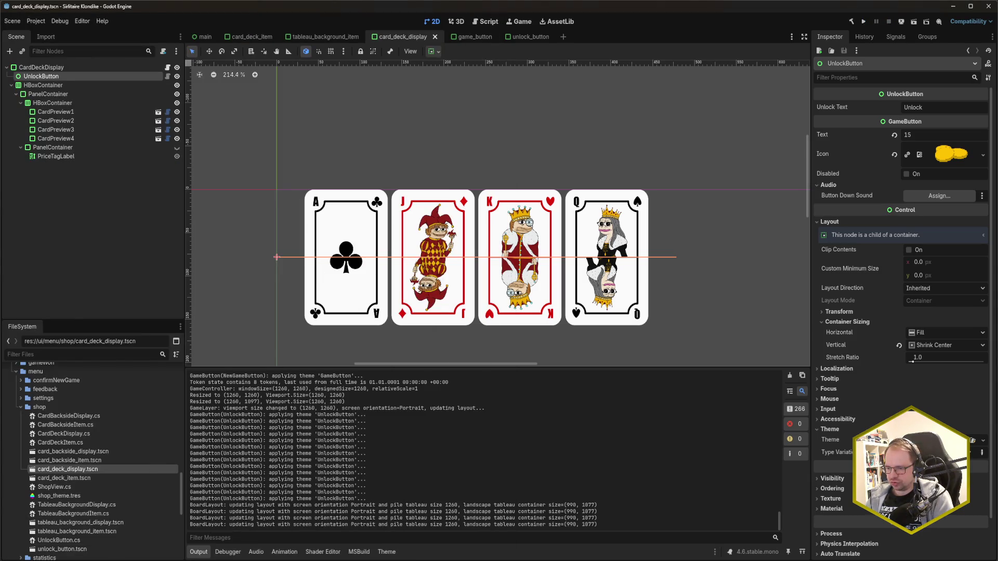
key(alt+Tab)
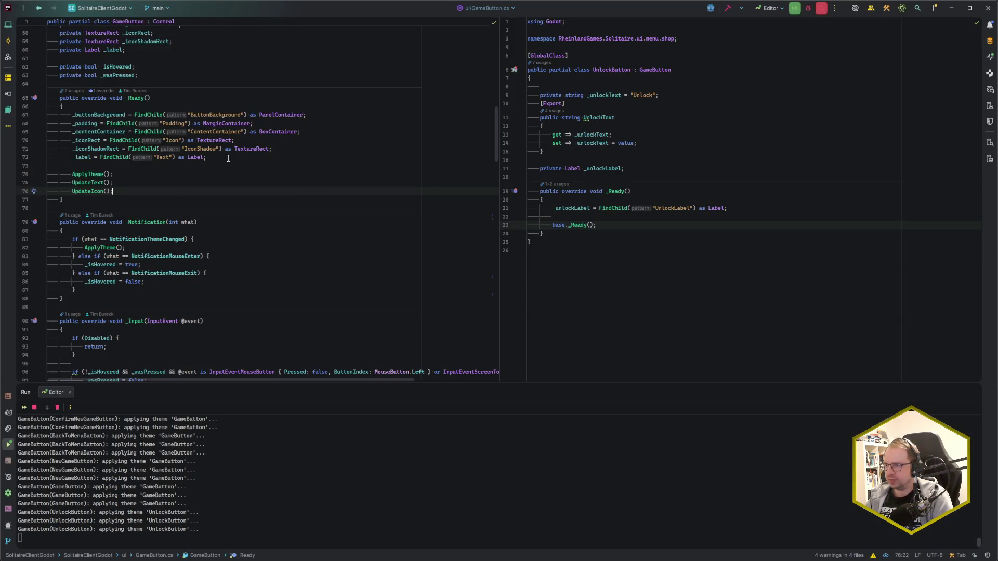
scroll(220, 262, down, 20)
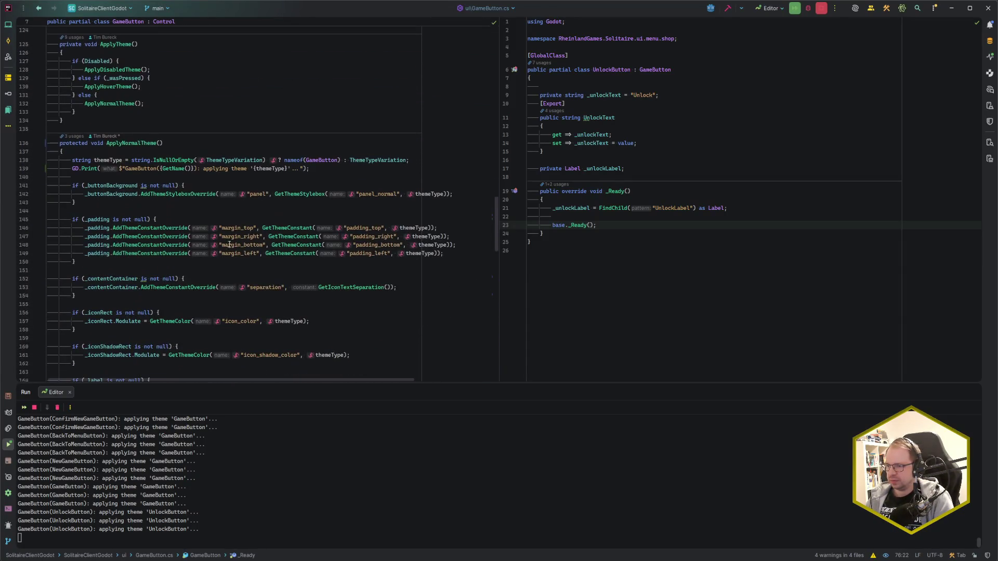
- Delete the theme debug GD.Print from ApplyNormalTheme, check _buttonBackground usages, and review _Ready
click(350, 167)
key(ctrl+y)
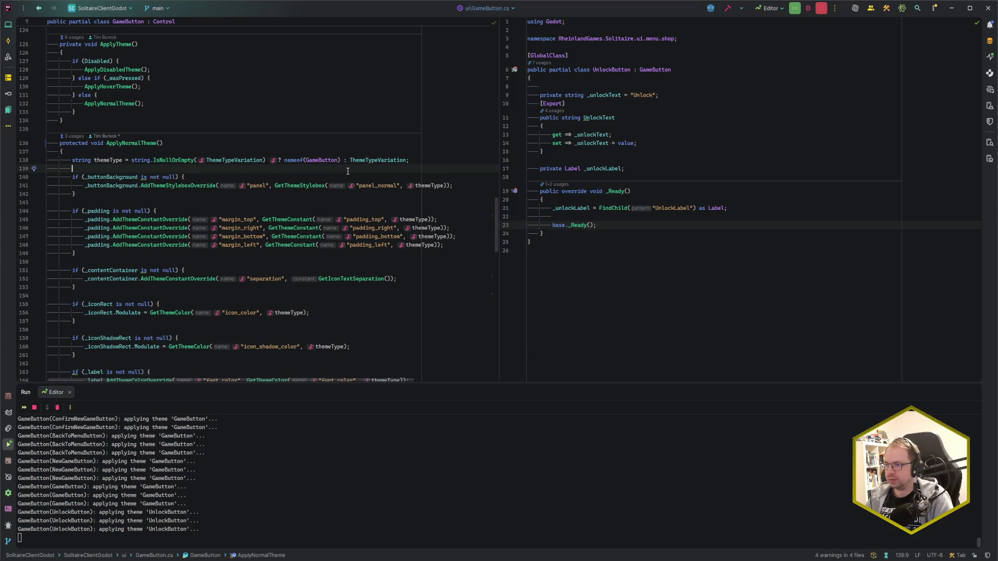
click(136, 177)
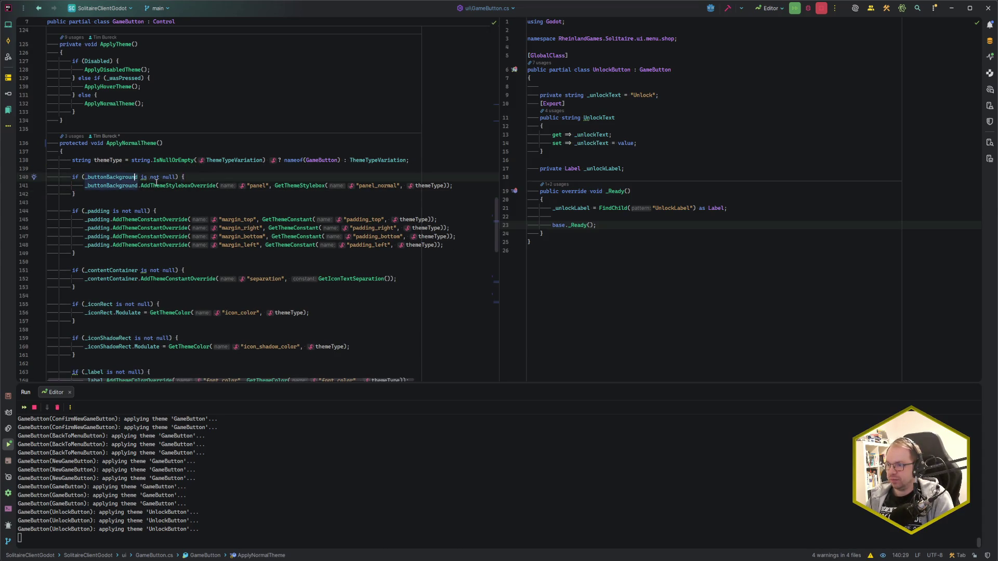
click(144, 177)
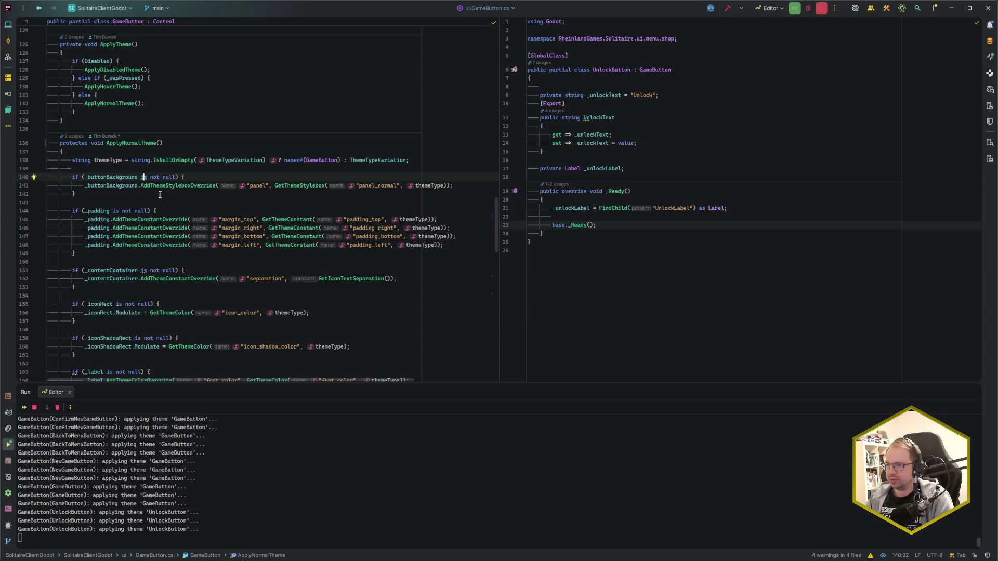
scroll(208, 278, up, 8)
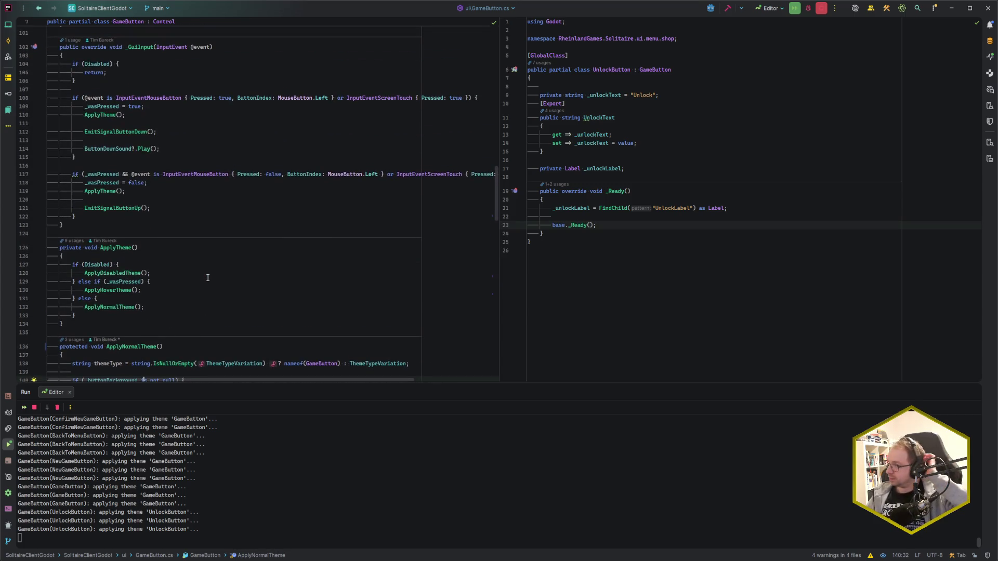
scroll(208, 278, up, 4)
scroll(208, 278, up, 7)
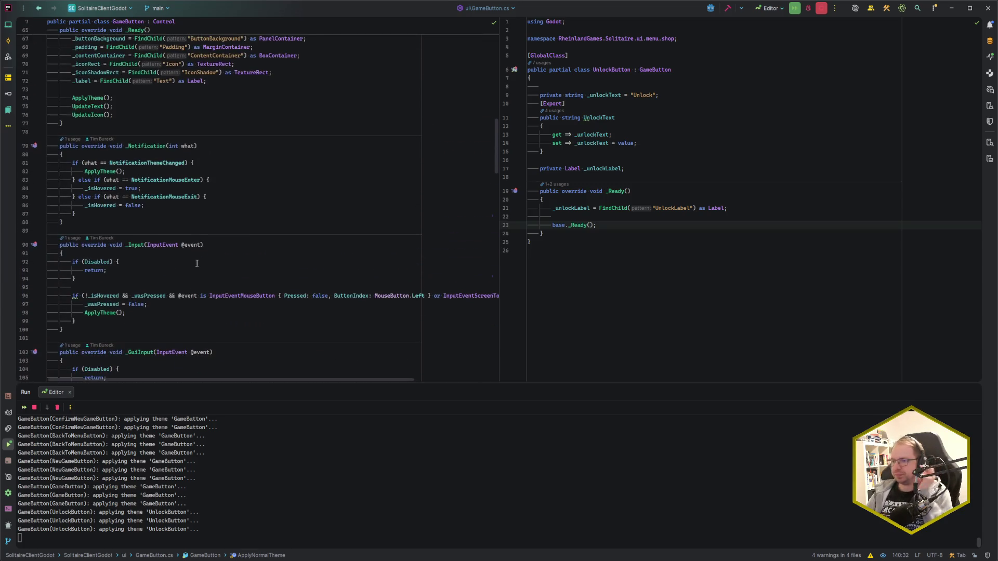
scroll(200, 235, up, 3)
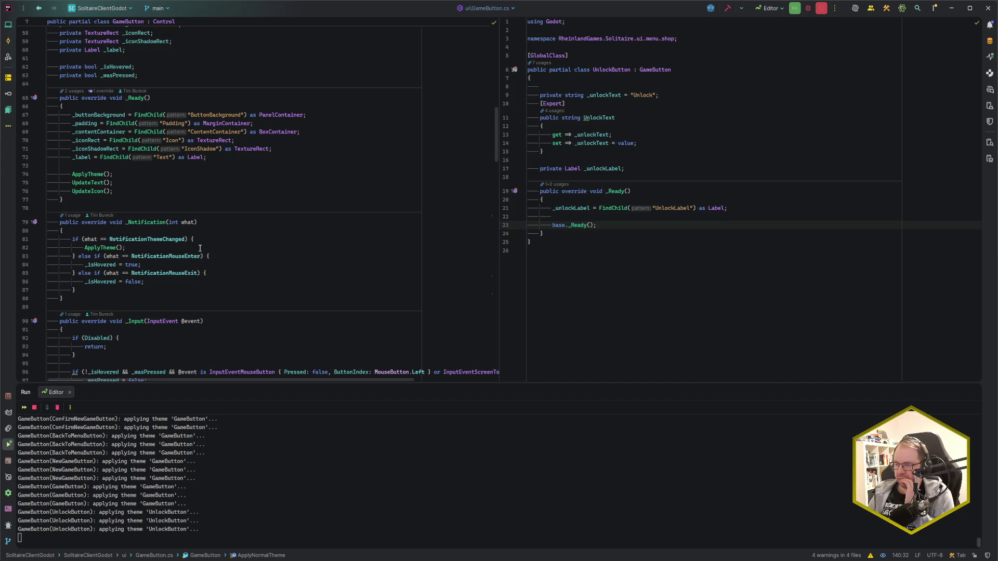
key(alt+Tab)
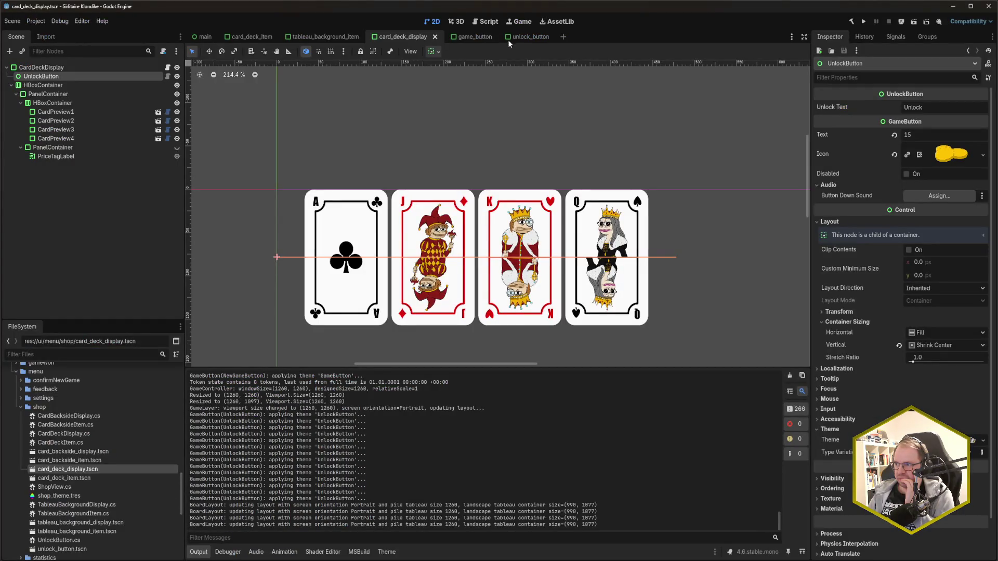
- Inspect the unlock_button scene's ButtonBackground node and the shop mockup, then return to GameButton.cs
click(530, 37)
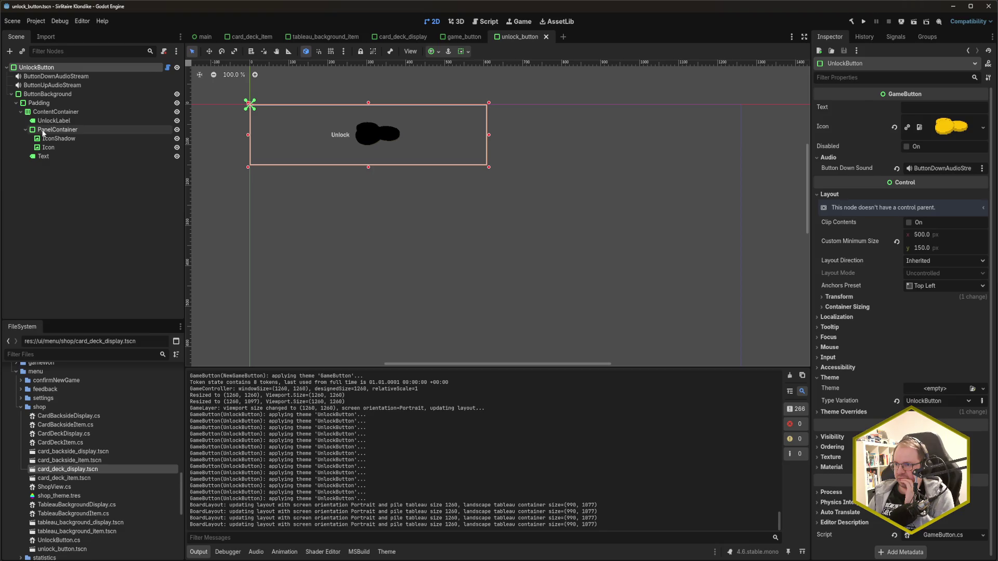
click(54, 95)
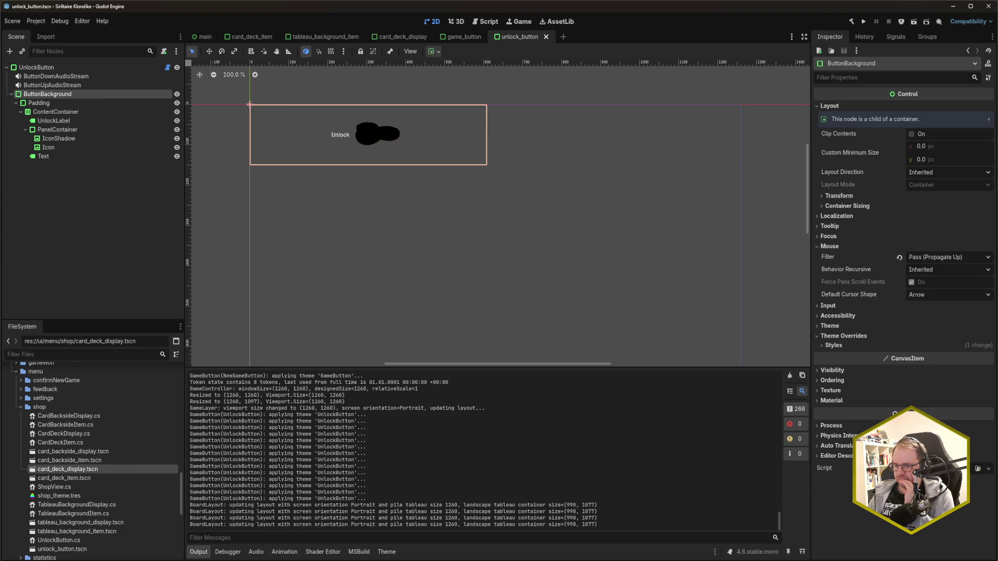
click(52, 516)
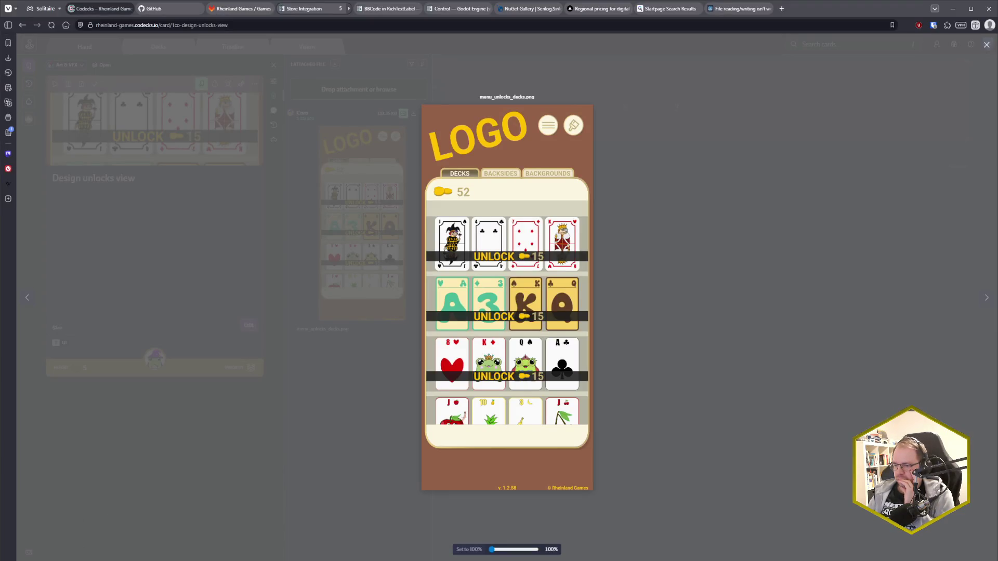
key(alt+Tab)
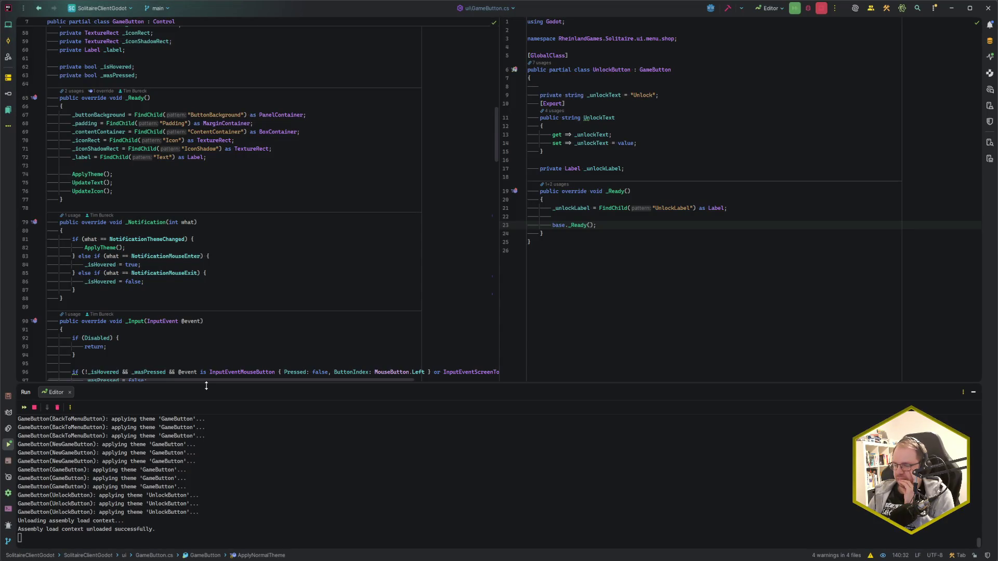
key(alt+Tab)
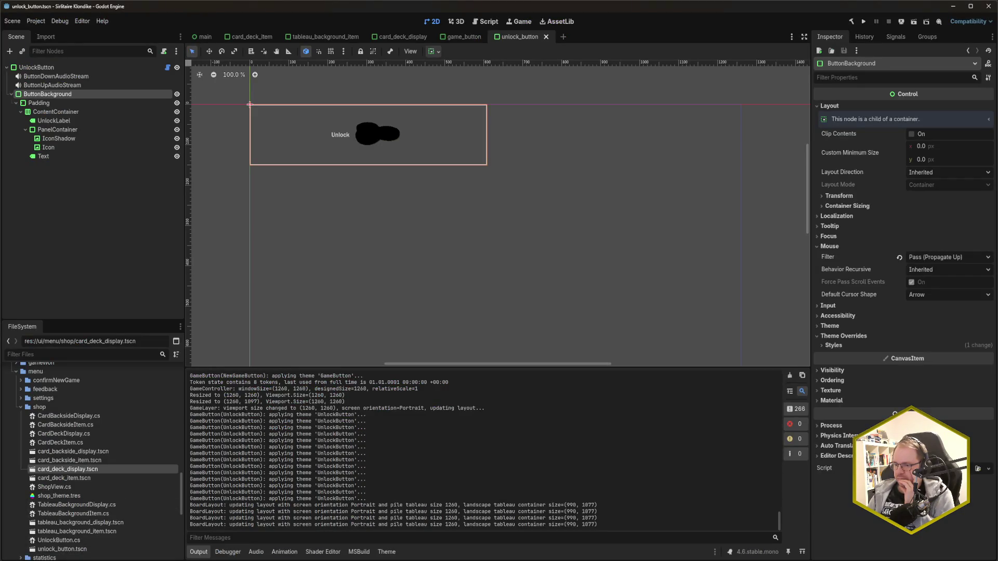
click(25, 538)
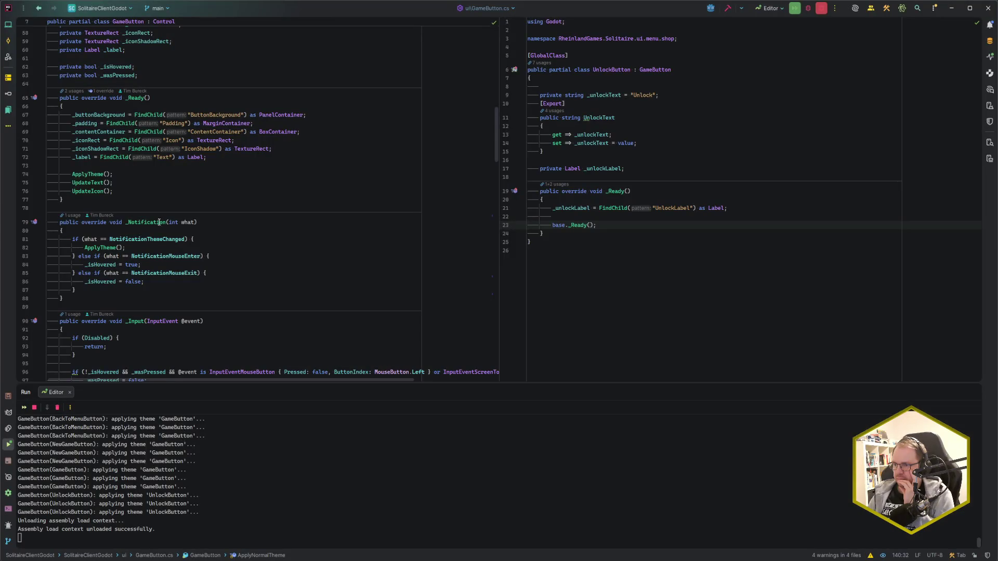
scroll(154, 224, down, 15)
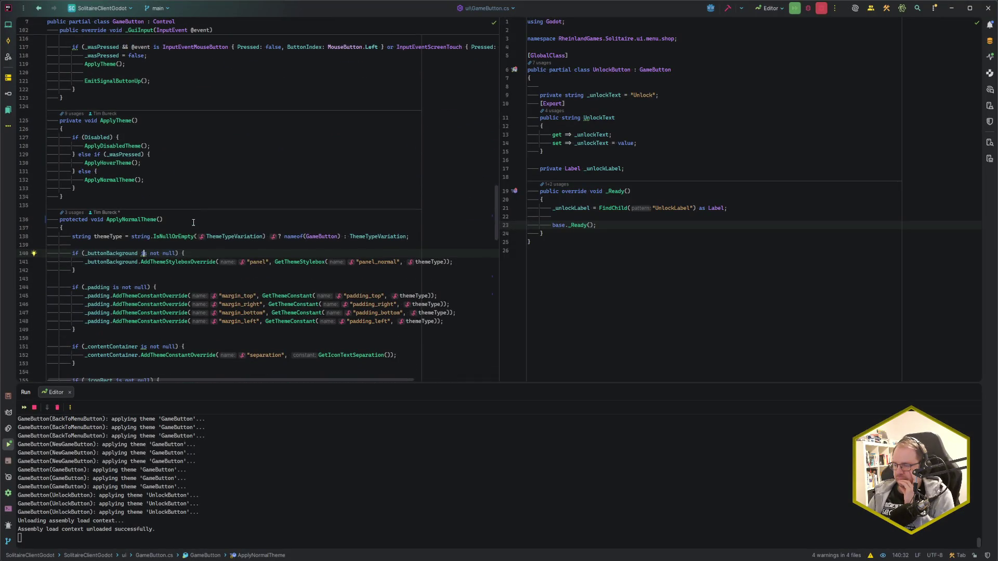
scroll(193, 222, down, 1)
- Add an else branch printing "GameButton({GetName()}): button background not found :(" after the null check, then run the game
click(136, 243)
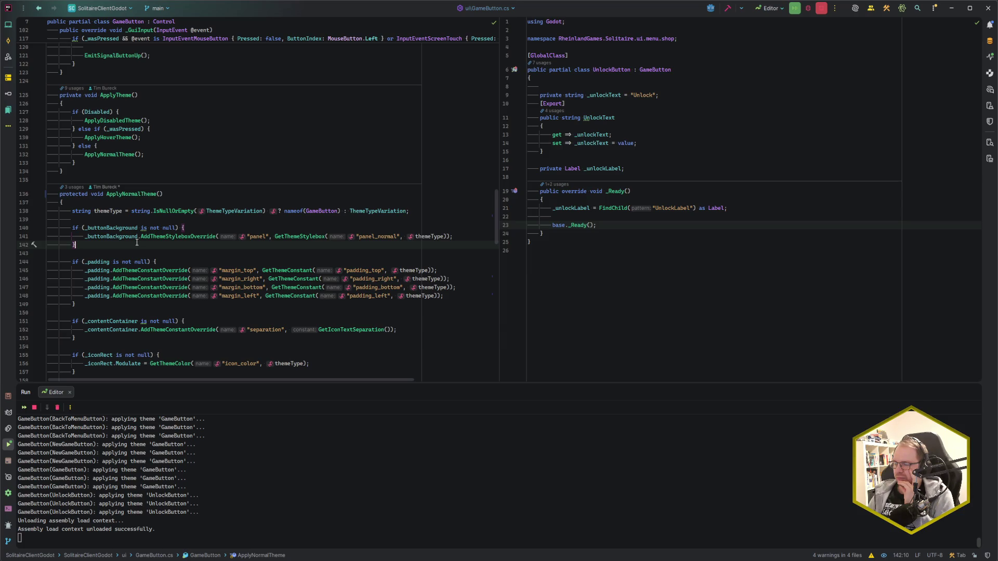
text( else {)
key(Return)
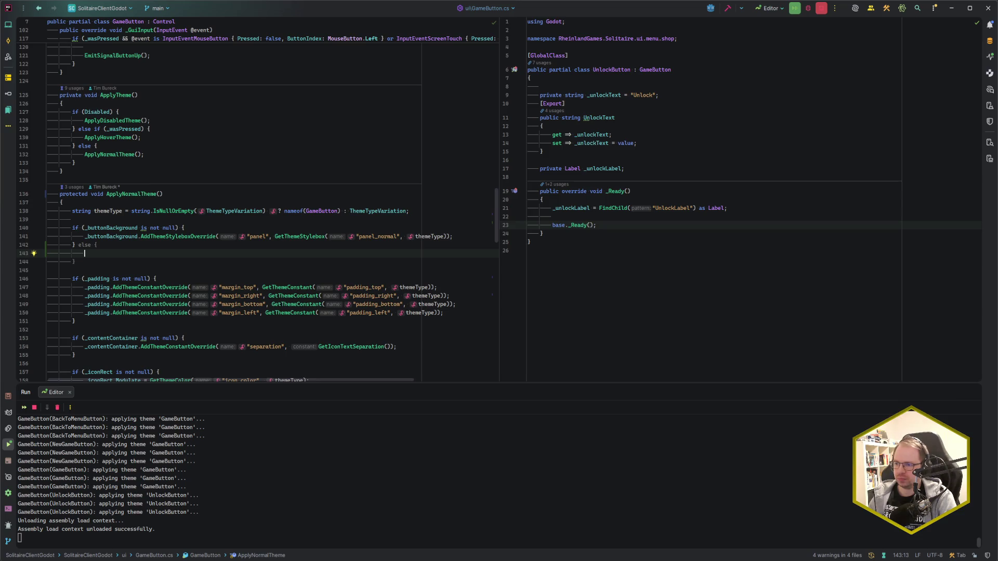
text(GD.Print()
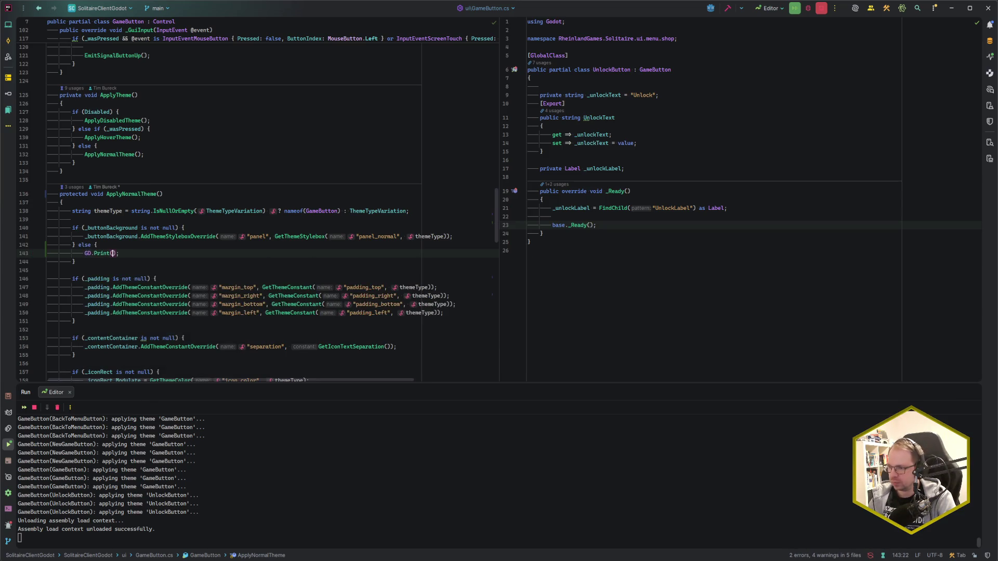
text($"GameB)
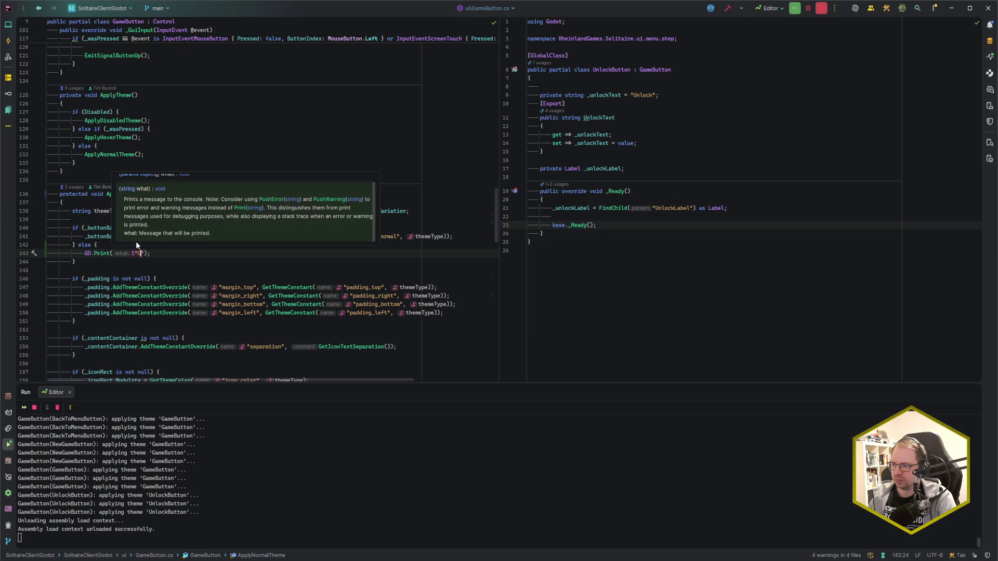
text(utton({)
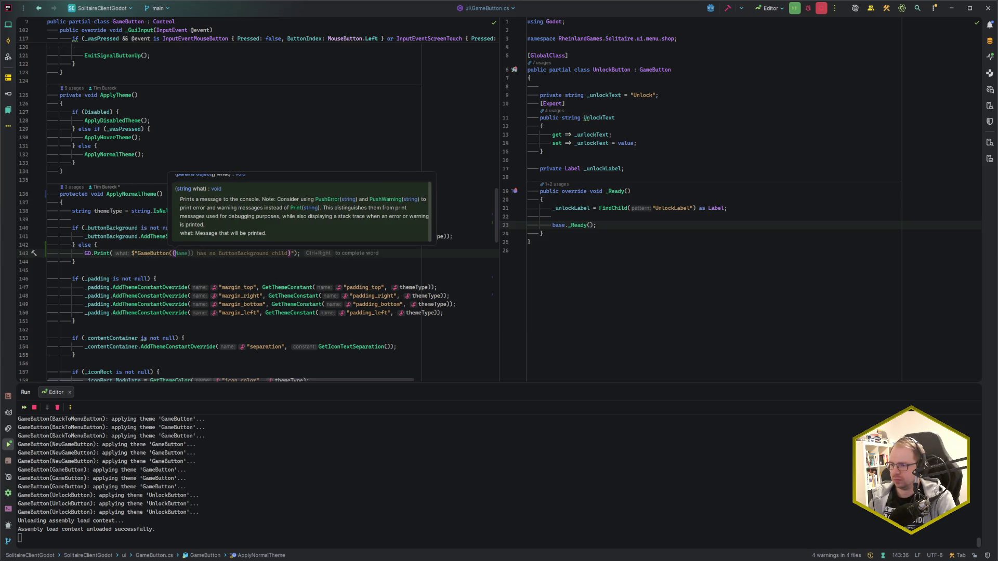
text(GetN)
key(Return)
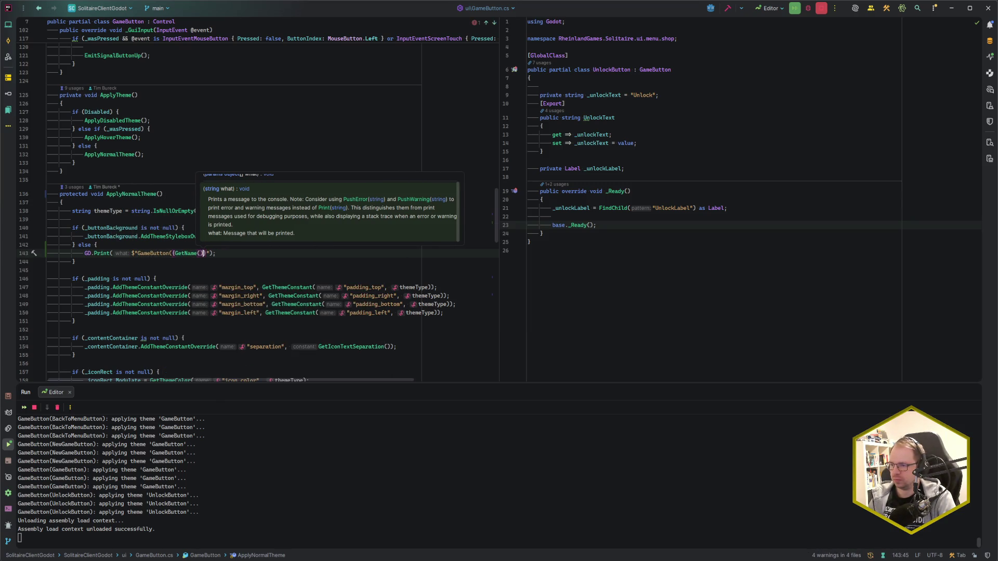
text(): butt)
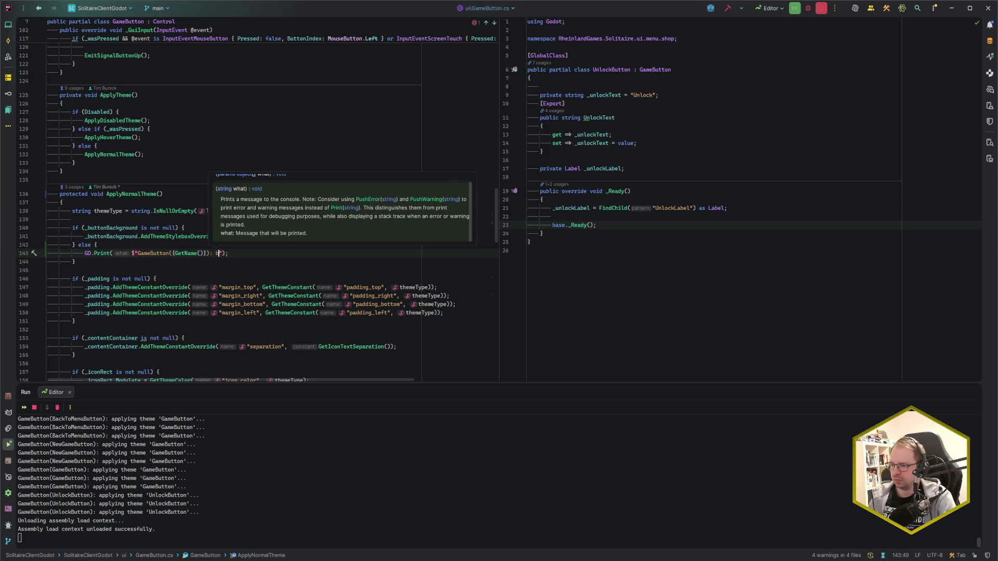
text(on background not fou)
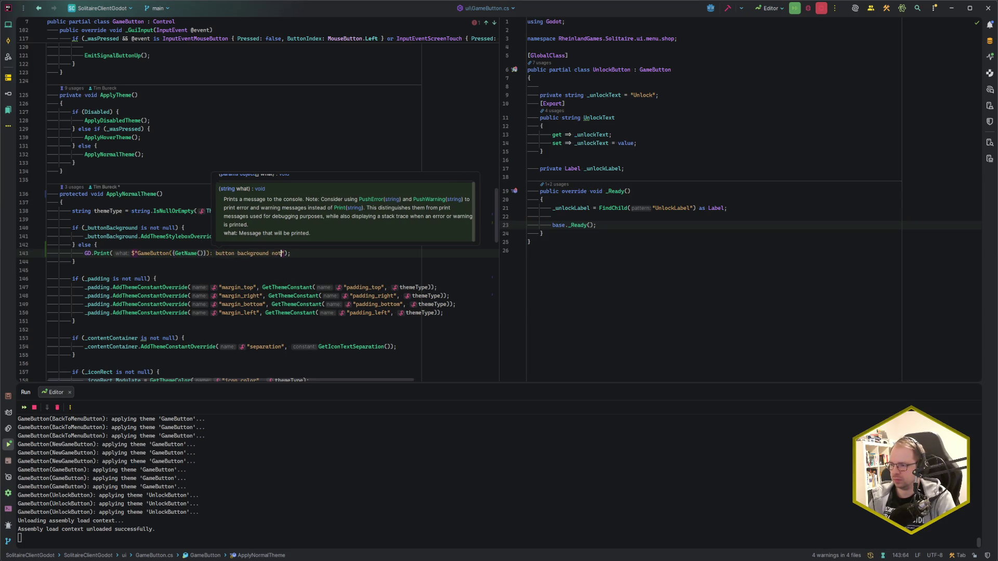
text(nd :()
key(End)
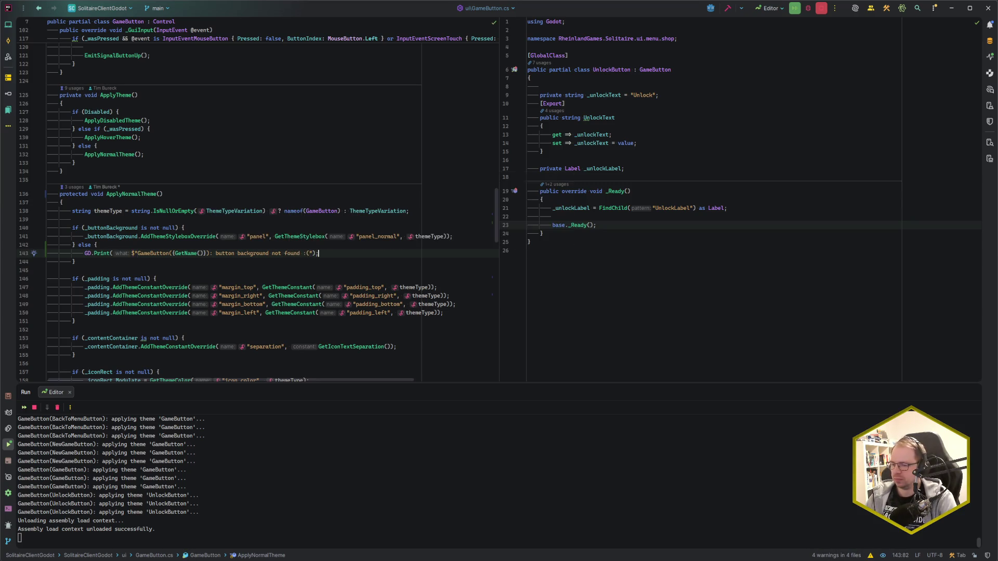
key(alt+Tab)
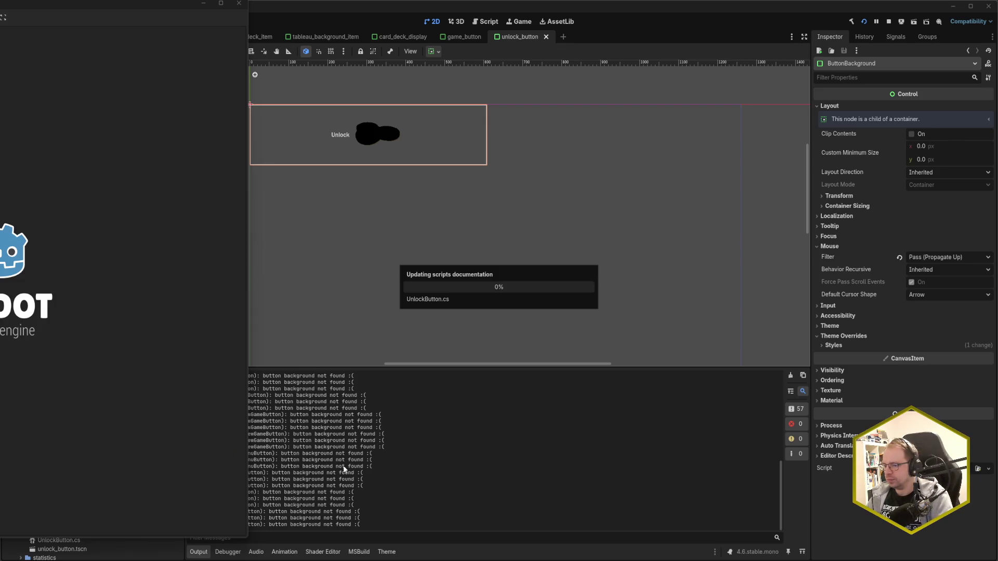
- Review the repeated 'button background not found' messages in Godot's output, then close the running game
click(418, 473)
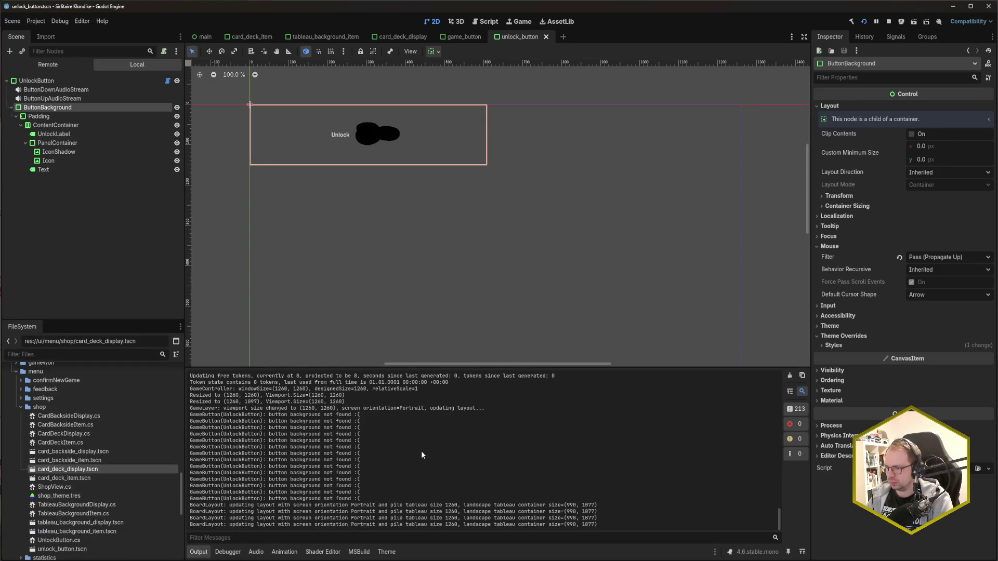
scroll(411, 470, up, 6)
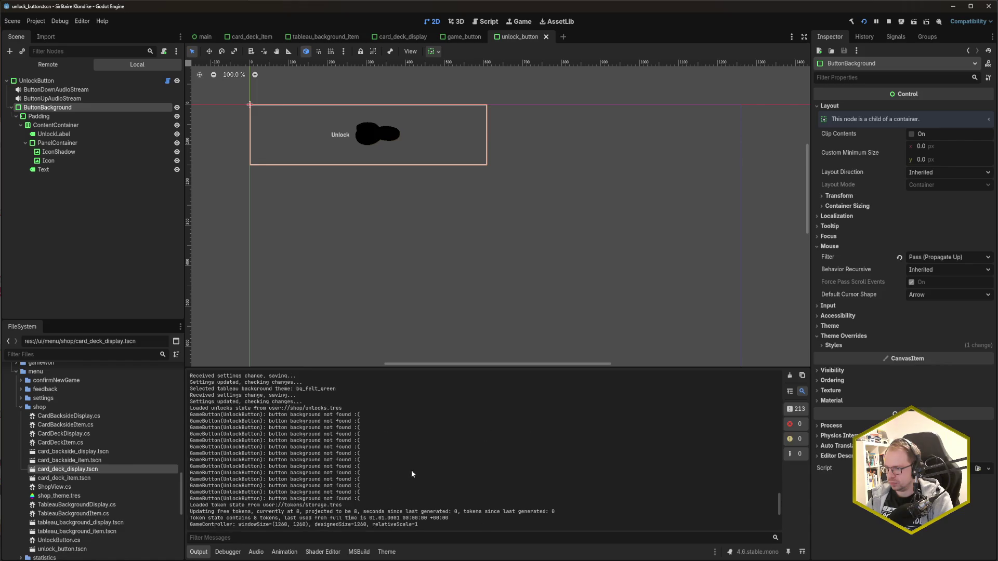
scroll(410, 470, up, 5)
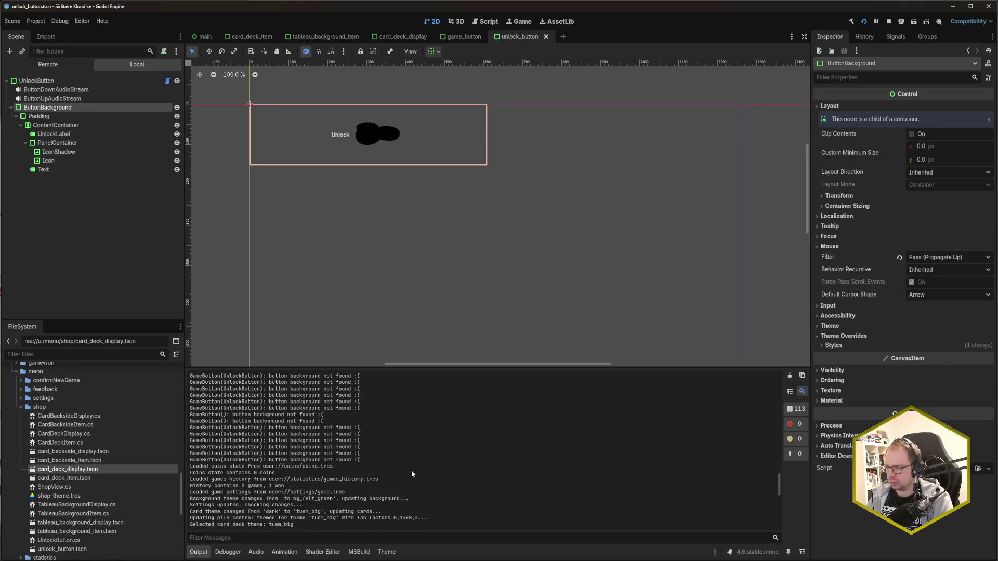
scroll(411, 472, up, 5)
scroll(411, 471, up, 1)
scroll(411, 474, up, 1)
scroll(411, 474, up, 1)
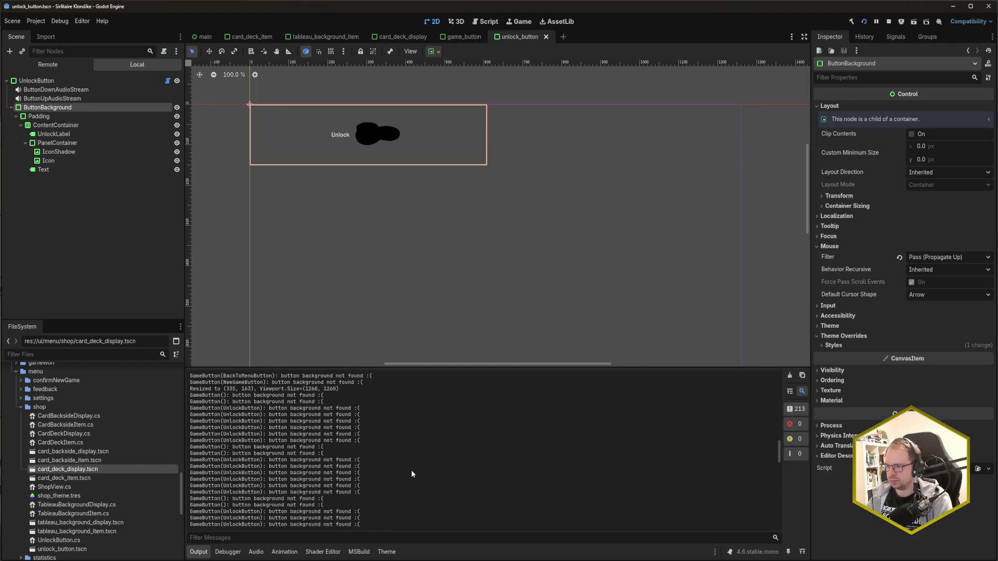
scroll(412, 474, up, 5)
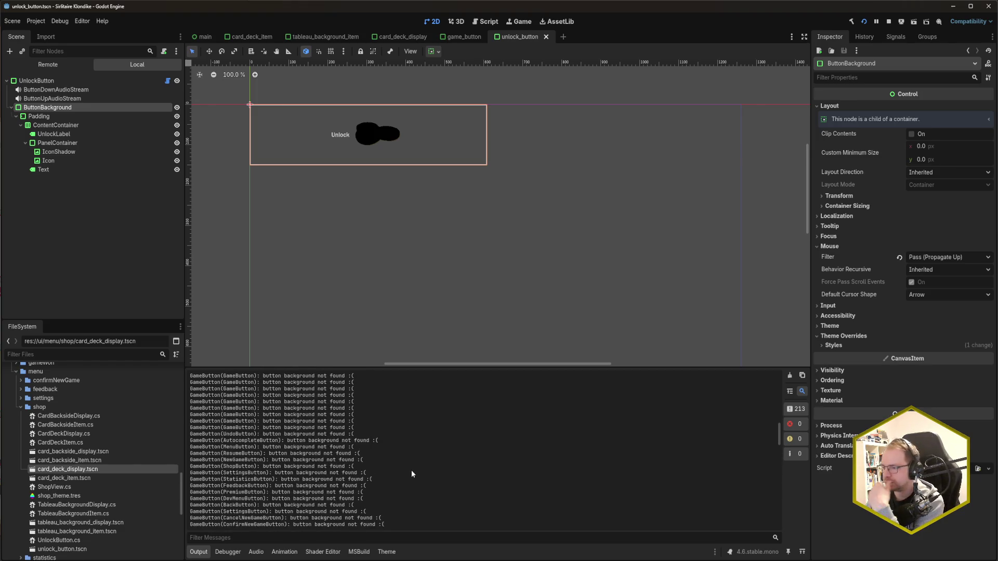
scroll(410, 467, up, 5)
scroll(411, 470, up, 3)
scroll(410, 466, down, 15)
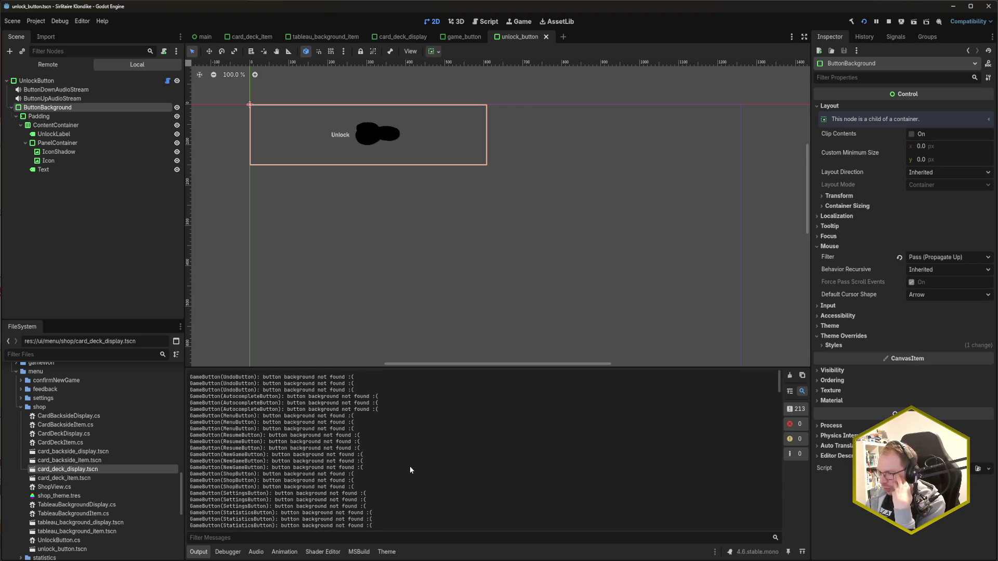
scroll(394, 441, down, 10)
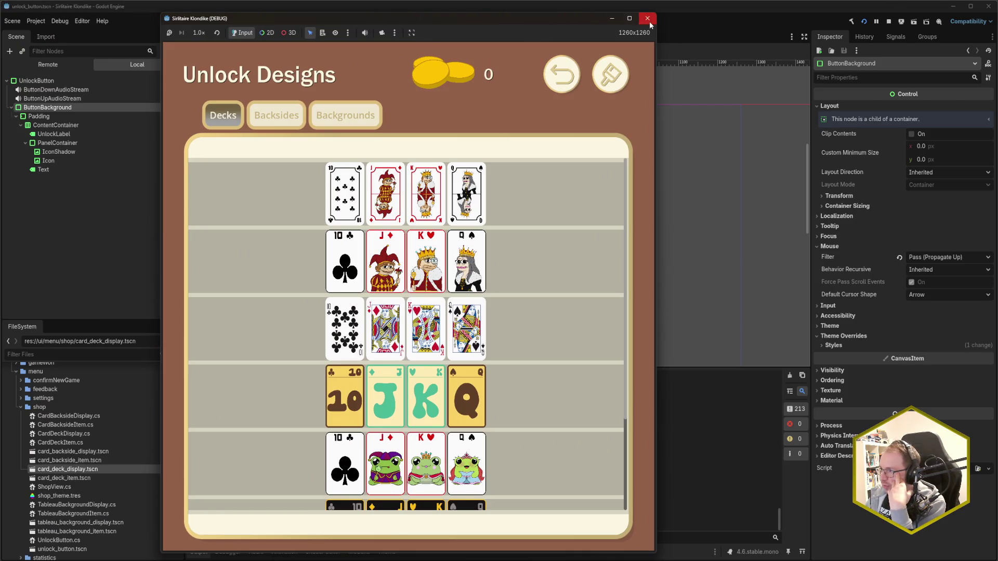
click(647, 19)
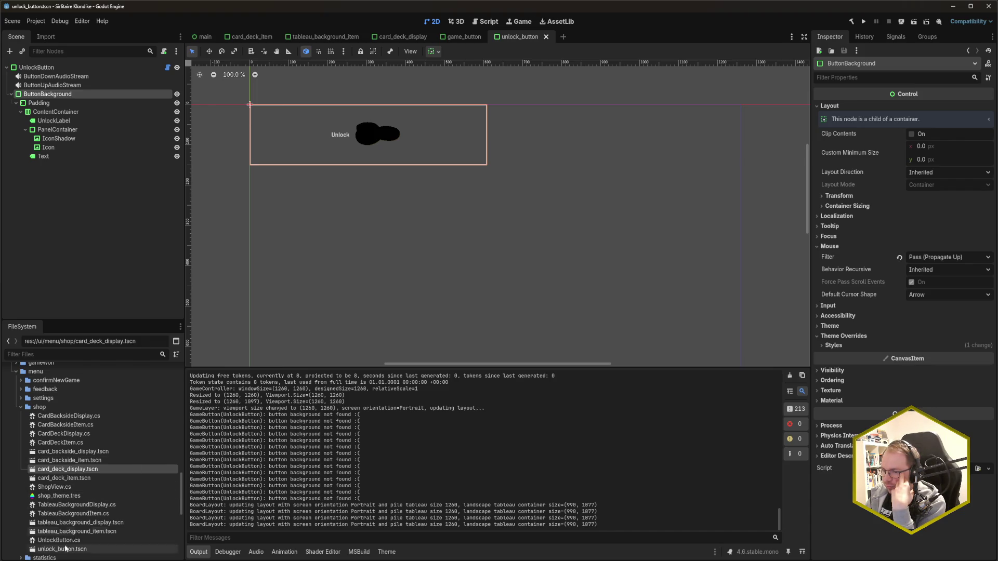
- Roll back the debug else/GD.Print branch in GameButton.cs
key(alt+Tab)
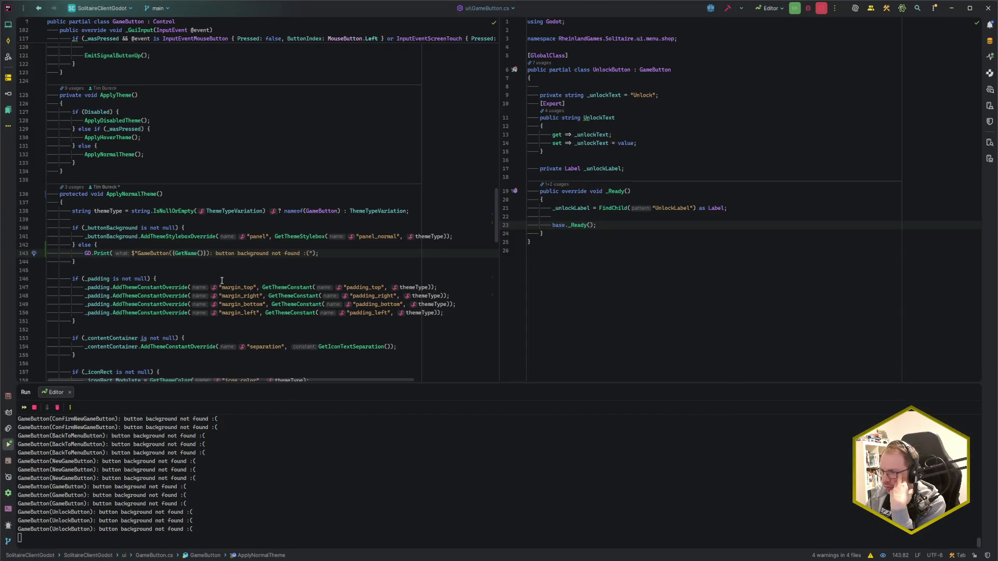
click(108, 265)
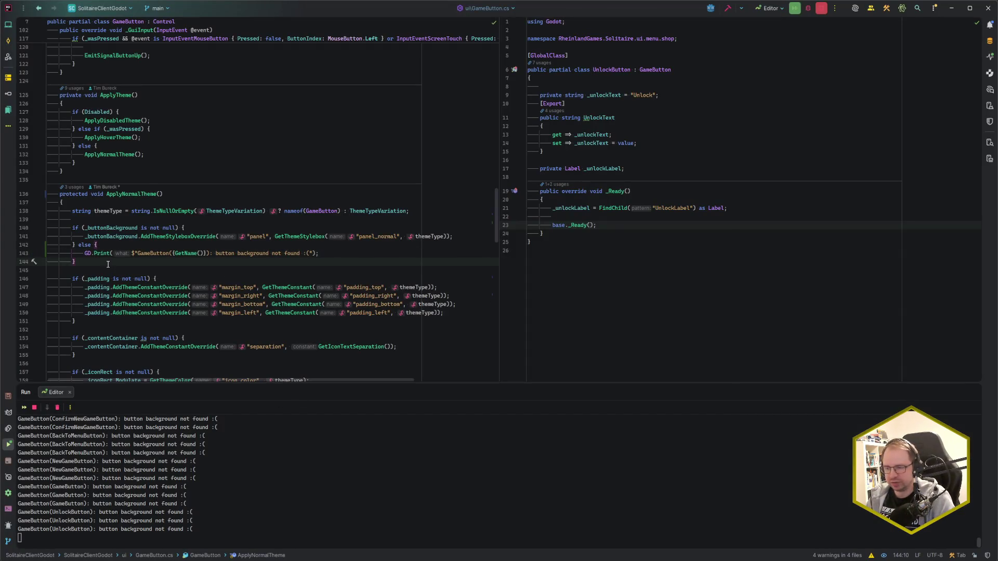
key(F6)
click(551, 384)
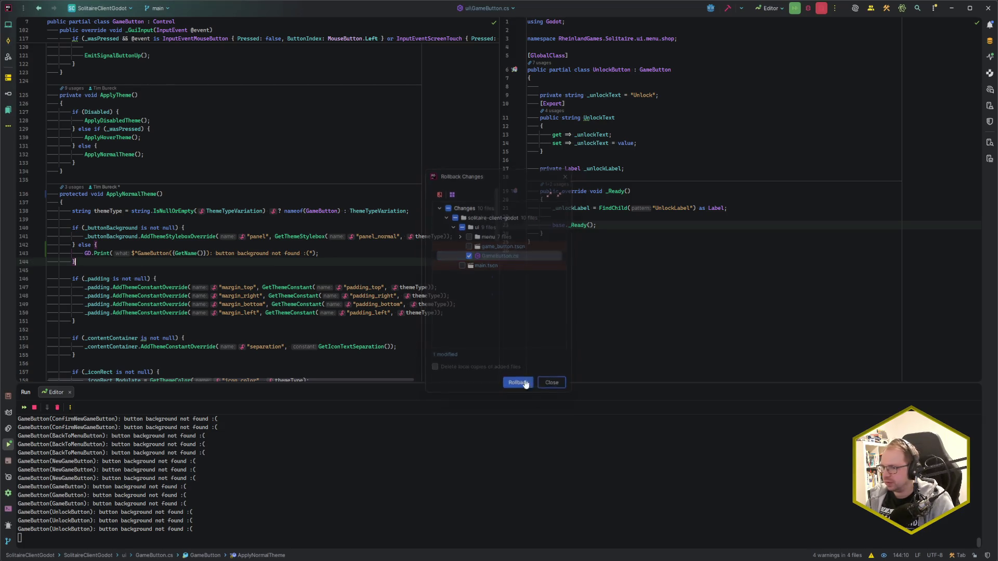
key(shift+Up)
key(shift+Up)
key(BackSpace)
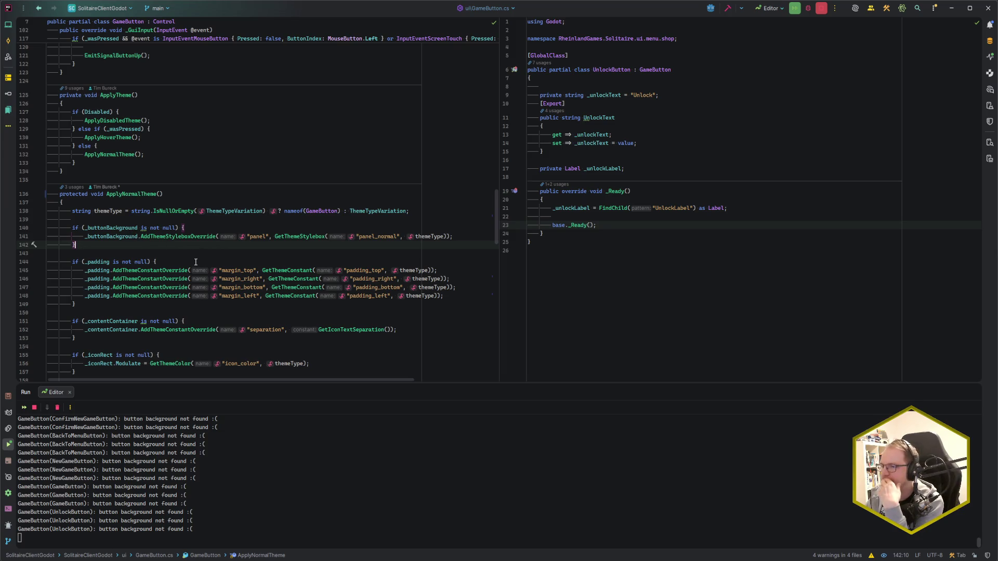
scroll(203, 258, up, 10)
scroll(196, 262, up, 9)
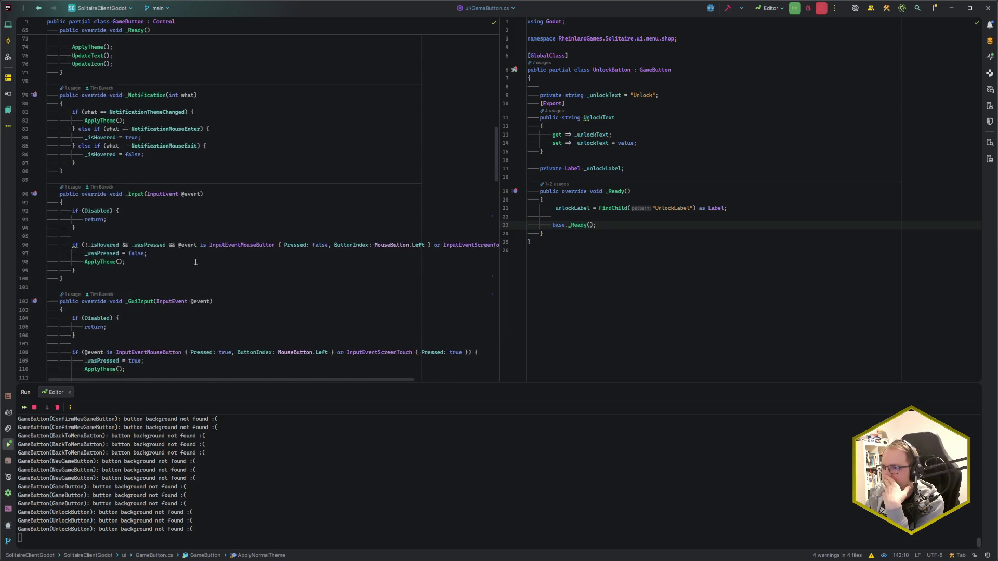
scroll(196, 262, up, 3)
click(319, 159)
click(320, 166)
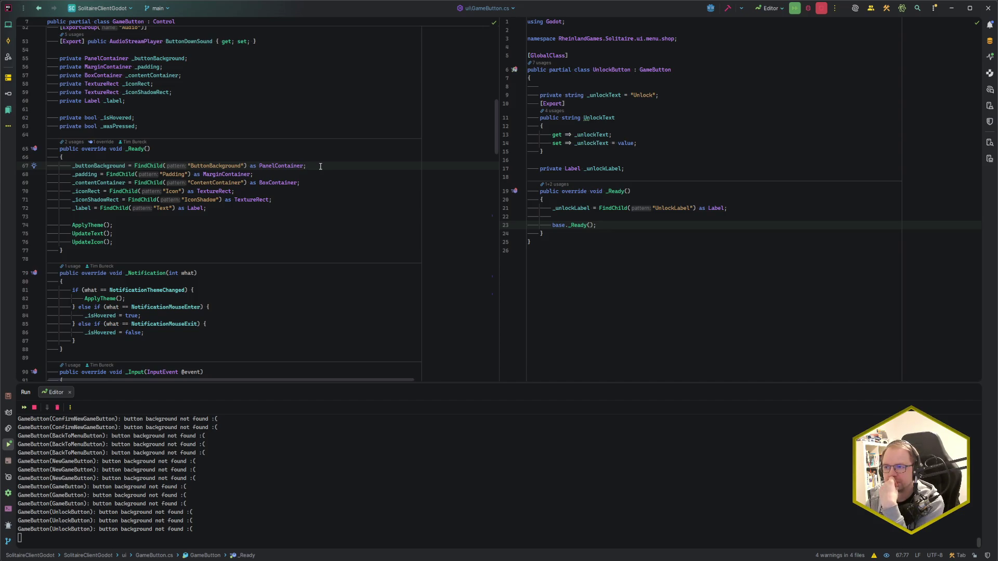
- Add a [Tool] attribute below [GlobalClass] in UnlockButton.cs and return to Godot
scroll(282, 238, up, 7)
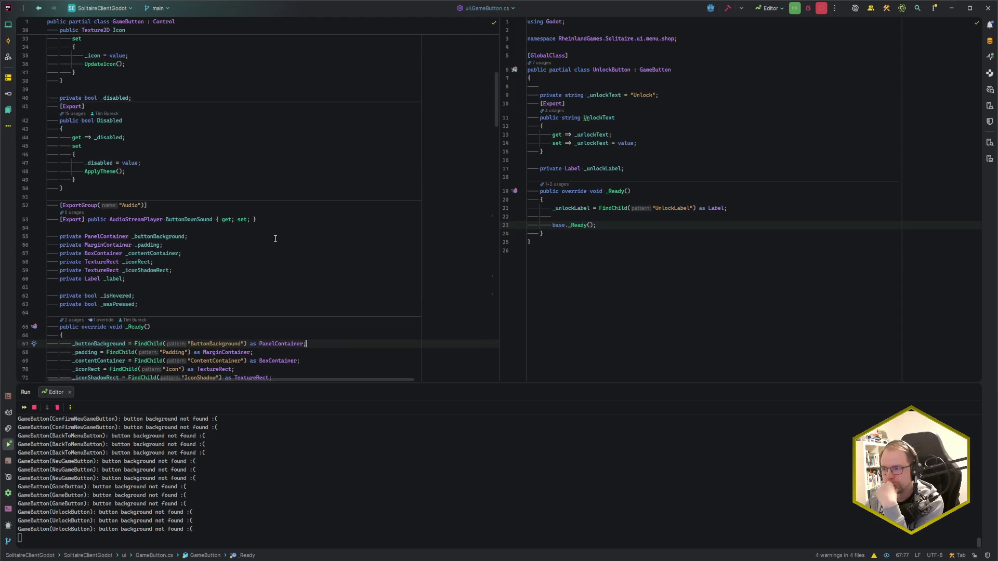
scroll(275, 239, up, 10)
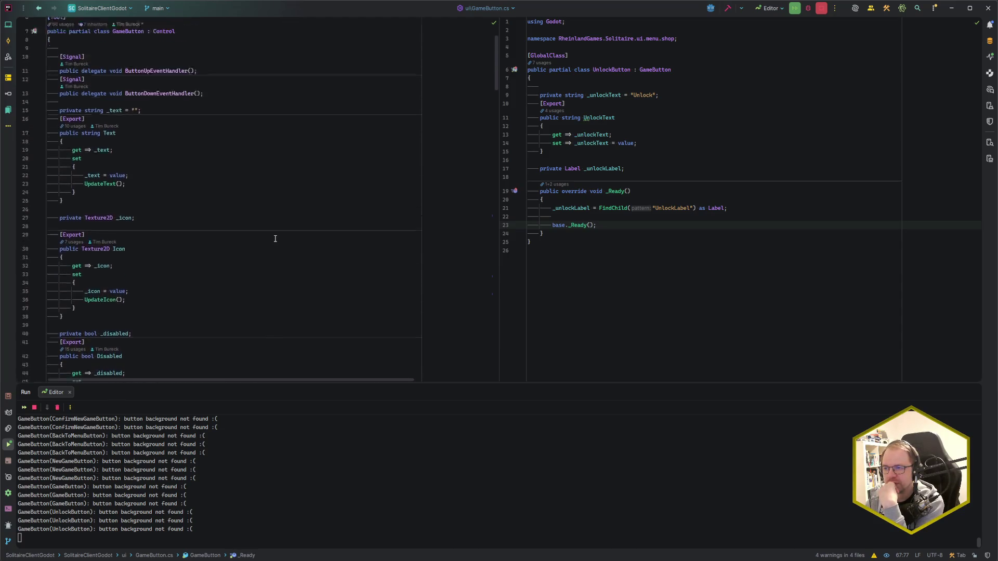
scroll(275, 238, down, 20)
scroll(270, 234, up, 20)
scroll(270, 234, up, 10)
click(605, 52)
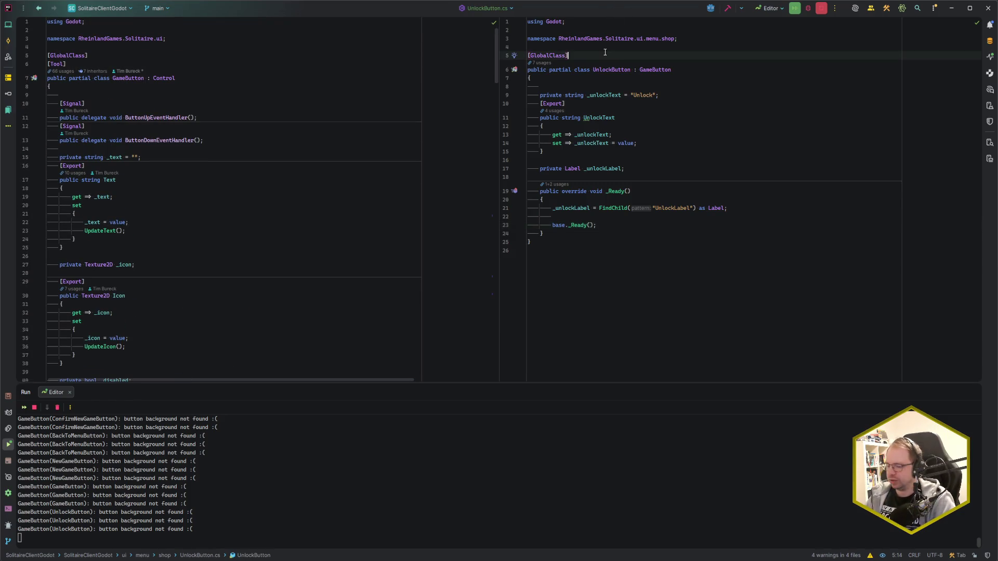
key(Return)
text([Tool])
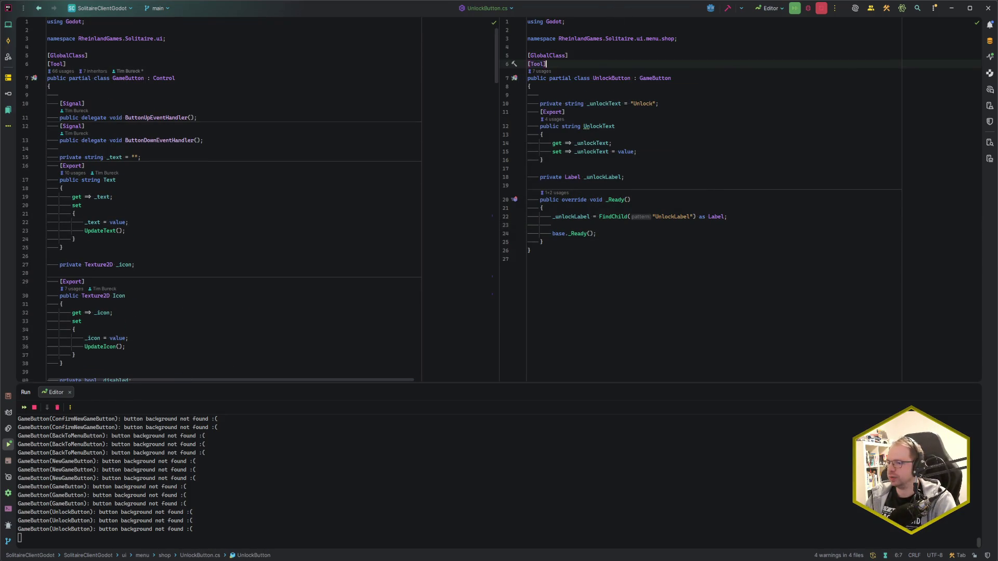
key(alt+Tab)
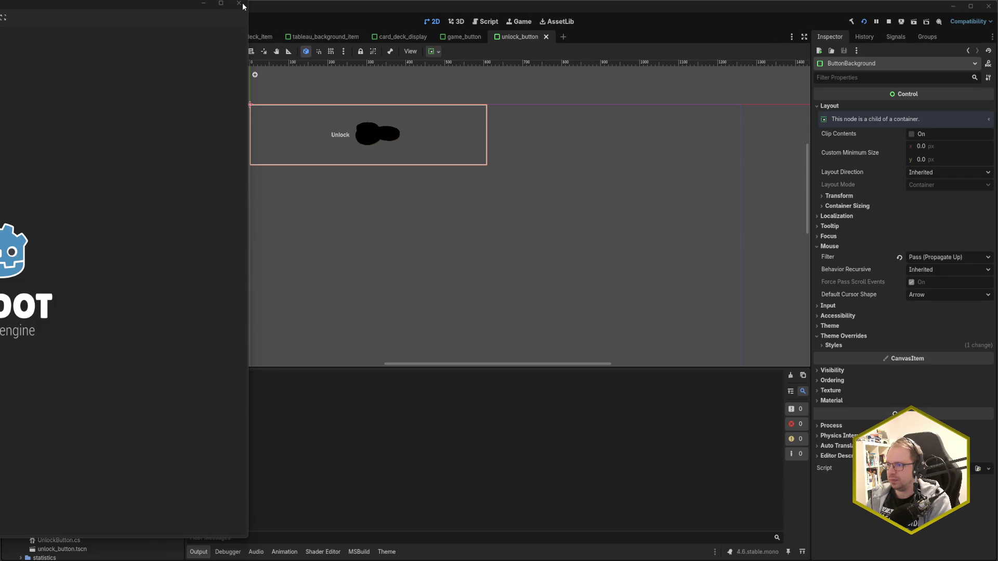
- Close the game, open unlock_button.tscn and save it with ButtonBackground selected
click(240, 4)
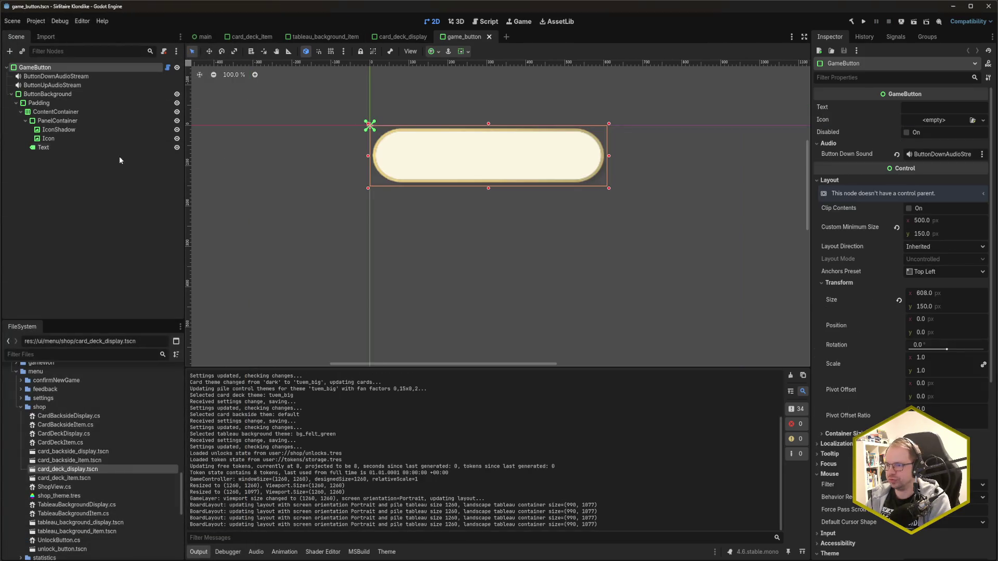
scroll(78, 519, down, 2)
click(79, 526)
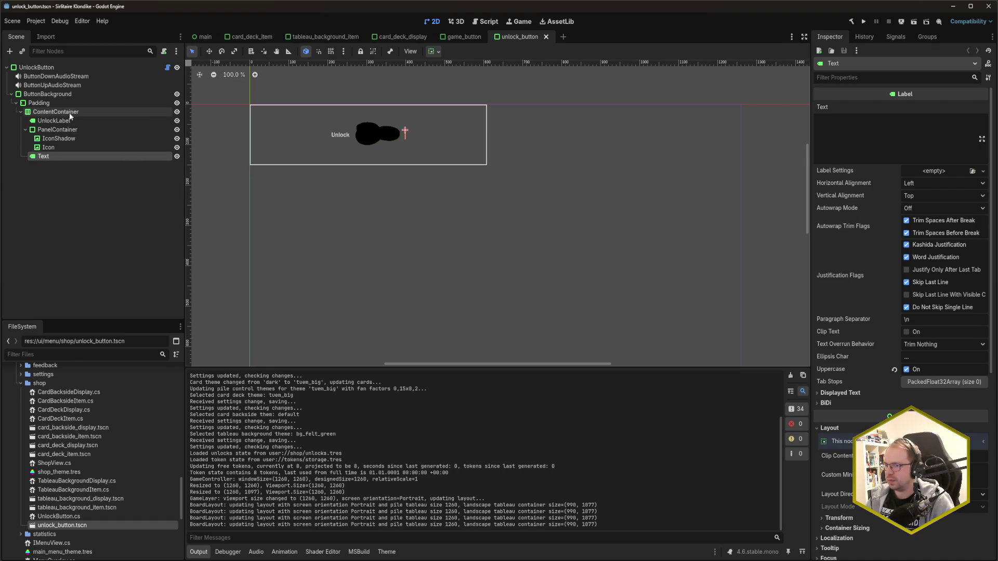
click(67, 94)
key(ctrl+s)
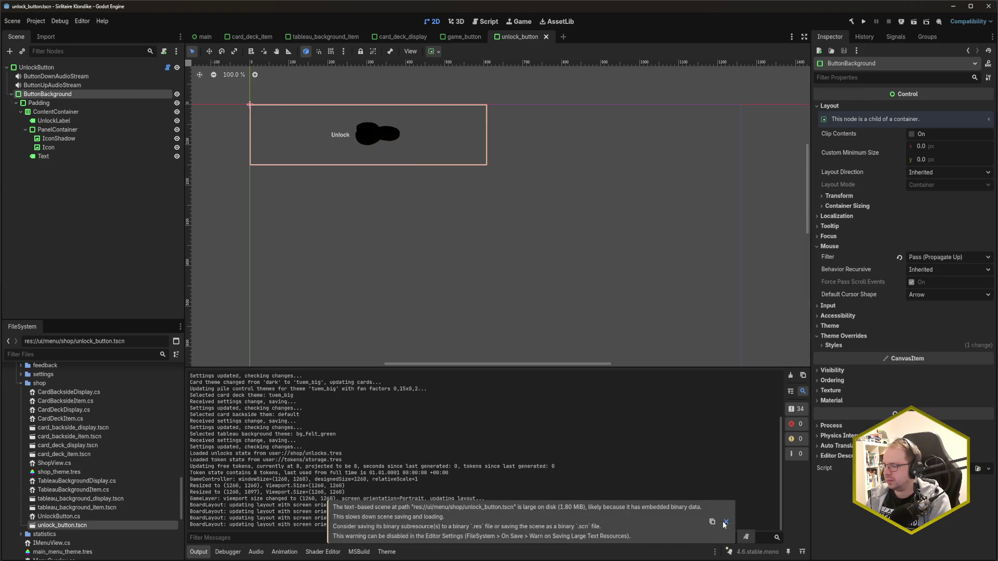
click(726, 522)
- Run the game to check the shop again, then close it and show card_deck_display
key(F5)
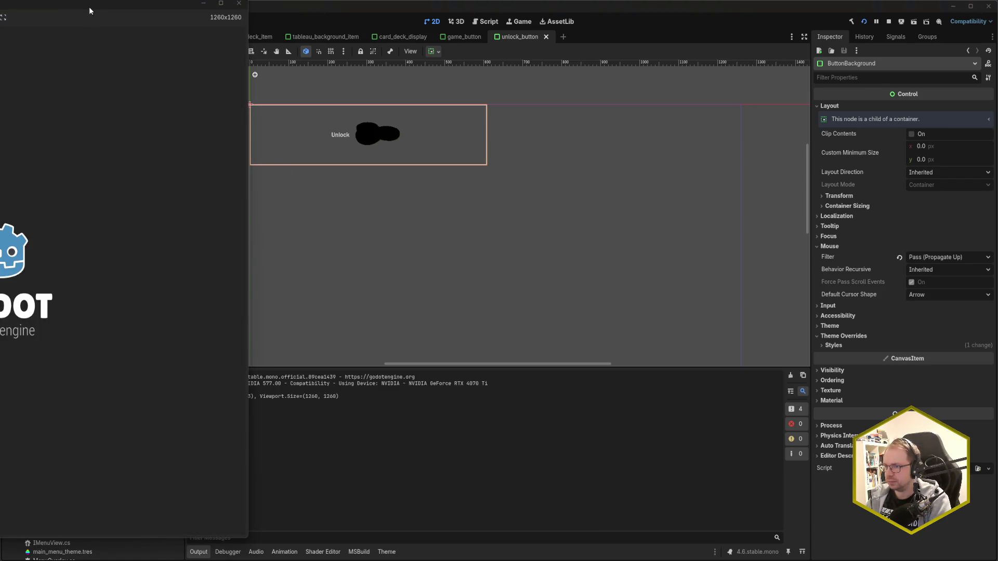
mouse_move(89, 7)
mouse_down()
mouse_move(649, 46)
mouse_move(674, 27)
mouse_up()
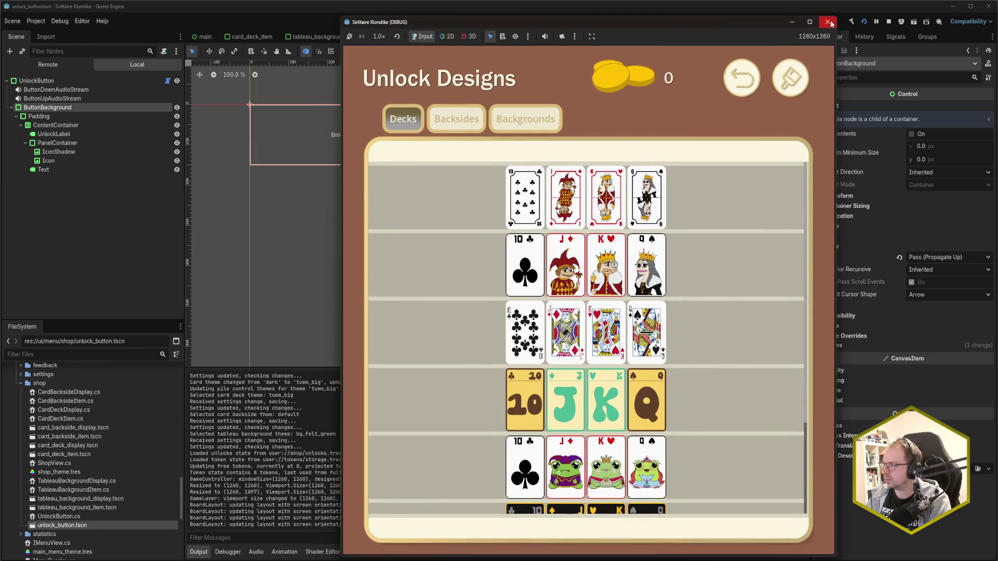
click(829, 22)
click(417, 37)
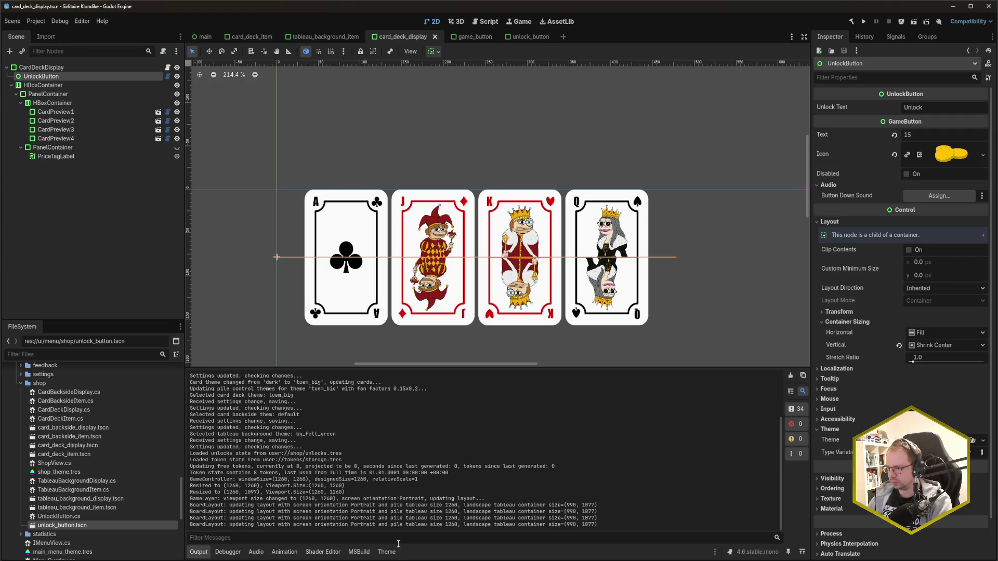
- Attach UnlockButton.cs to the root UnlockButton node and save the unlock_button scene
click(396, 551)
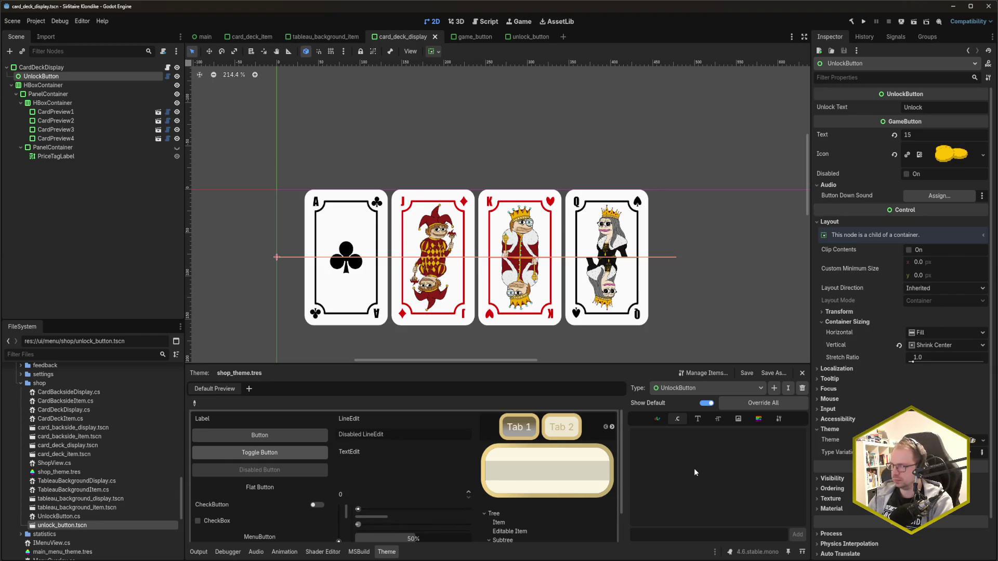
click(532, 37)
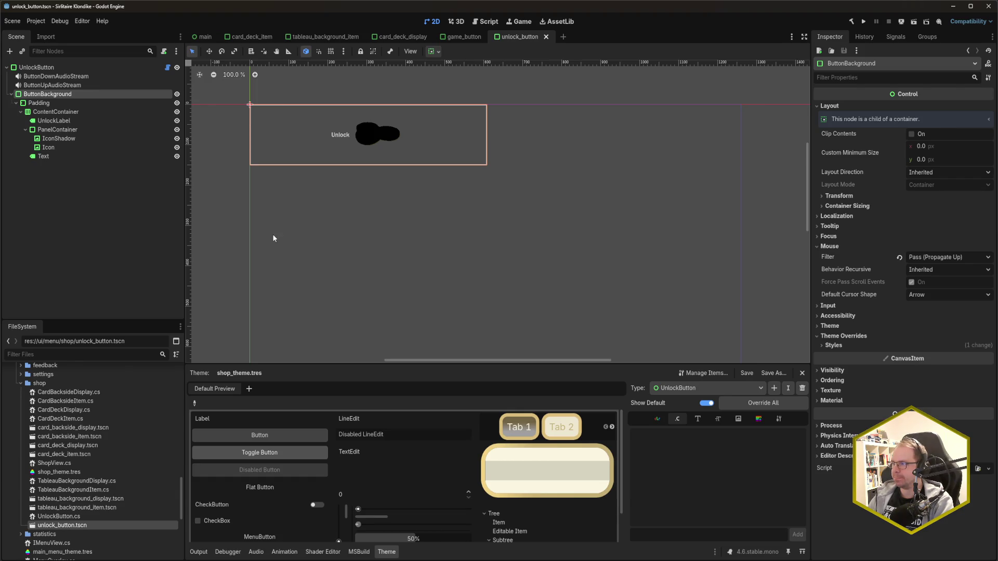
click(60, 67)
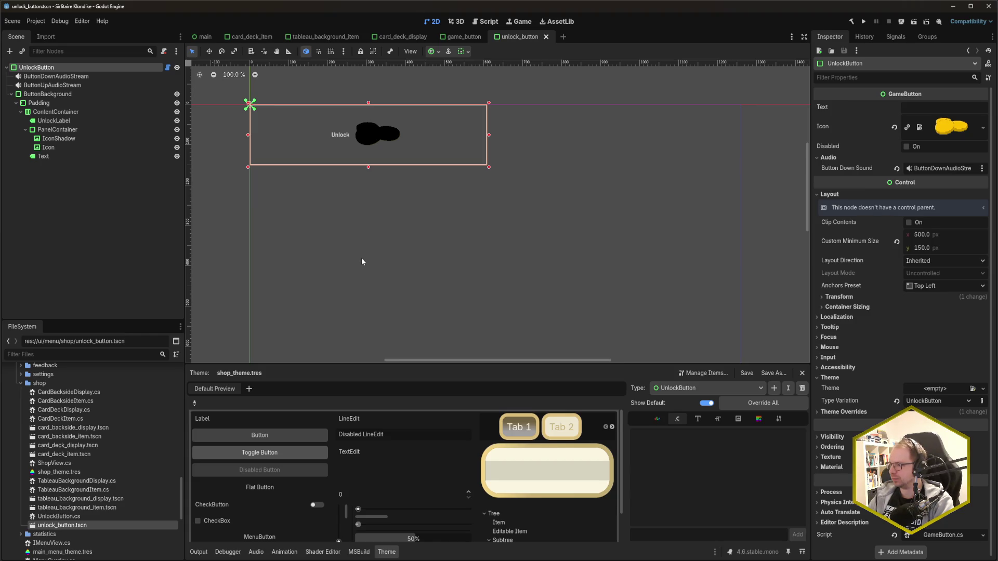
click(819, 194)
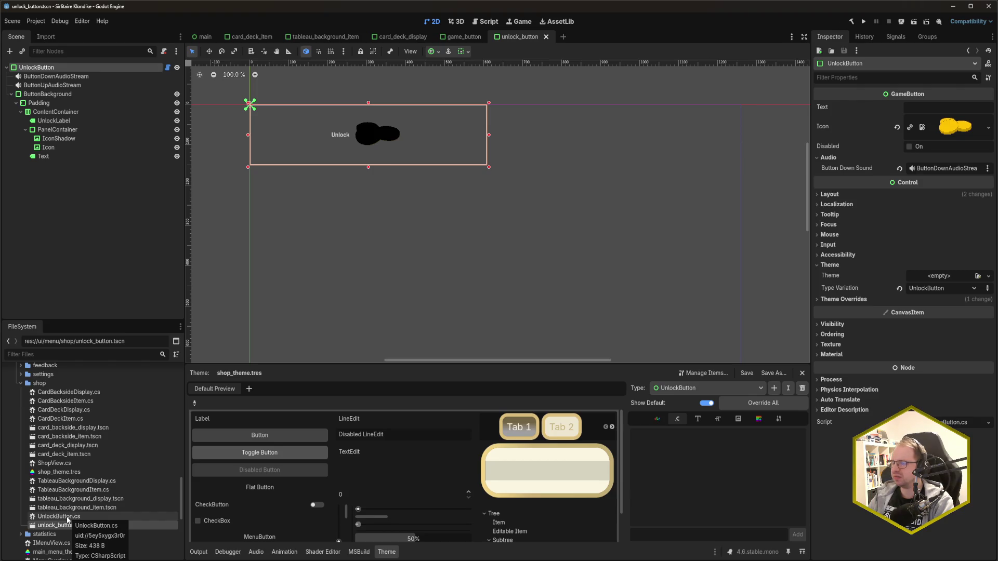
mouse_move(68, 519)
mouse_down()
mouse_move(972, 424)
mouse_move(959, 427)
mouse_up()
key(ctrl+s)
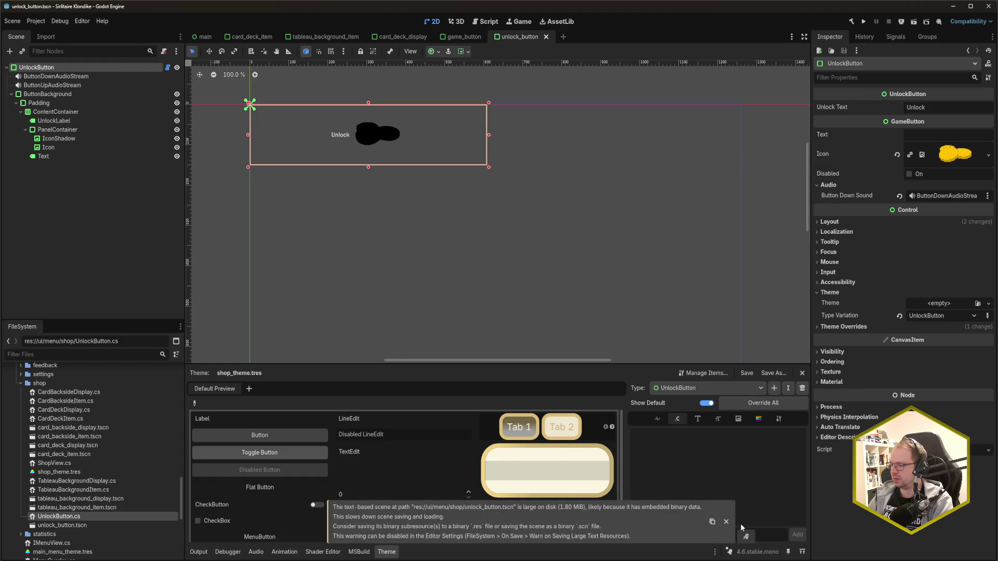
click(727, 523)
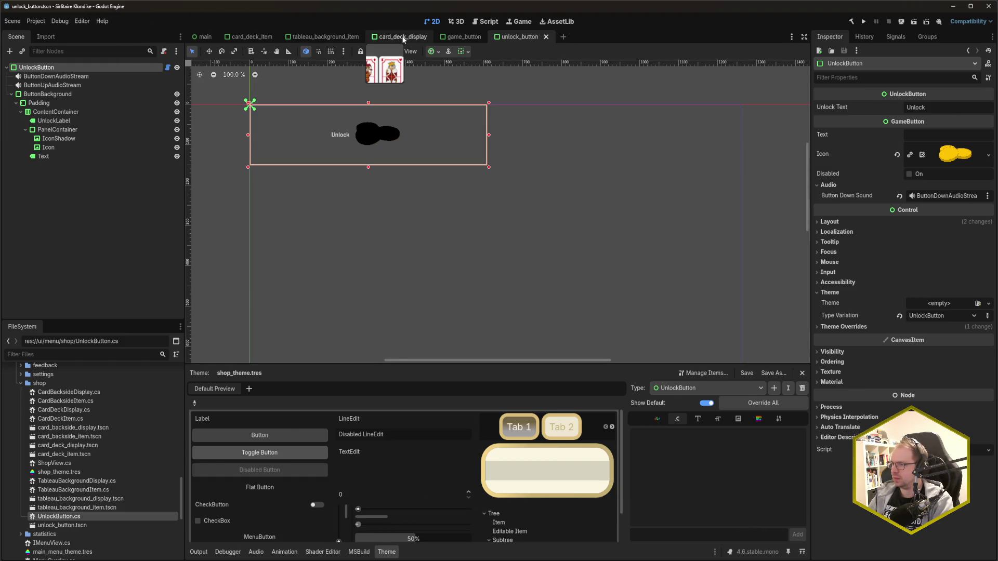
- From card_deck_display, build and run the game to check the Unlock Designs shop, then close it
click(403, 38)
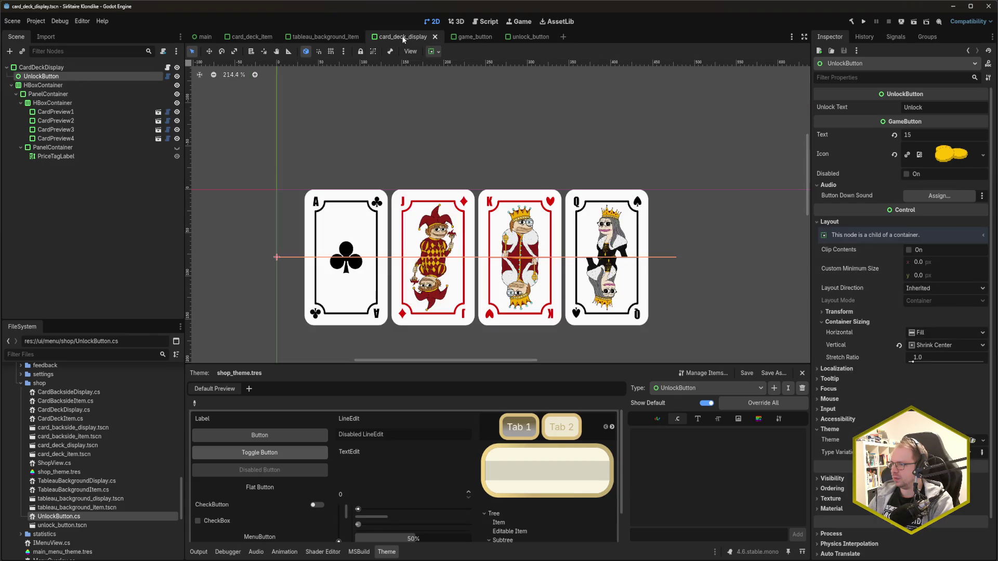
click(534, 37)
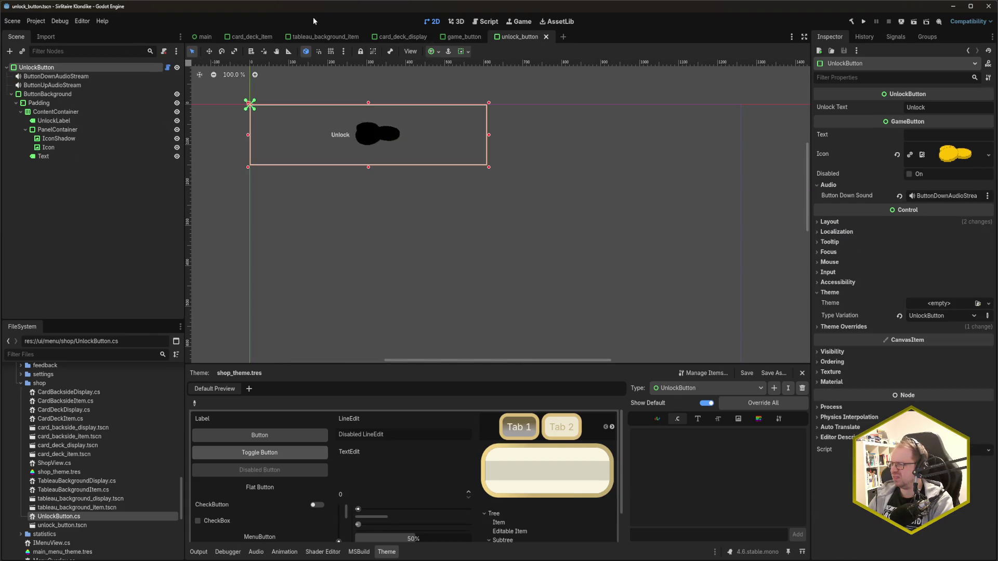
click(404, 37)
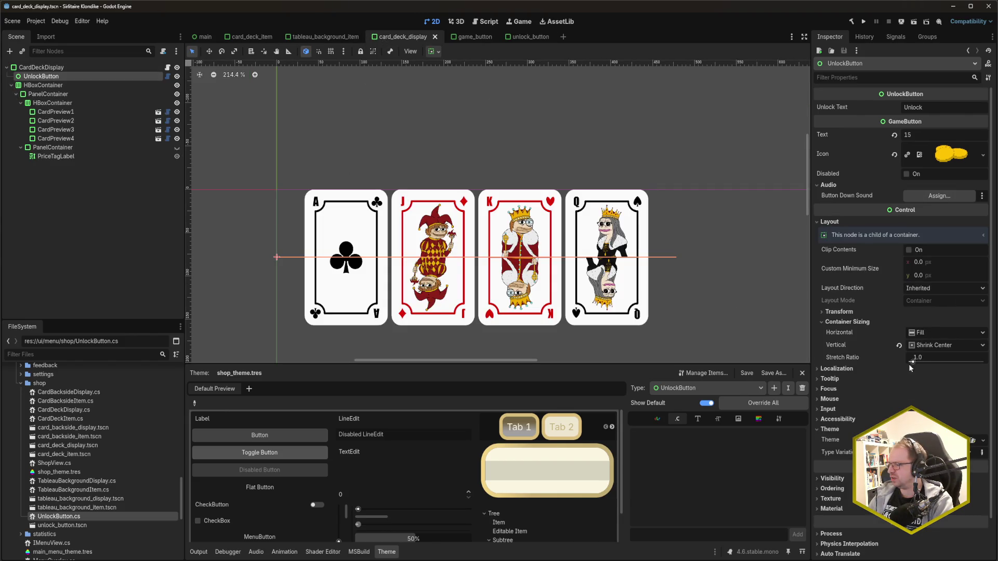
scroll(918, 540, down, 2)
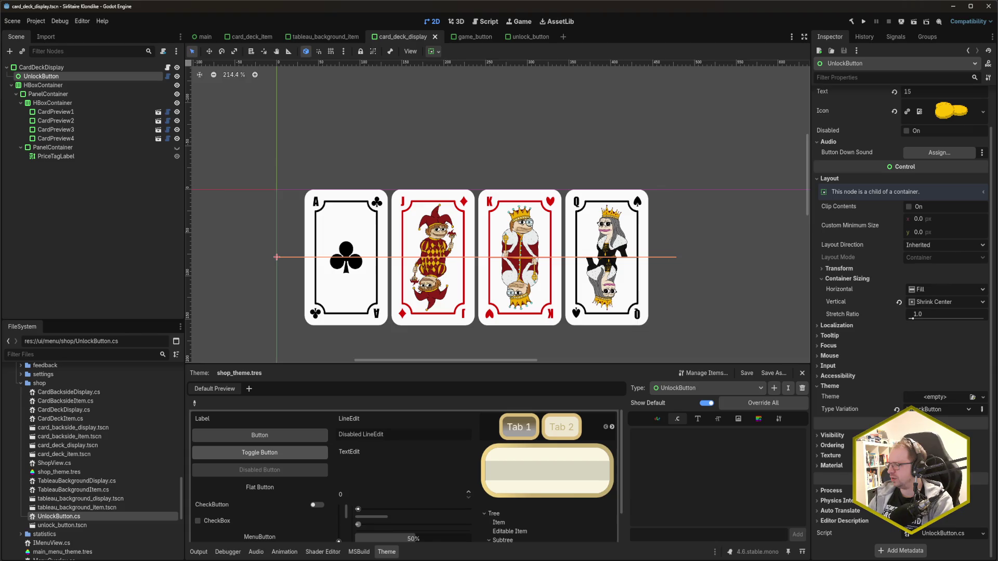
click(847, 523)
click(848, 522)
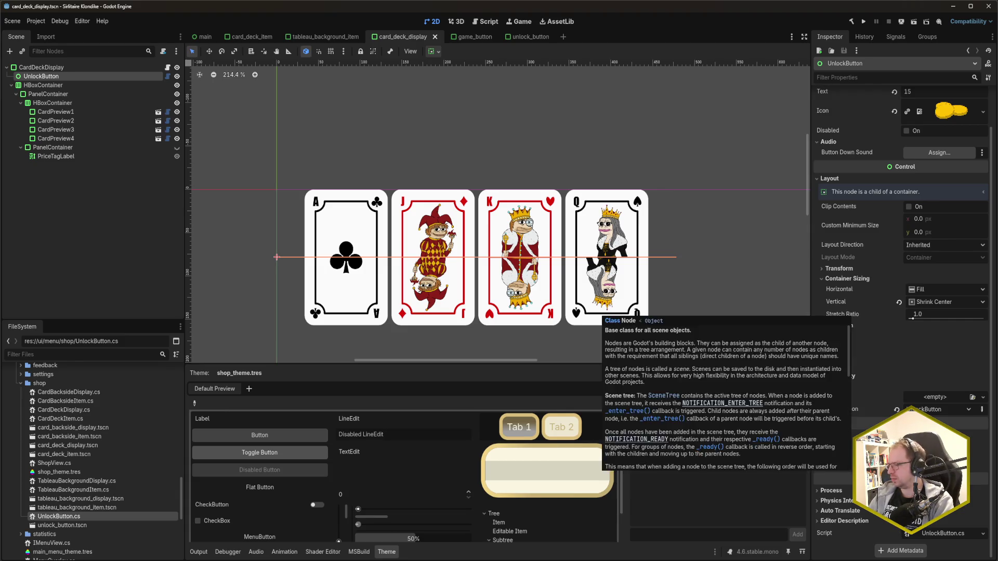
scroll(859, 427, up, 2)
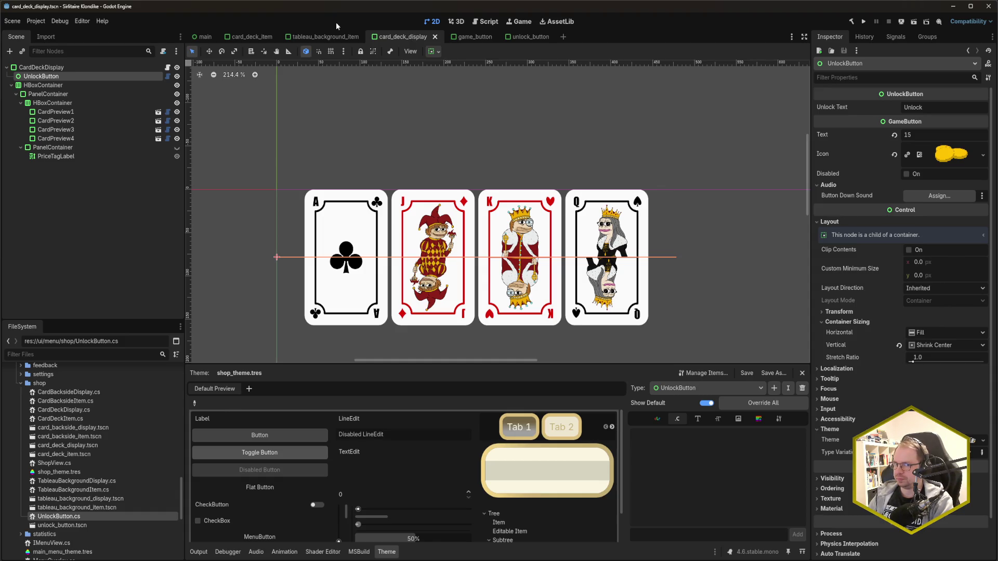
key(F5)
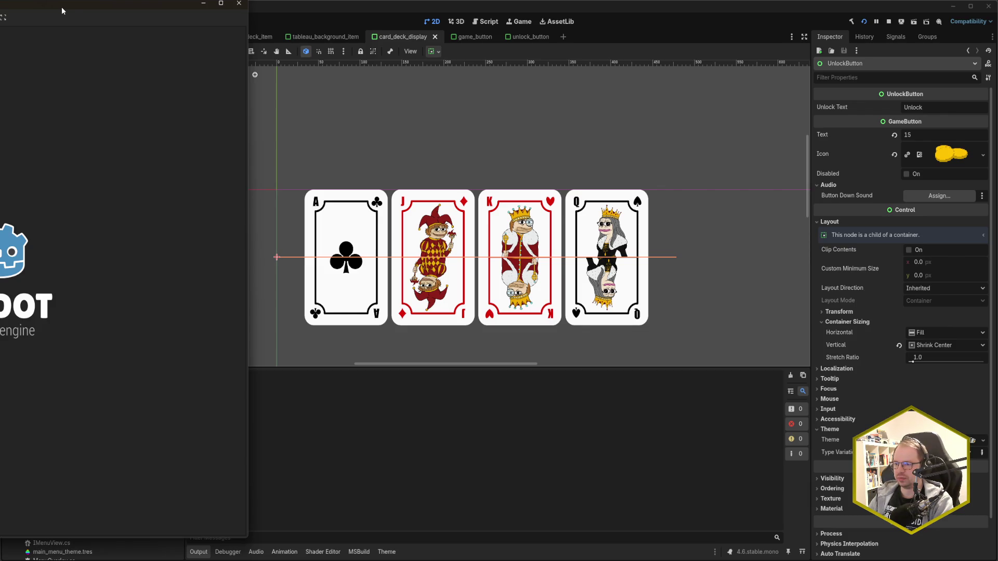
drag(177, 18, 406, 16)
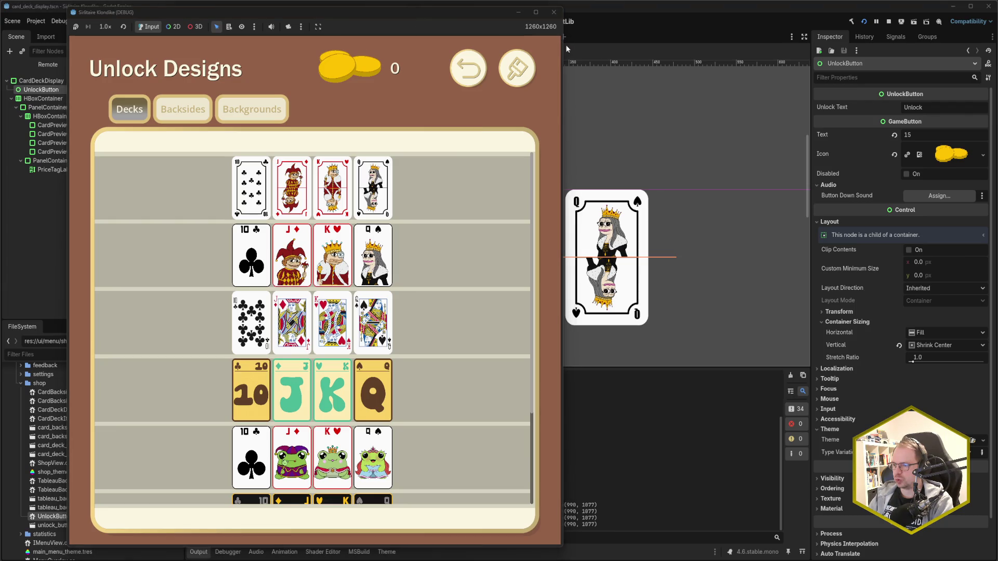
click(554, 12)
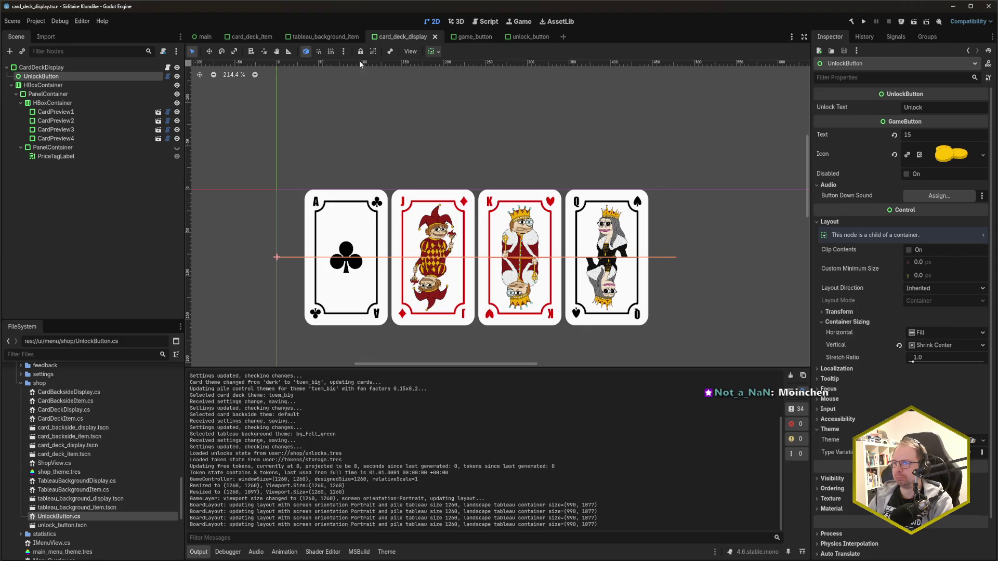
click(532, 38)
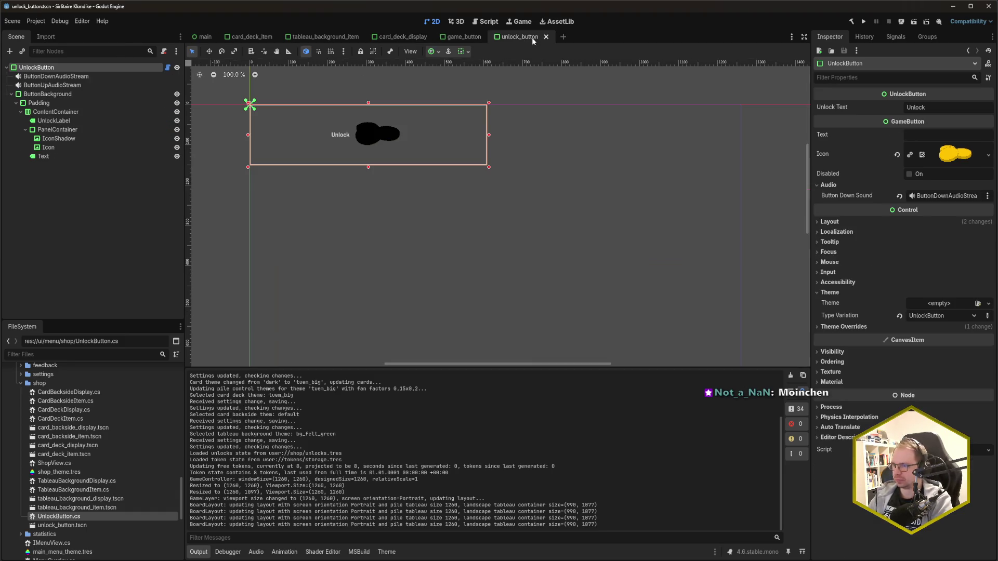
- Assign shop_theme.tres as the unlock button's theme and save the scene
mouse_move(531, 37)
mouse_down()
mouse_move(456, 37)
mouse_move(519, 38)
mouse_up()
drag(79, 472, 951, 303)
key(ctrl+s)
middle_click(528, 39)
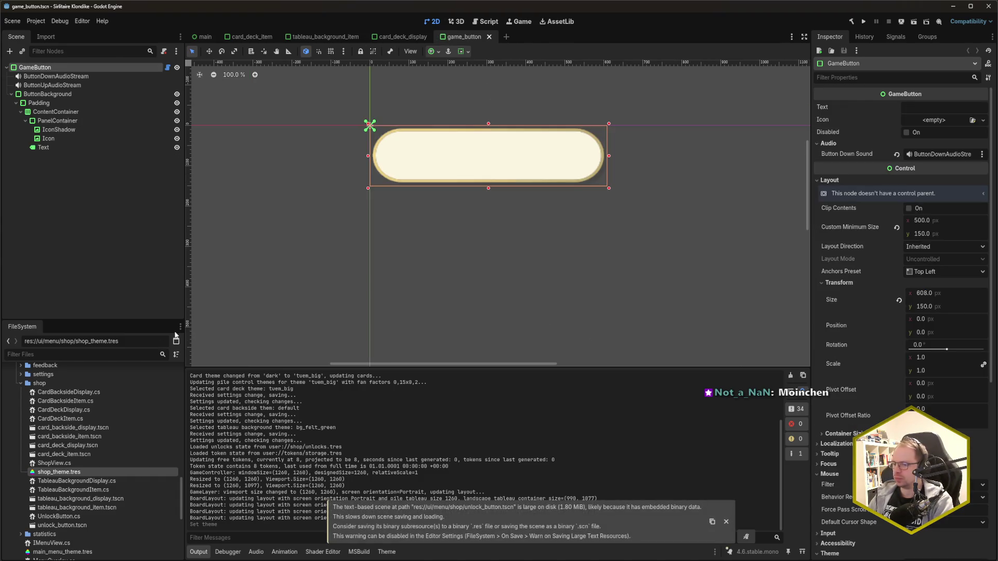
click(81, 525)
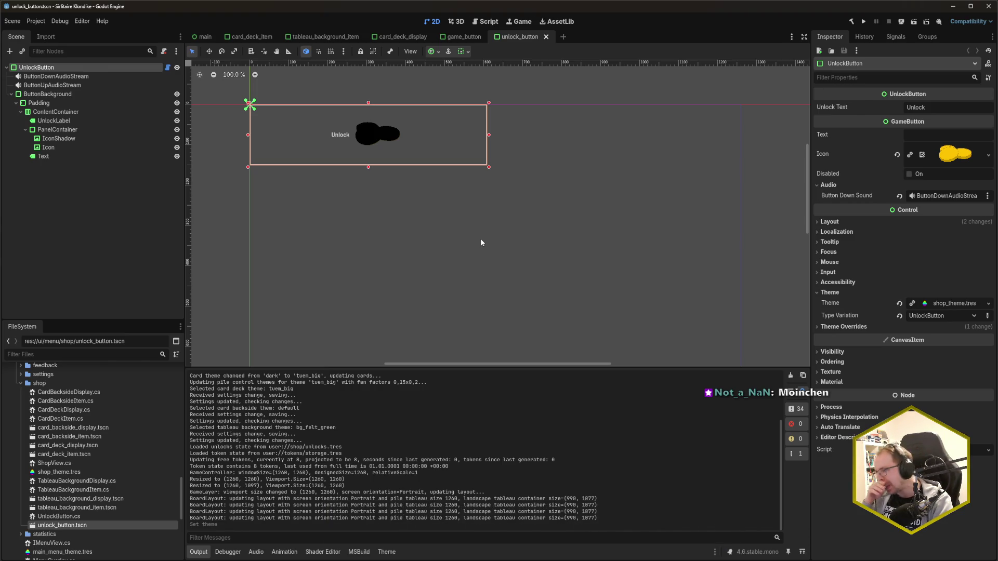
- Add a white (ffffff) icon_color item to shop_theme's UnlockButton variation and save
click(386, 552)
click(759, 419)
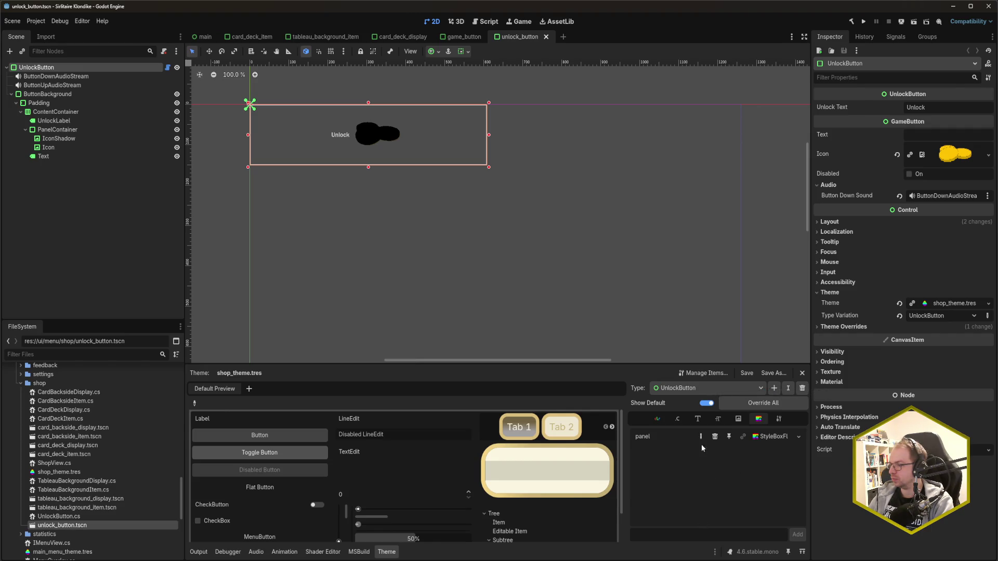
click(659, 418)
text(icon_color)
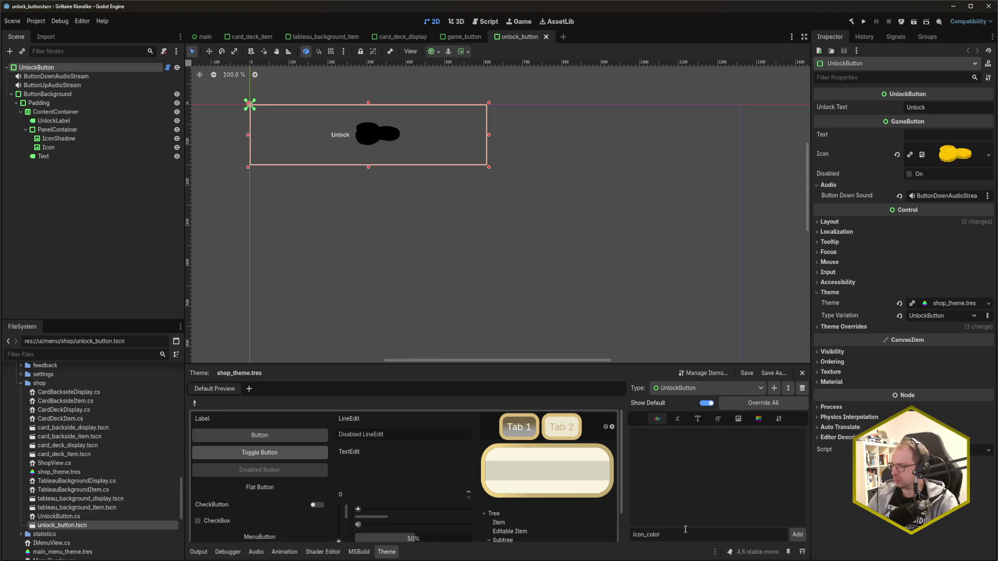
click(797, 536)
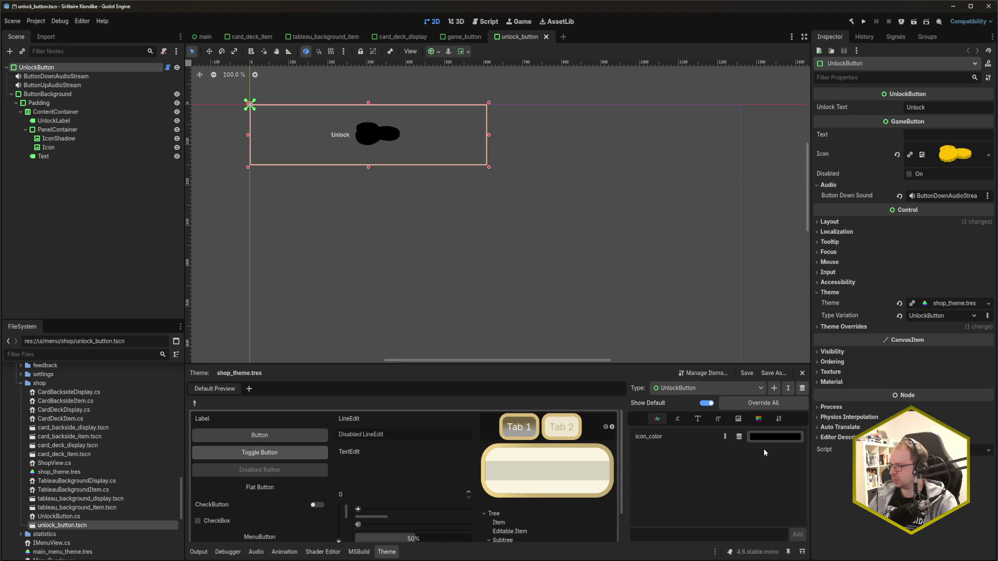
click(748, 437)
drag(785, 351, 797, 348)
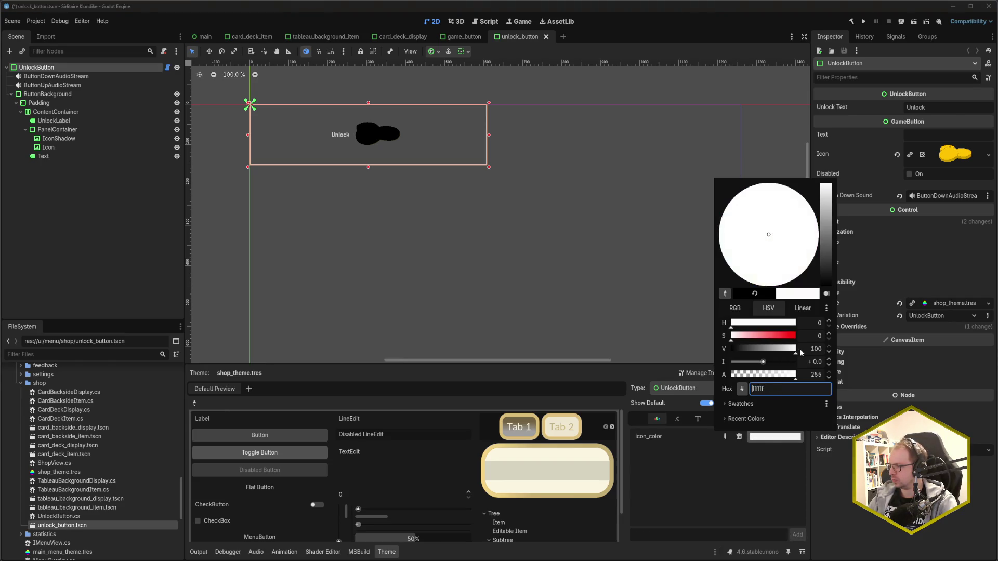
click(771, 472)
key(ctrl+s)
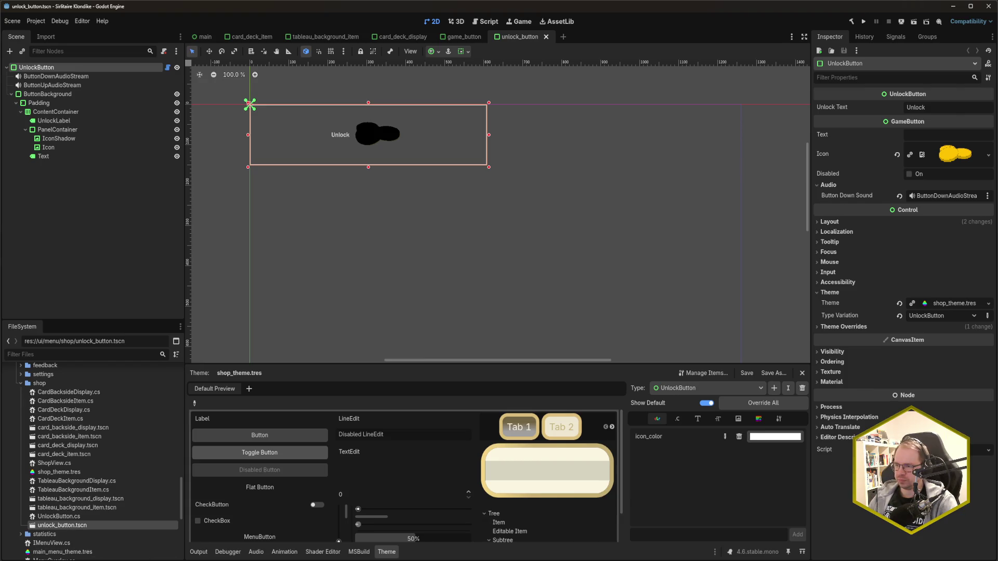
- Inspect the game_button scene's Text label and root node, then bring up GameButton.cs in Rider
click(455, 38)
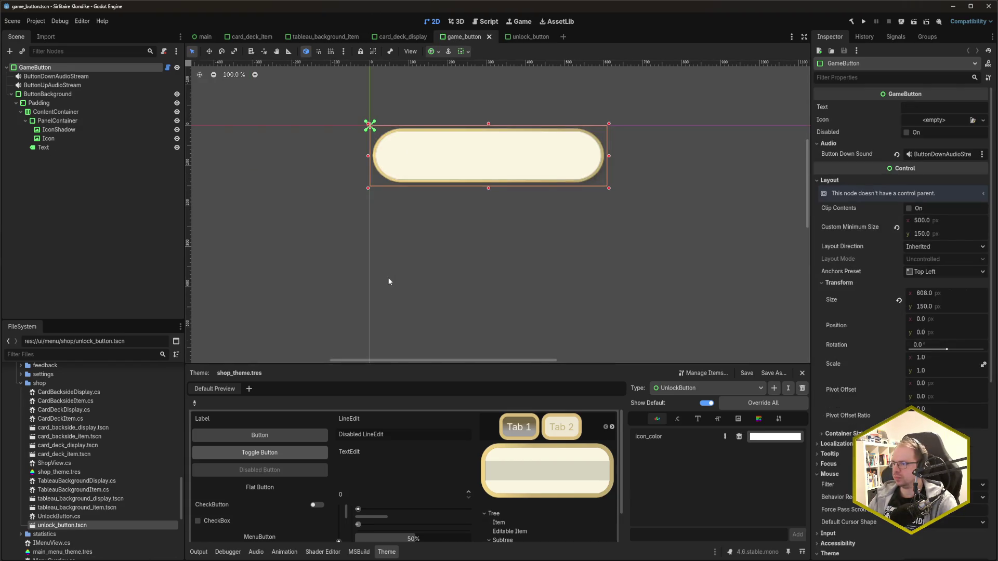
click(95, 147)
scroll(899, 250, down, 5)
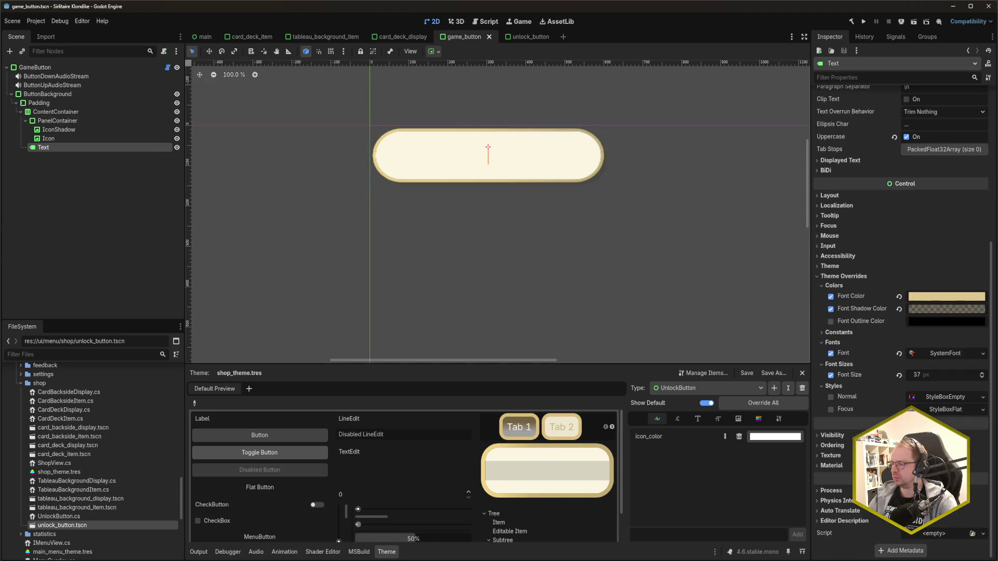
scroll(866, 414, up, 5)
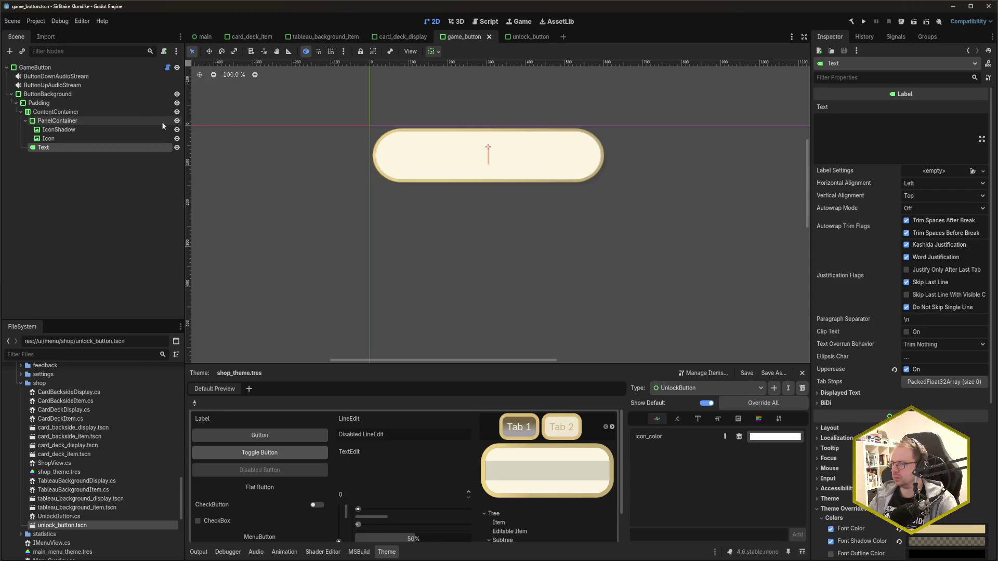
click(101, 68)
click(530, 36)
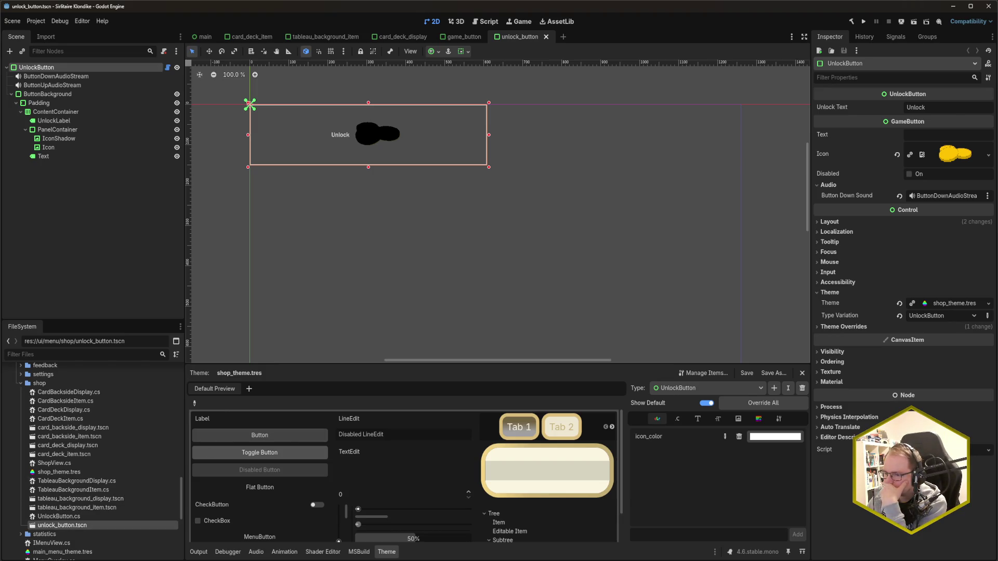
key(alt+Tab)
click(231, 282)
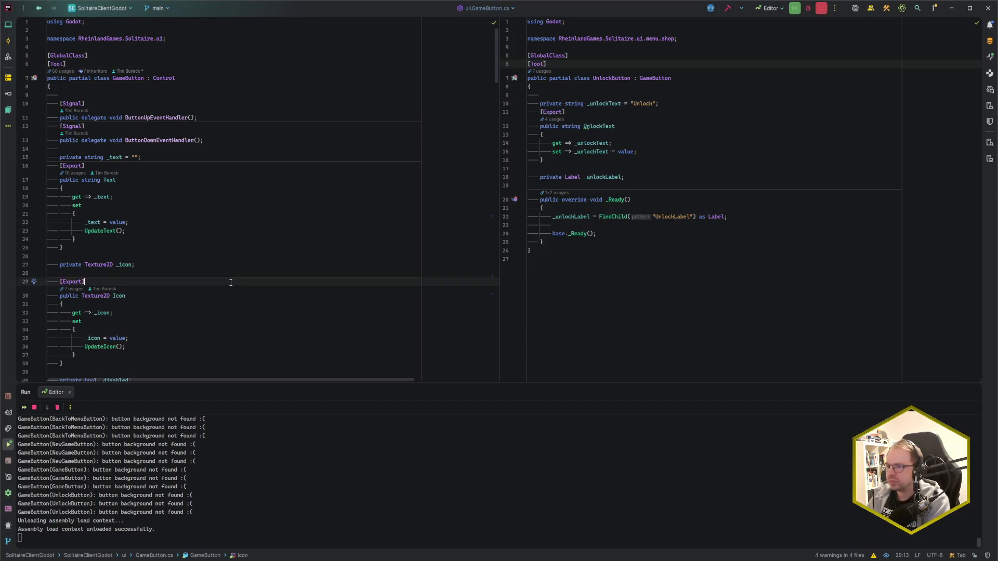
scroll(231, 282, down, 20)
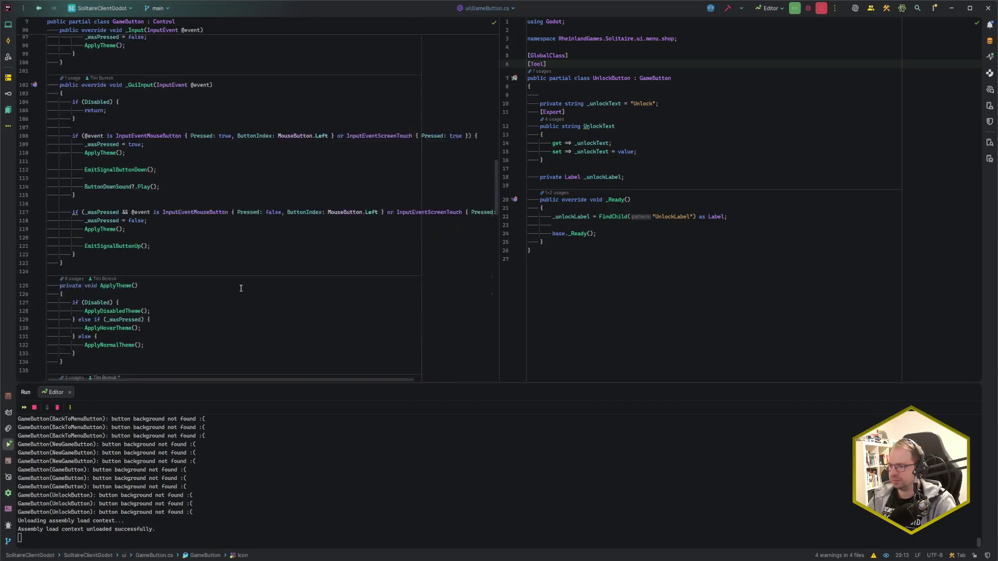
scroll(241, 288, down, 3)
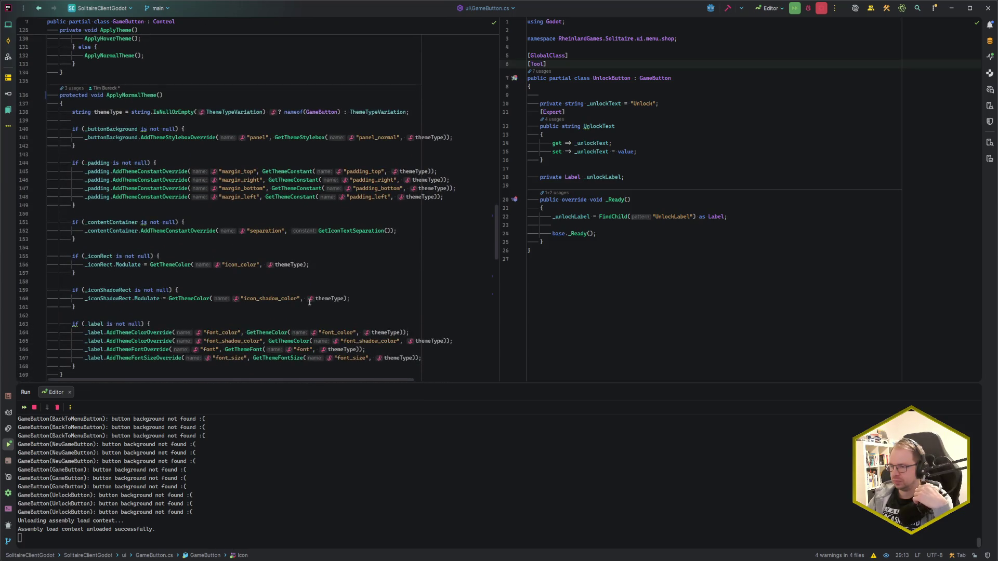
click(328, 266)
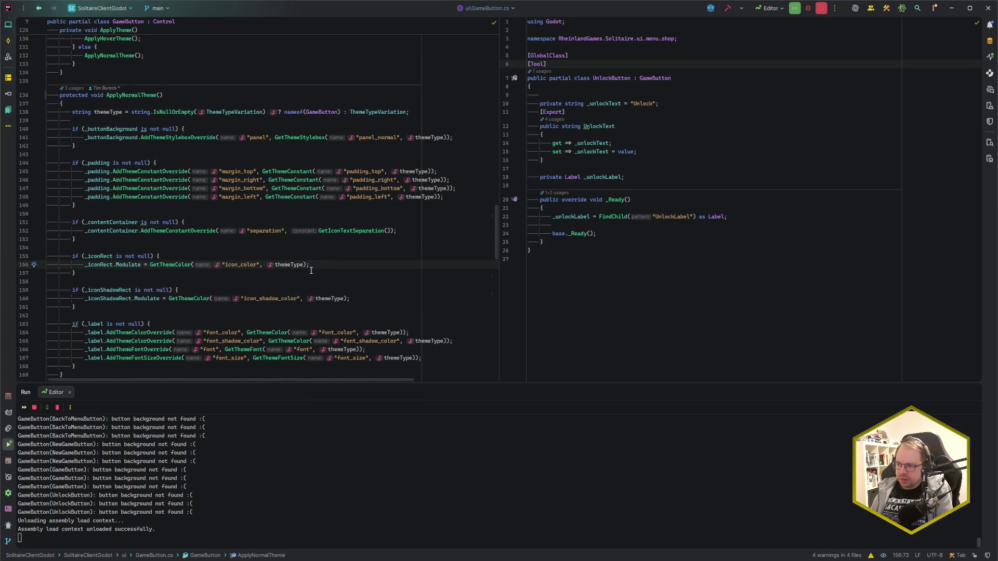
click(94, 256)
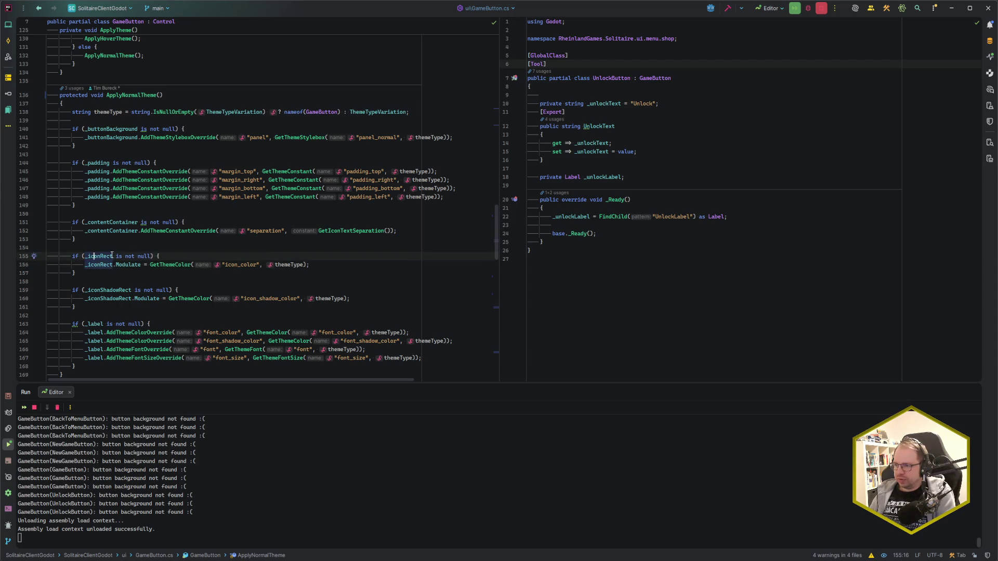
scroll(253, 284, up, 10)
scroll(253, 285, up, 15)
click(196, 287)
click(197, 270)
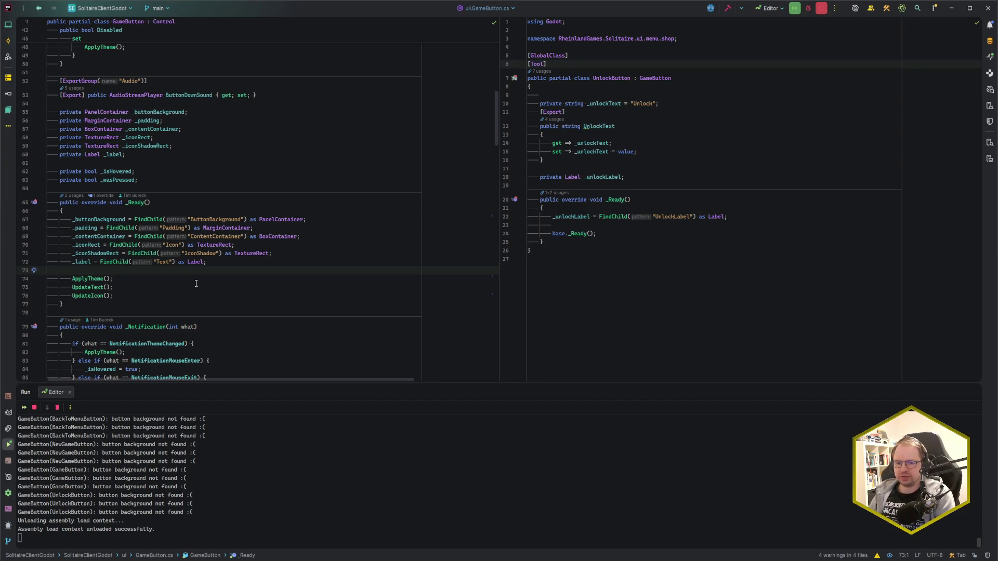
click(191, 287)
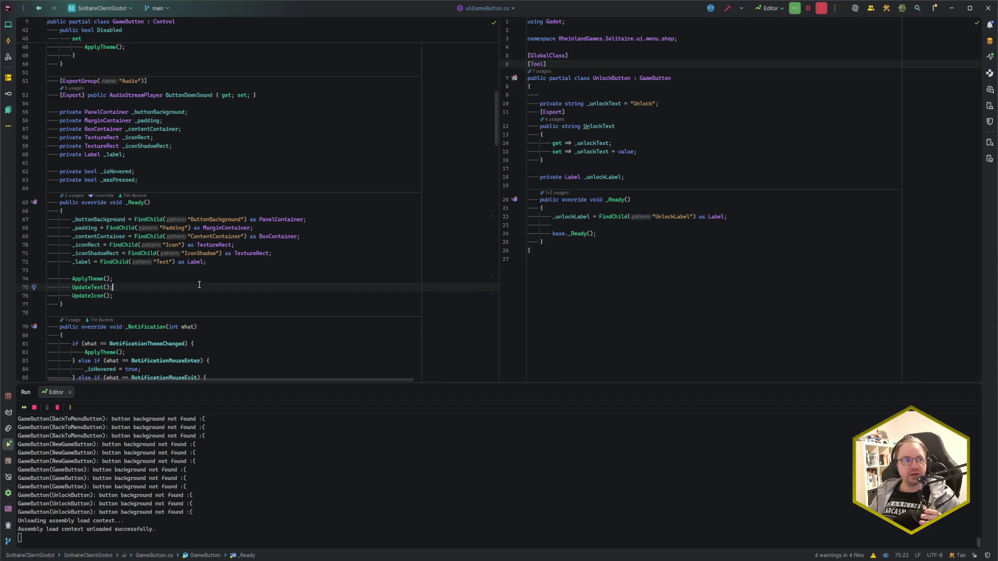
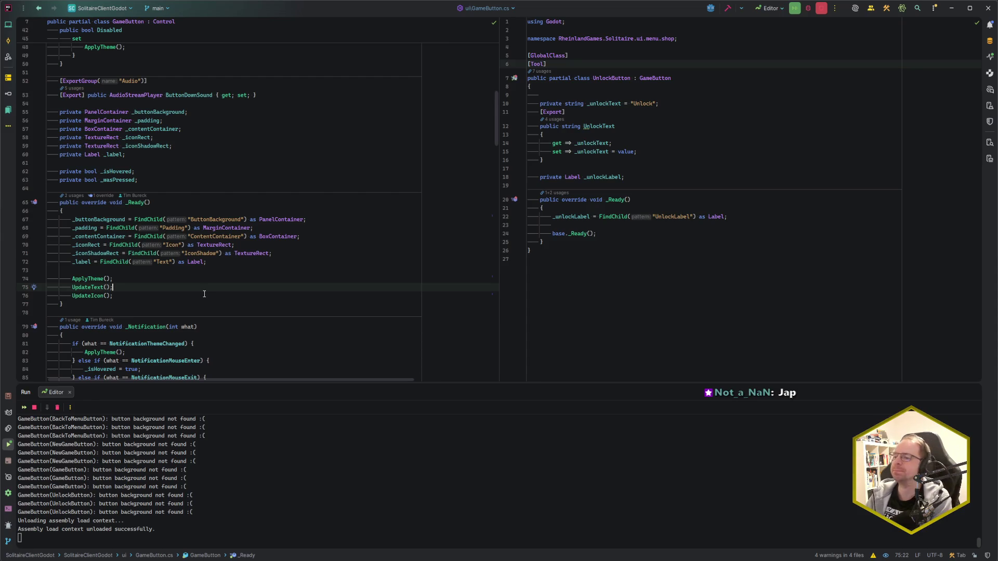
- Review GameButton.cs, then change UnlockButton's base class from GameButton to Control
scroll(204, 297, down, 7)
scroll(240, 255, down, 7)
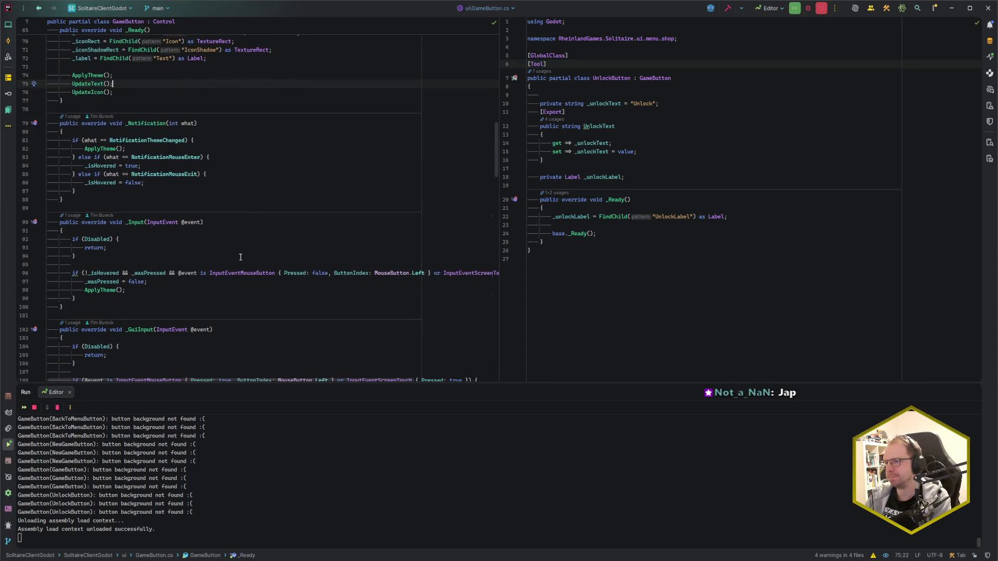
scroll(240, 258, down, 3)
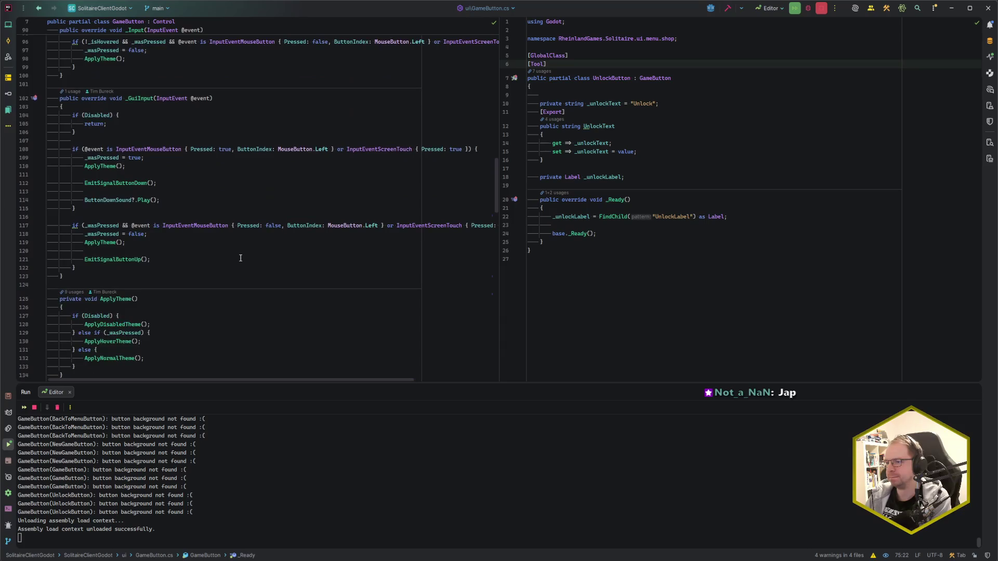
scroll(241, 258, down, 7)
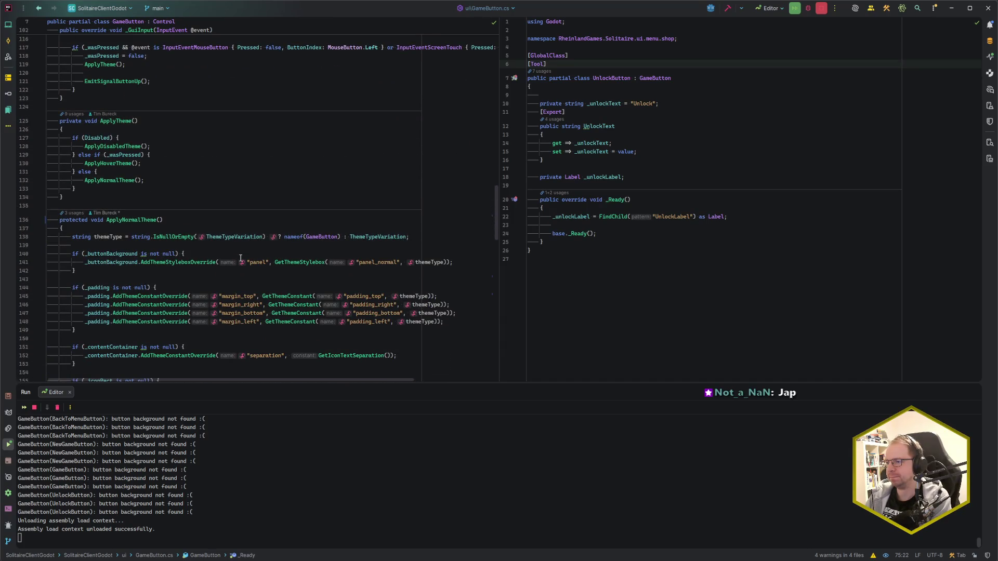
scroll(240, 258, up, 13)
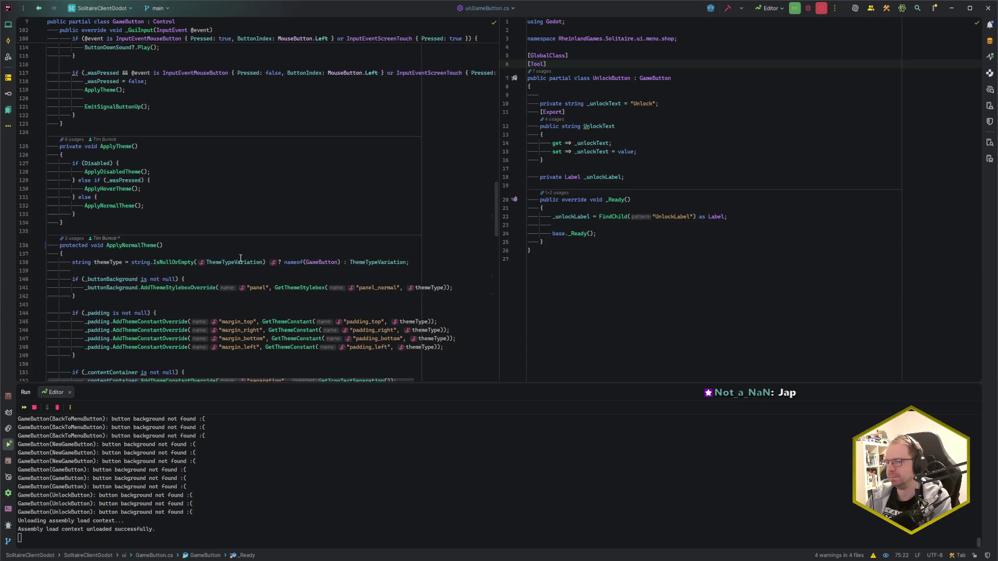
scroll(241, 258, up, 7)
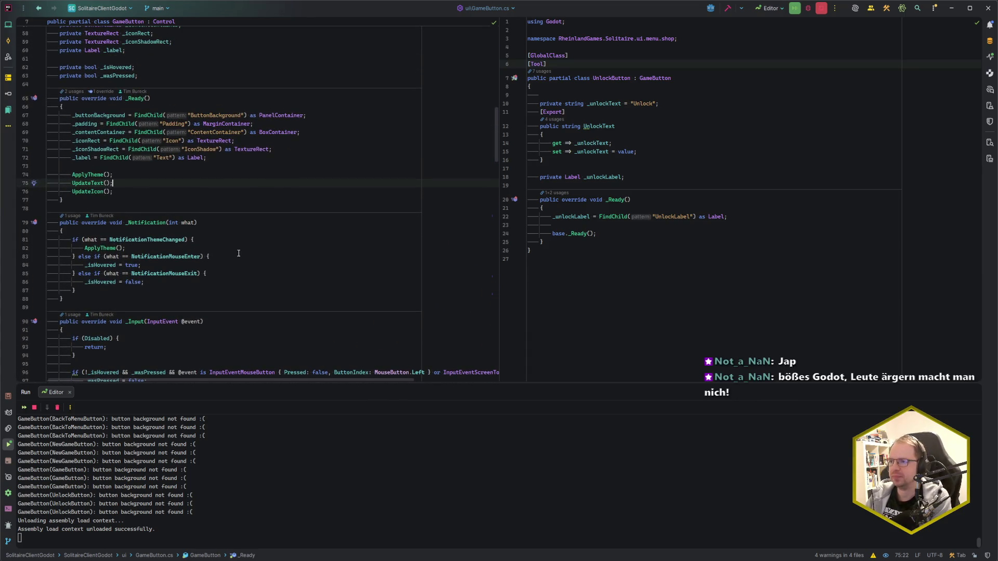
scroll(239, 252, up, 4)
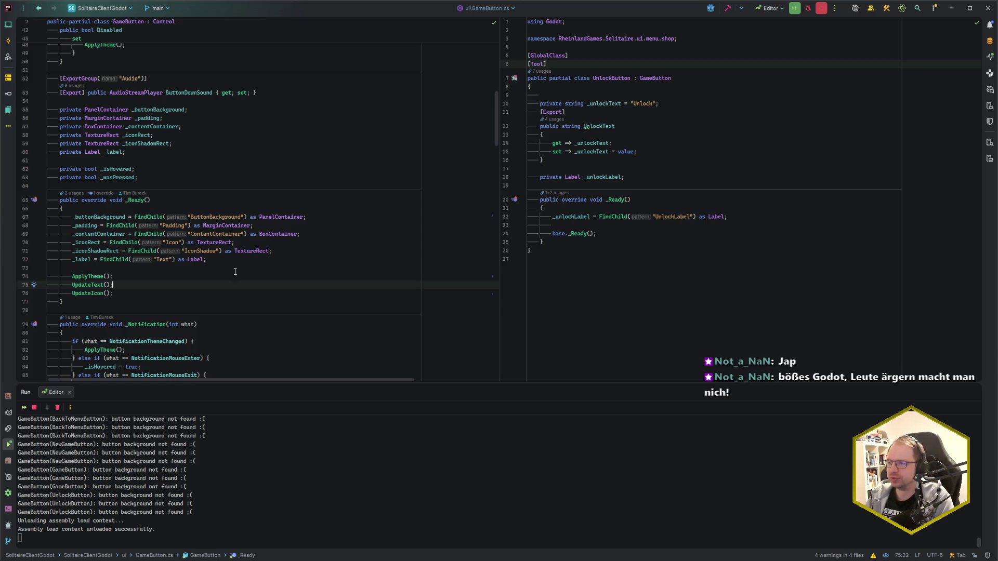
scroll(234, 270, up, 4)
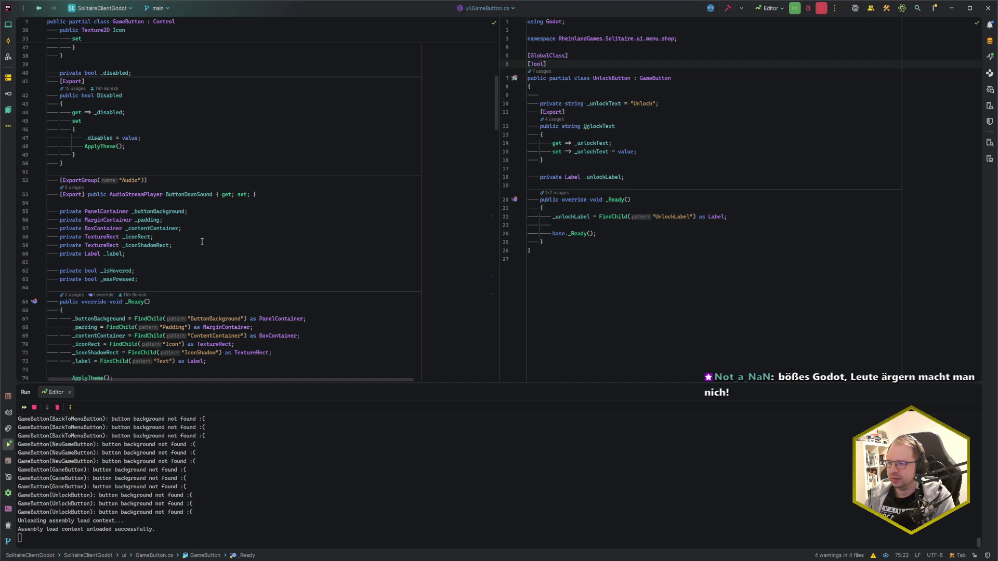
scroll(201, 242, up, 2)
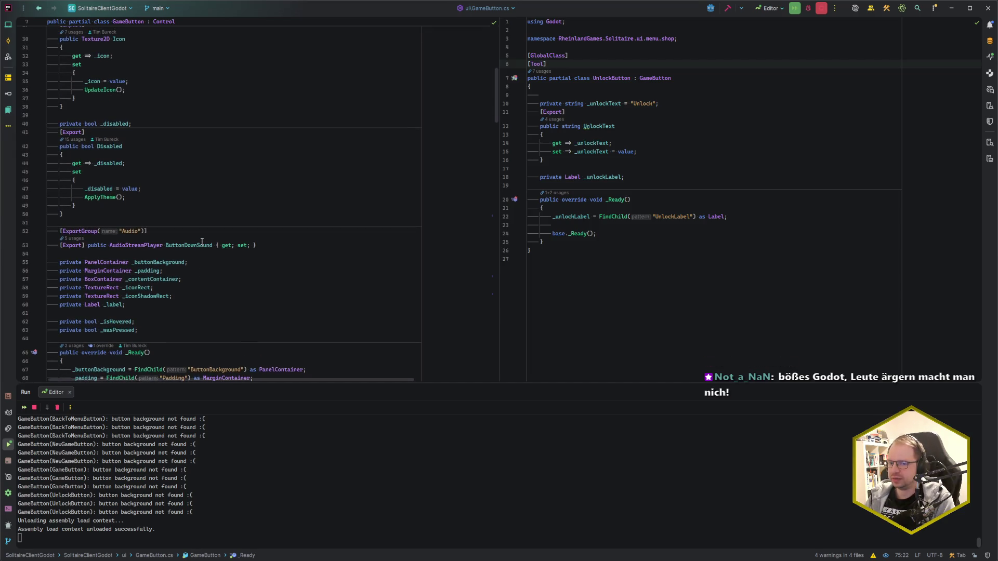
scroll(201, 241, up, 8)
scroll(202, 241, up, 2)
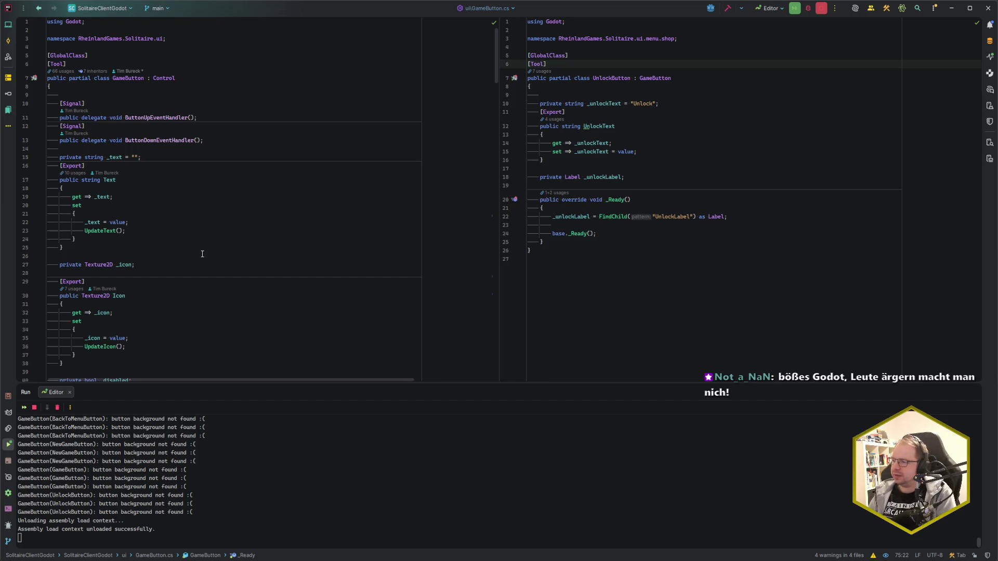
scroll(202, 254, down, 20)
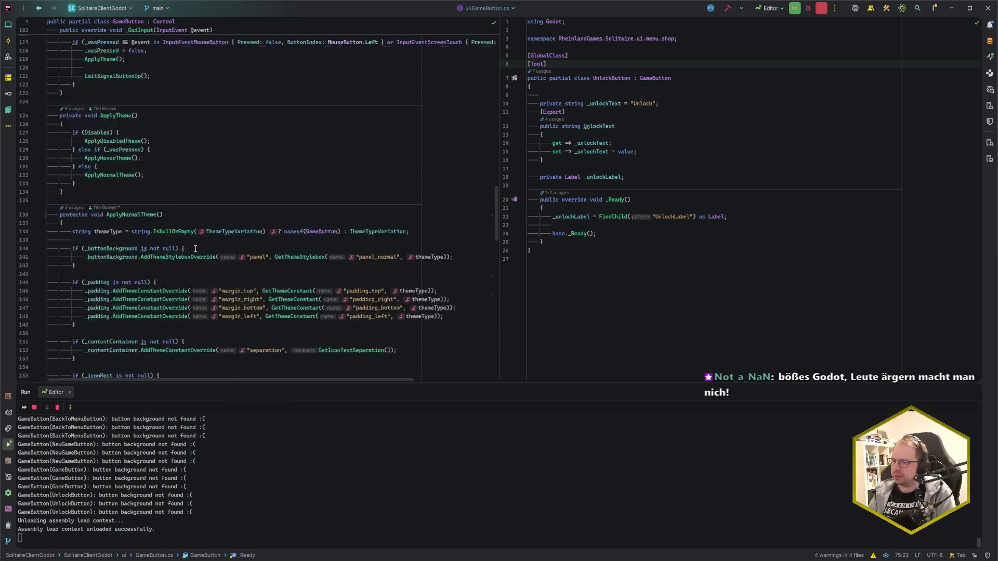
scroll(195, 249, down, 12)
click(259, 305)
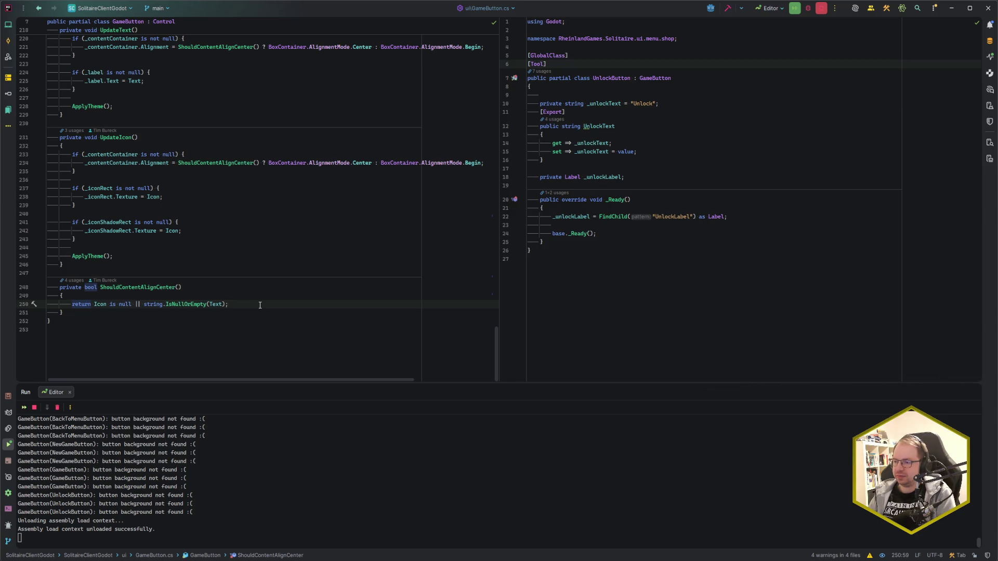
click(220, 313)
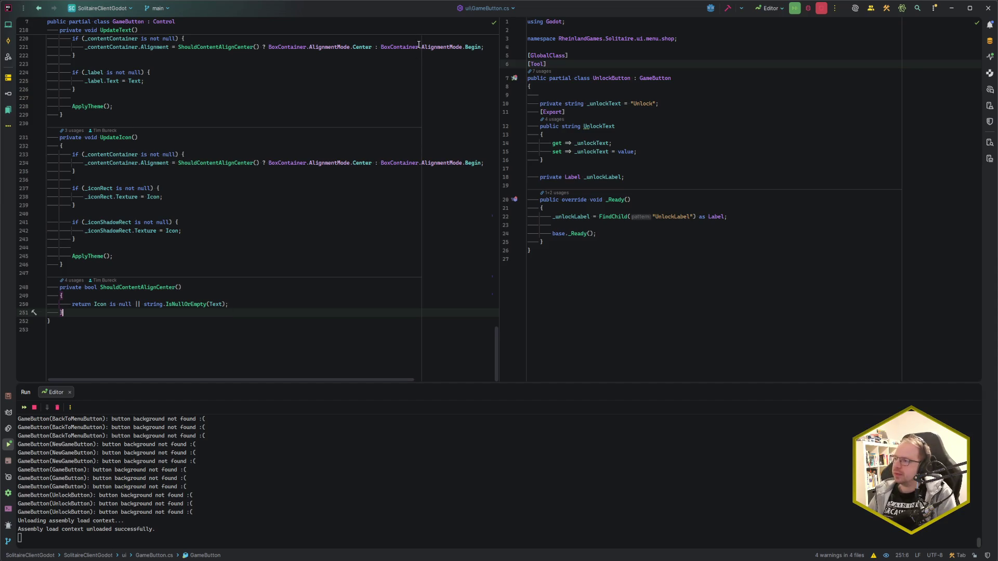
double_click(640, 80)
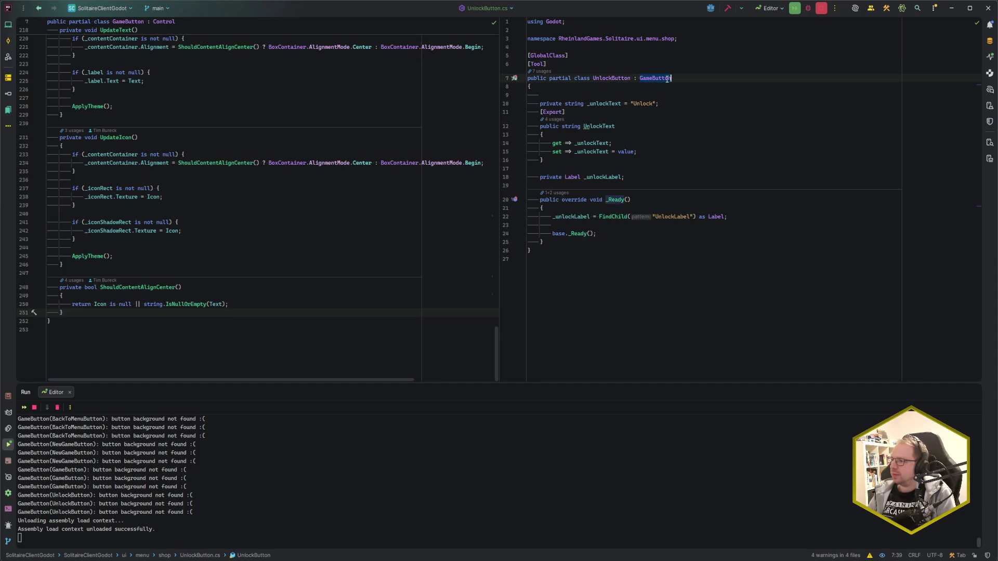
text(Control)
key(Return)
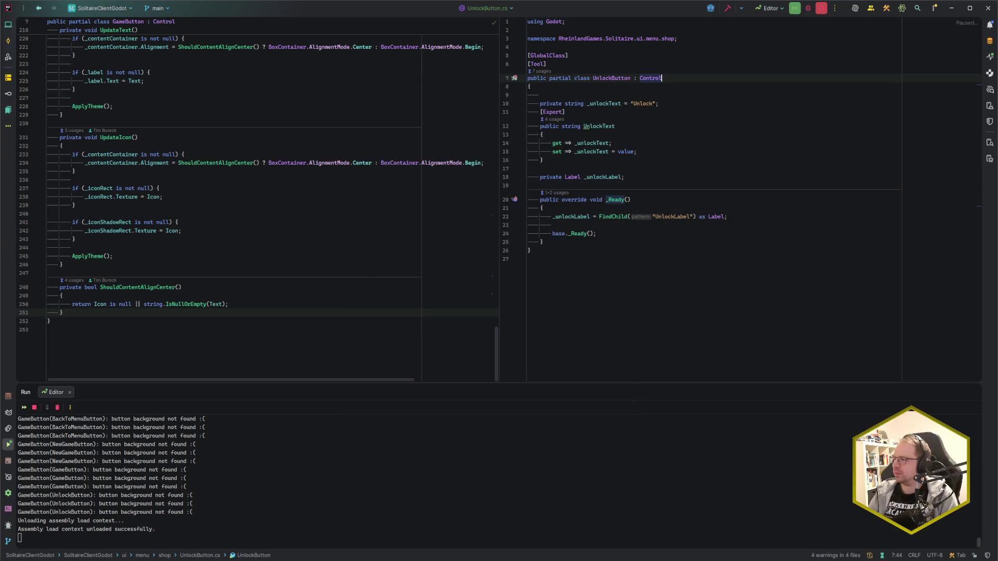
- Copy GameButton's members from line 10 onward into the UnlockButton class body
click(100, 312)
scroll(146, 239, up, 20)
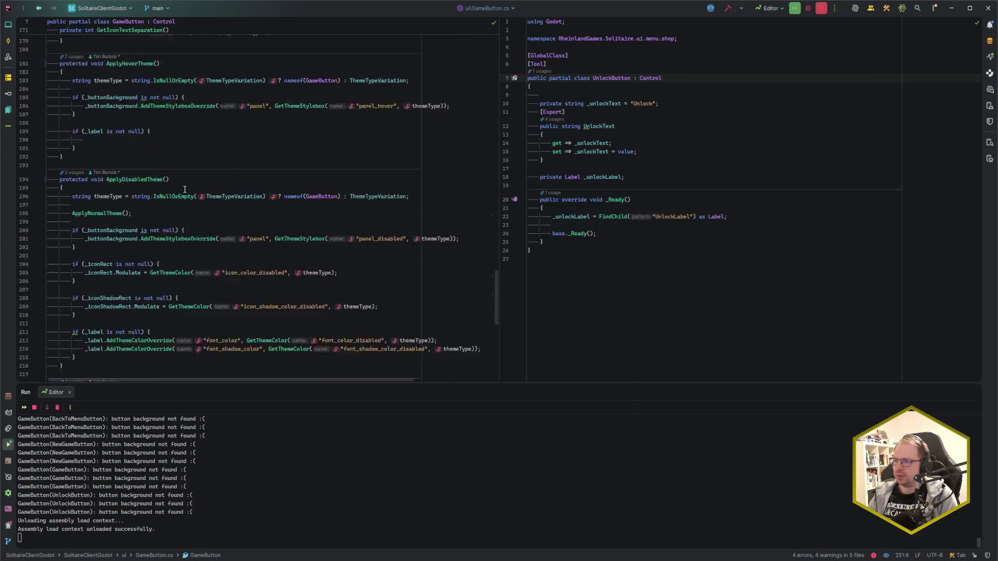
scroll(193, 171, up, 20)
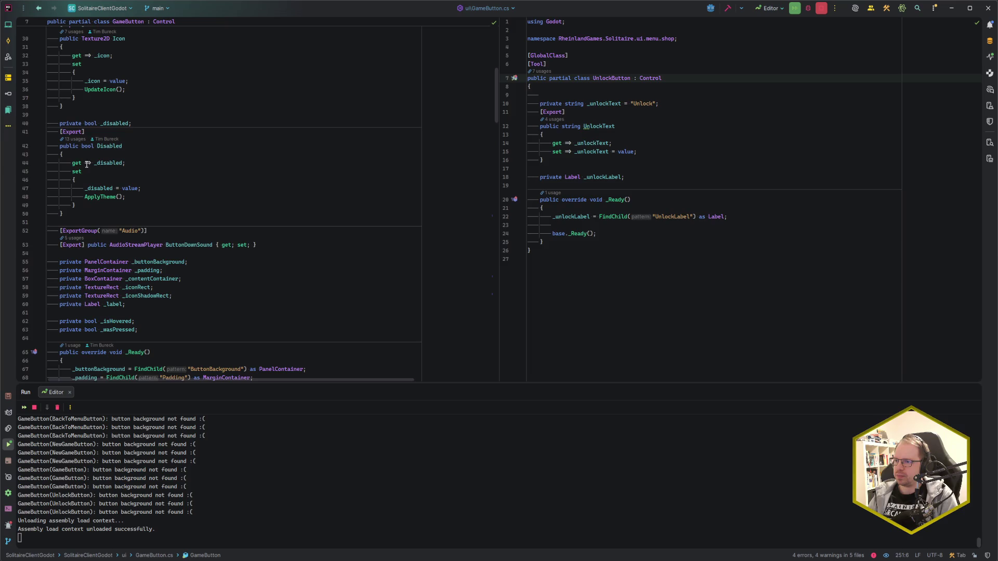
shift+click(60, 103)
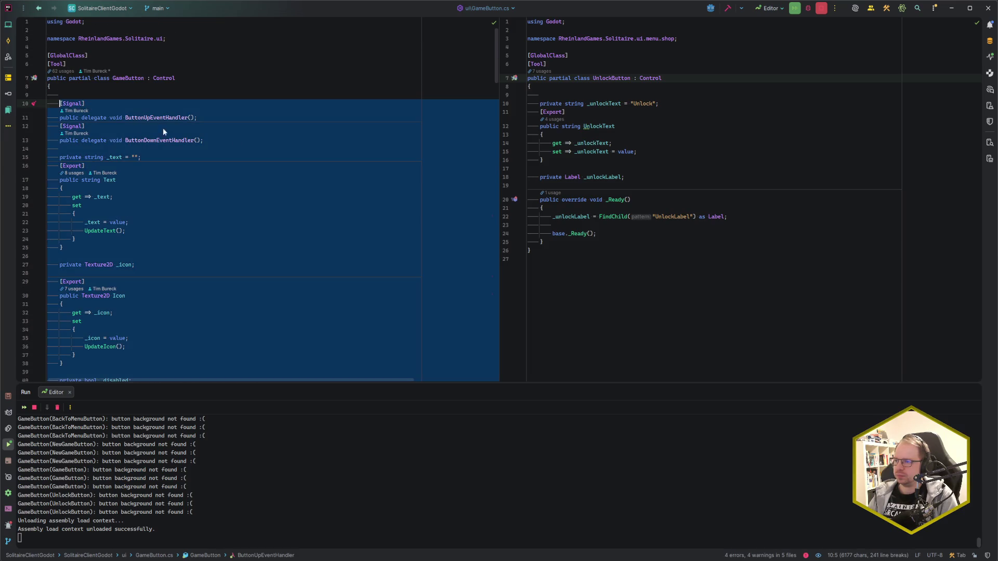
click(612, 88)
key(Return)
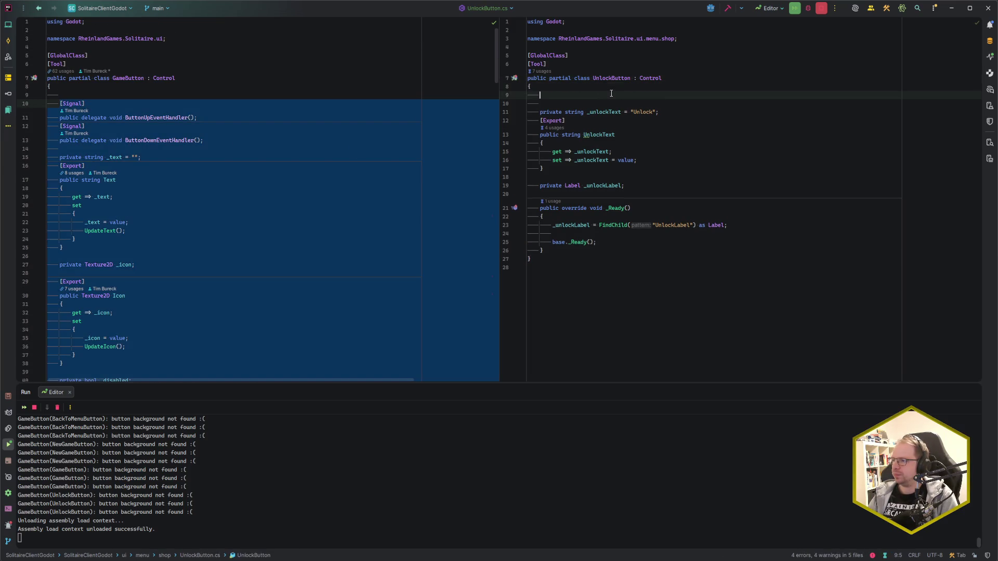
key(ctrl+v)
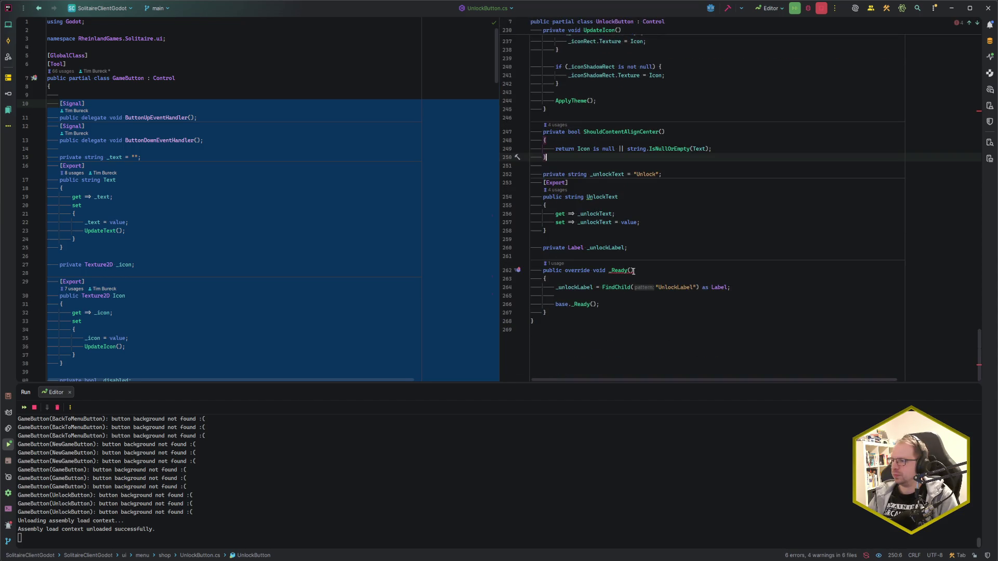
- Cut the UnlockLabel lookup line and delete UnlockButton's duplicate _Ready method
click(609, 287)
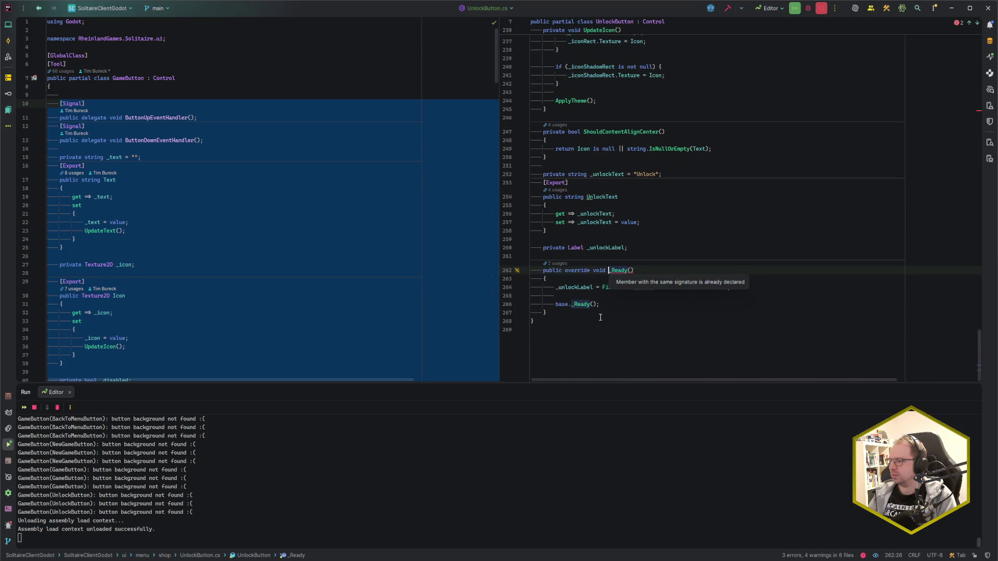
triple_click(621, 287)
key(ctrl+c)
key(Delete)
mouse_move(621, 312)
mouse_down()
mouse_move(636, 265)
mouse_move(657, 255)
mouse_up()
key(Delete)
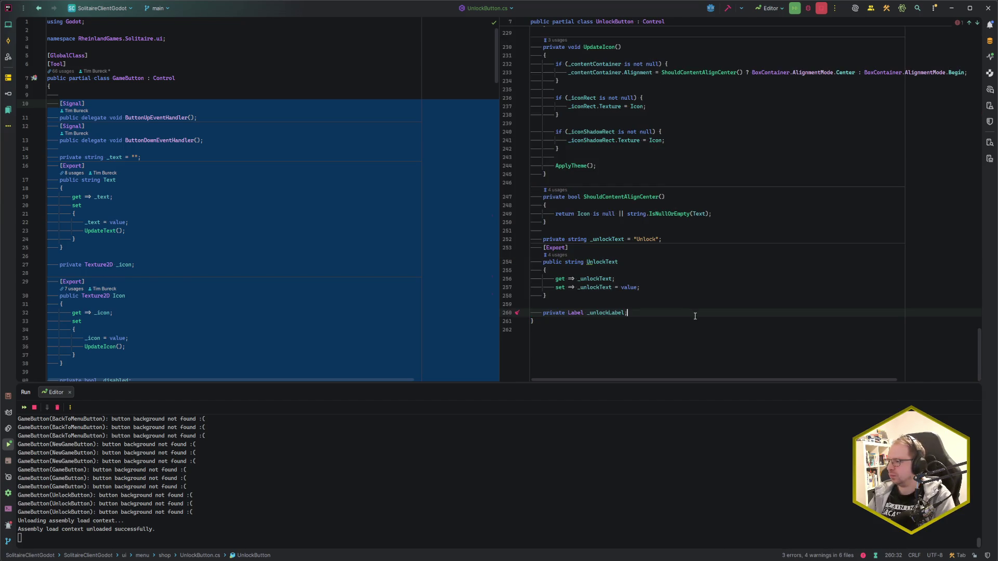
- Paste the UnlockLabel lookup after the child lookups in the merged _Ready
key(ctrl+Home)
scroll(682, 262, down, 5)
scroll(682, 262, down, 5)
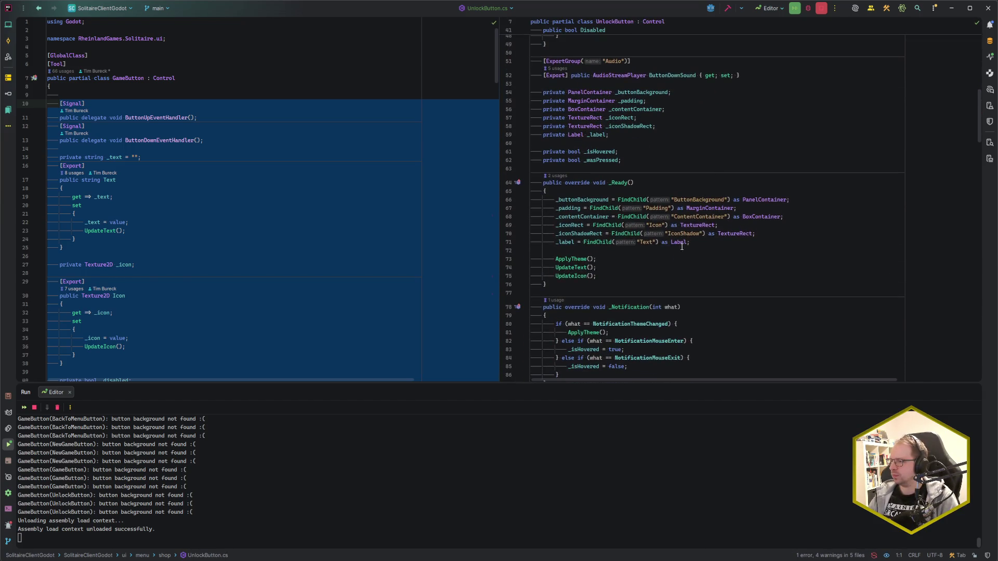
click(726, 243)
key(Down)
key(Down)
key(ctrl+v)
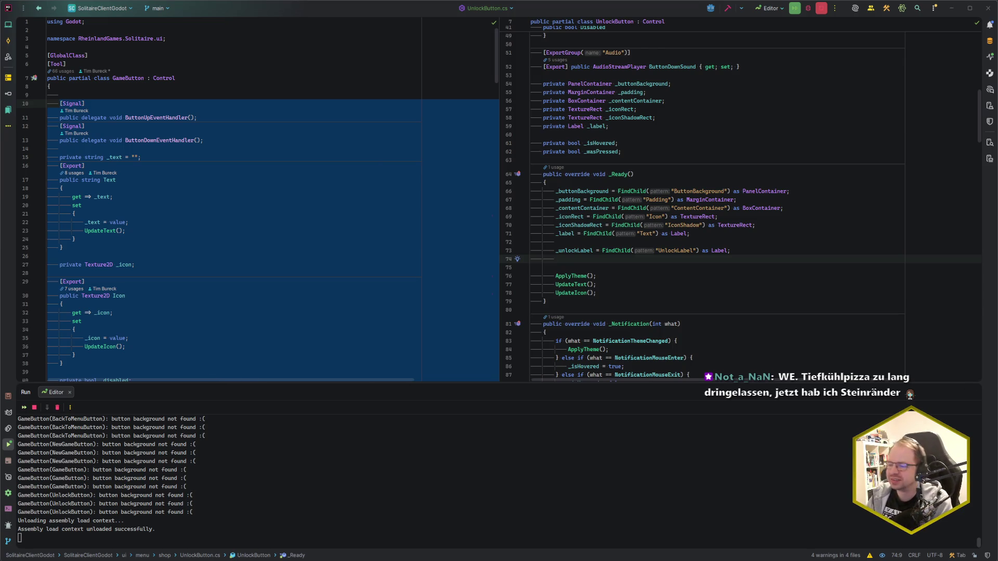
key(alt+Tab)
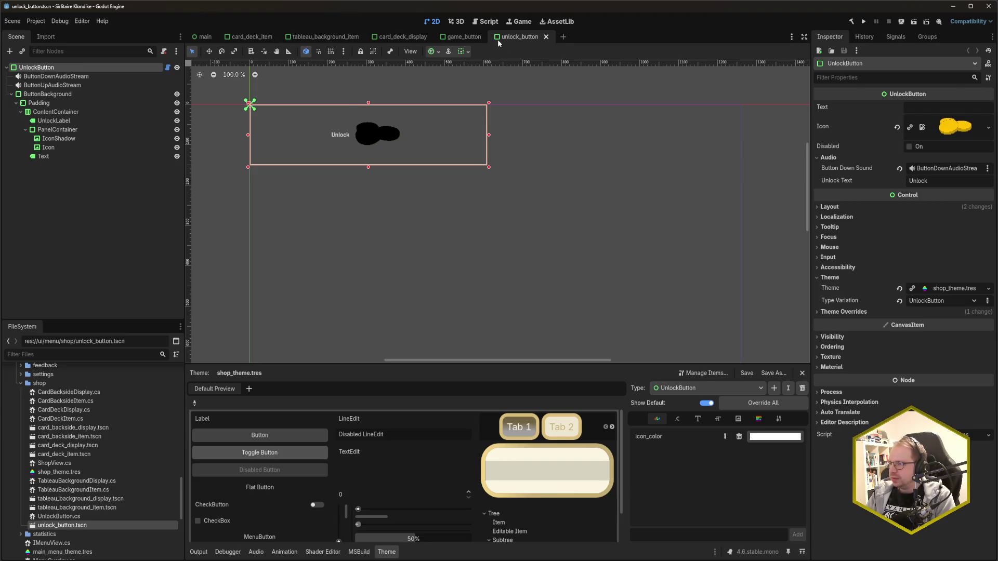
- Save the card_deck_display scene
click(466, 37)
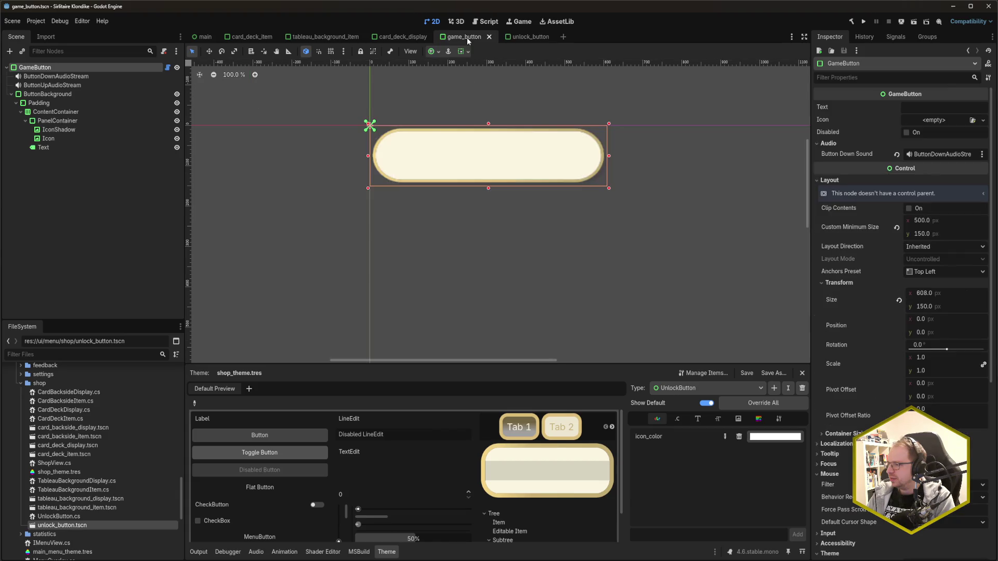
click(509, 39)
click(385, 38)
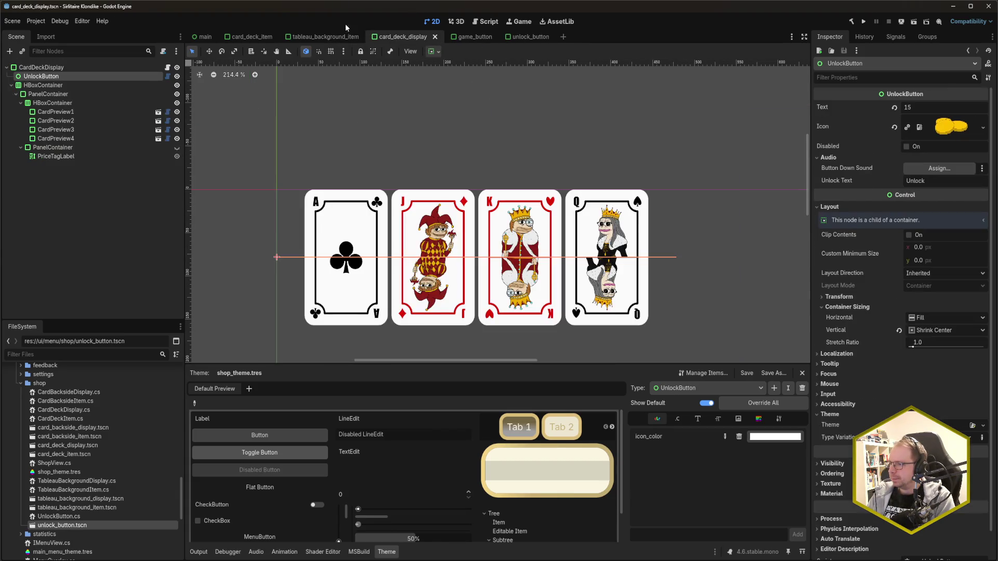
key(ctrl+s)
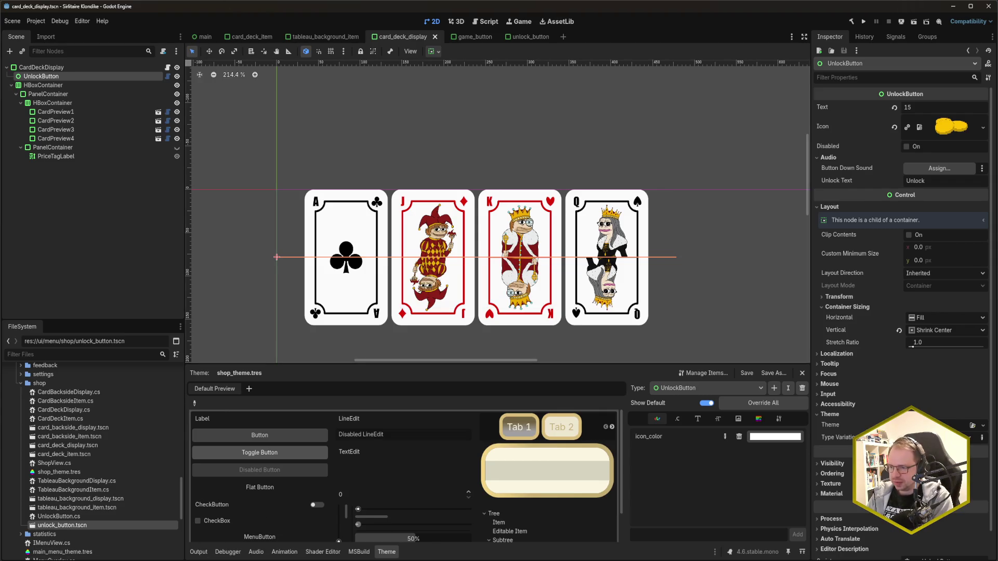
- Close the unlock_button scene and reopen unlock_button.tscn from the FileSystem dock
click(529, 36)
middle_click(532, 37)
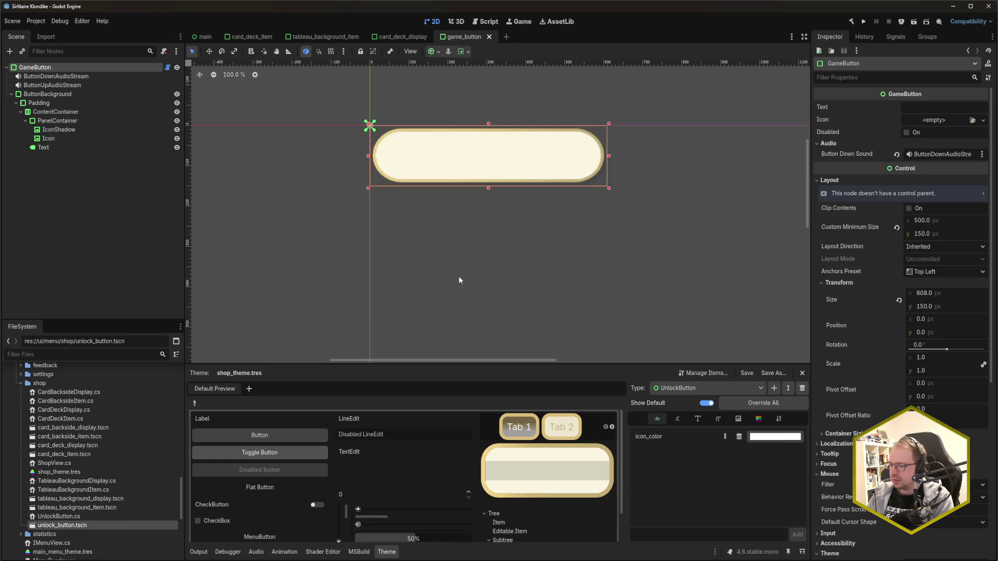
double_click(140, 526)
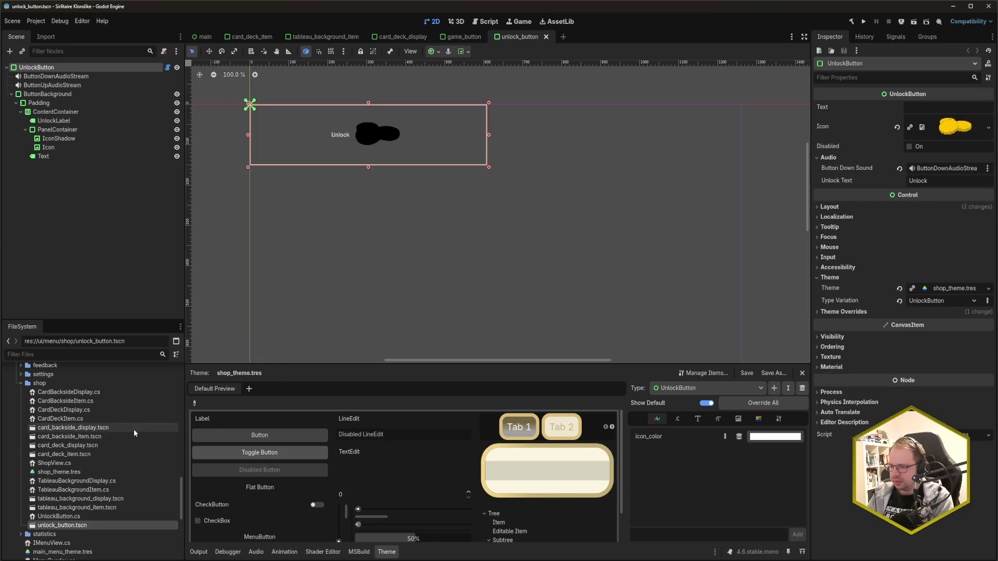
key(alt+Tab)
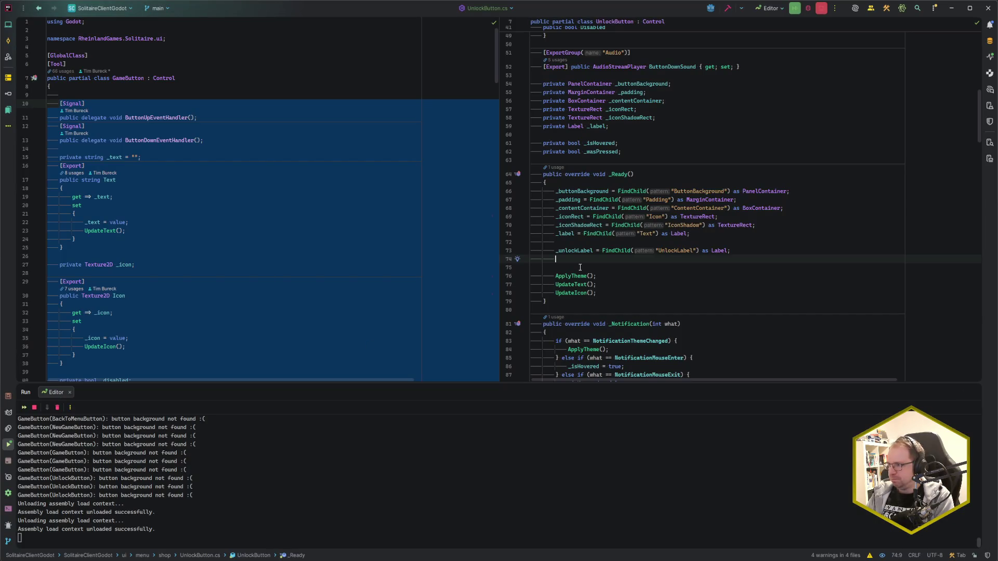
- Look over UnlockButton.cs properties, then bring back the unlock_button Inspector in Godot
scroll(660, 290, up, 10)
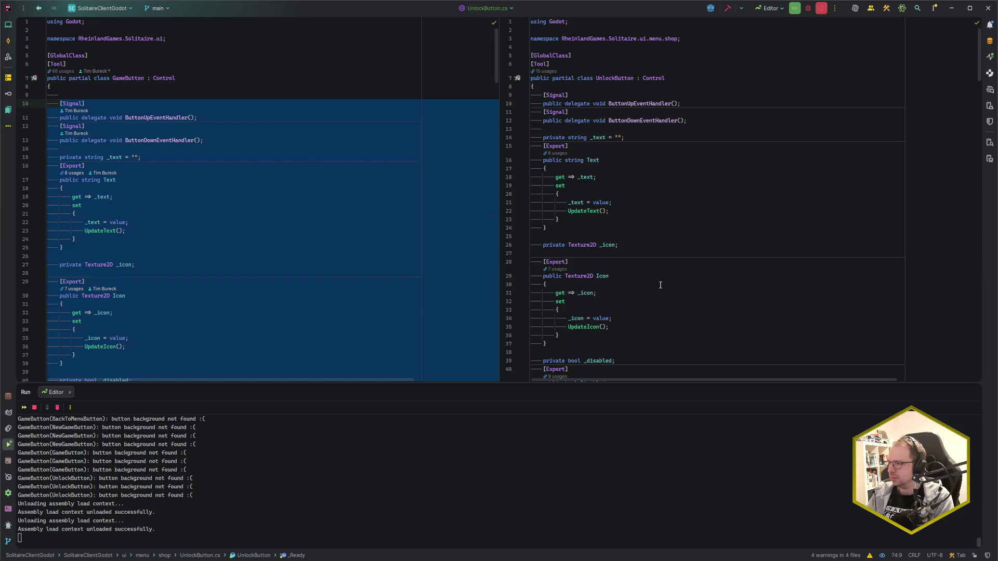
scroll(660, 285, down, 5)
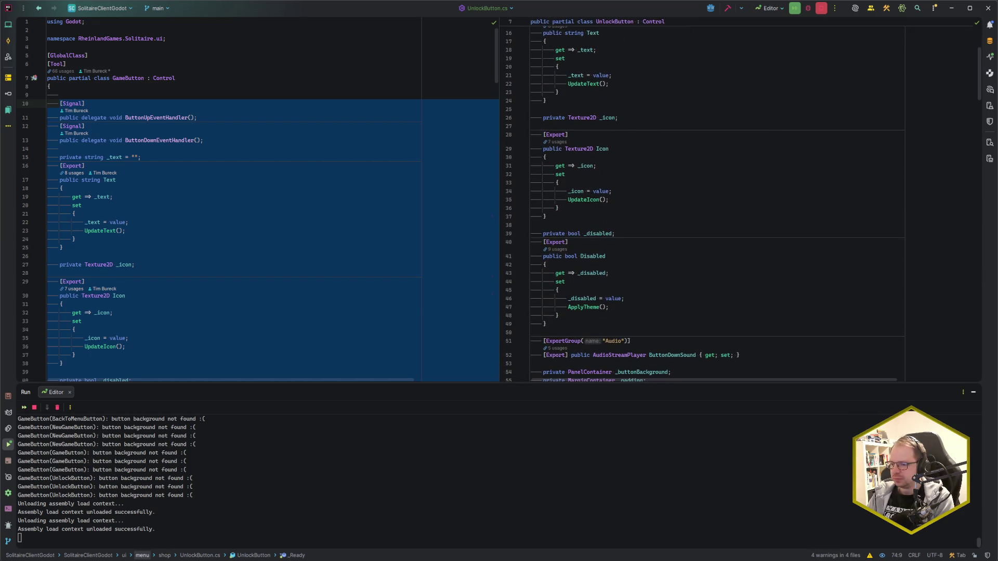
key(alt+Tab)
click(897, 37)
click(834, 36)
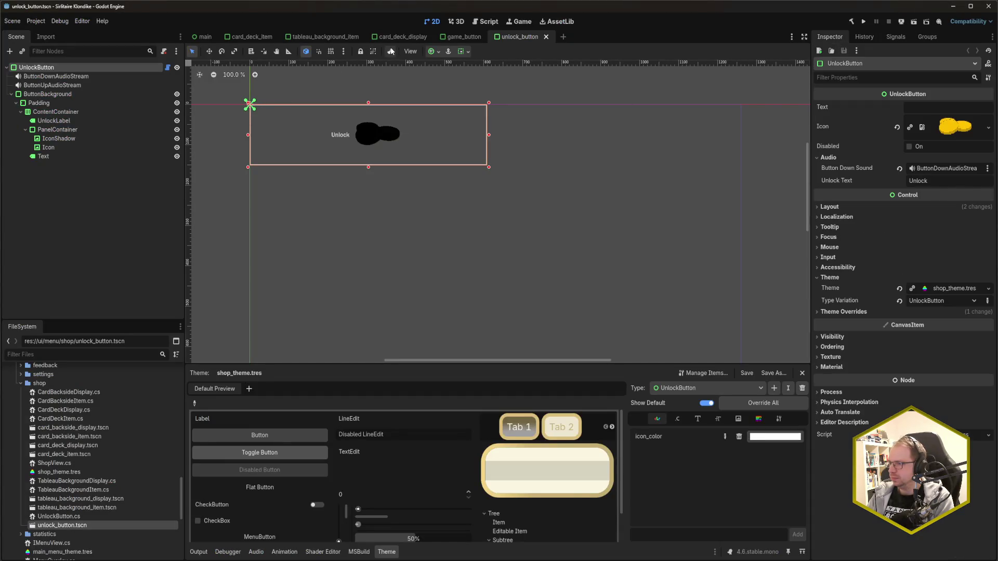
- Run the game with F5, check the Unlock Designs buttons, then close the game window
click(760, 418)
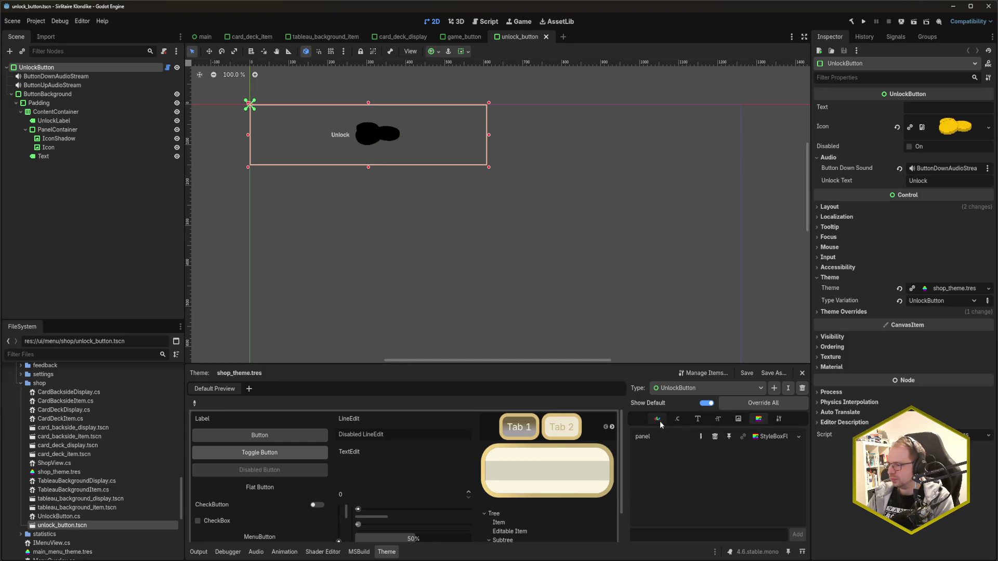
click(659, 420)
click(761, 421)
key(F5)
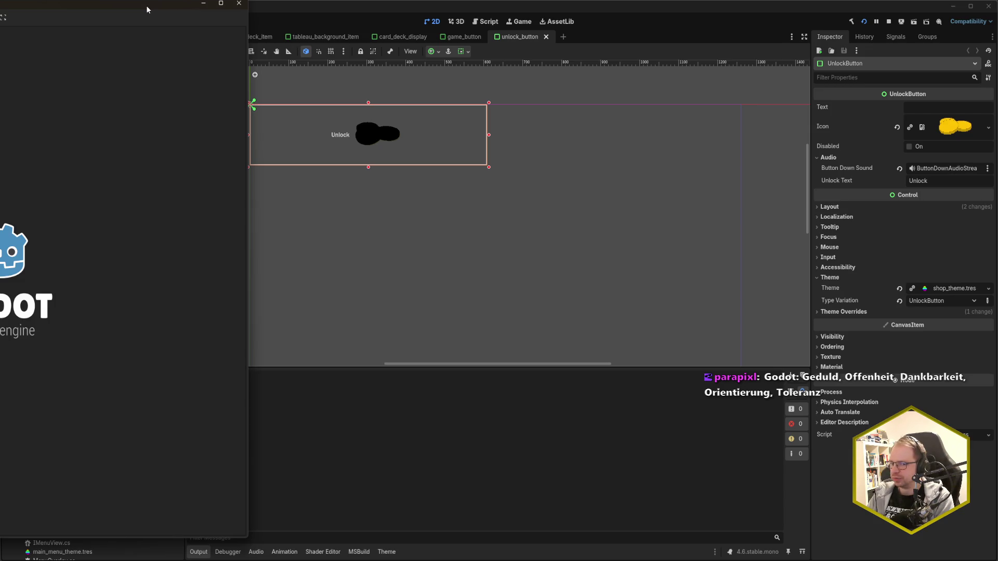
drag(145, 4, 561, 20)
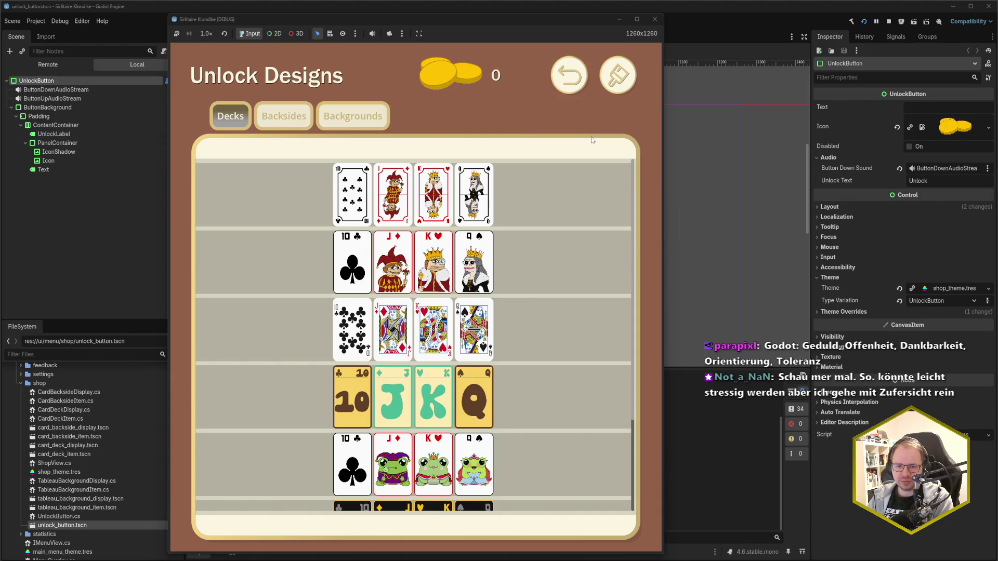
click(656, 20)
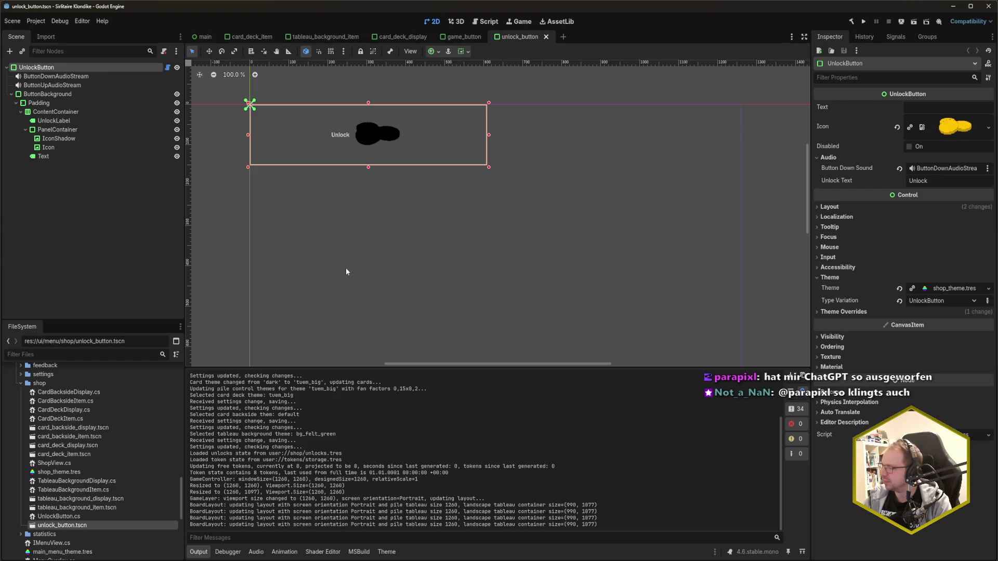
- Inspect the game_button scene's Layout and Transform properties
click(461, 37)
click(838, 180)
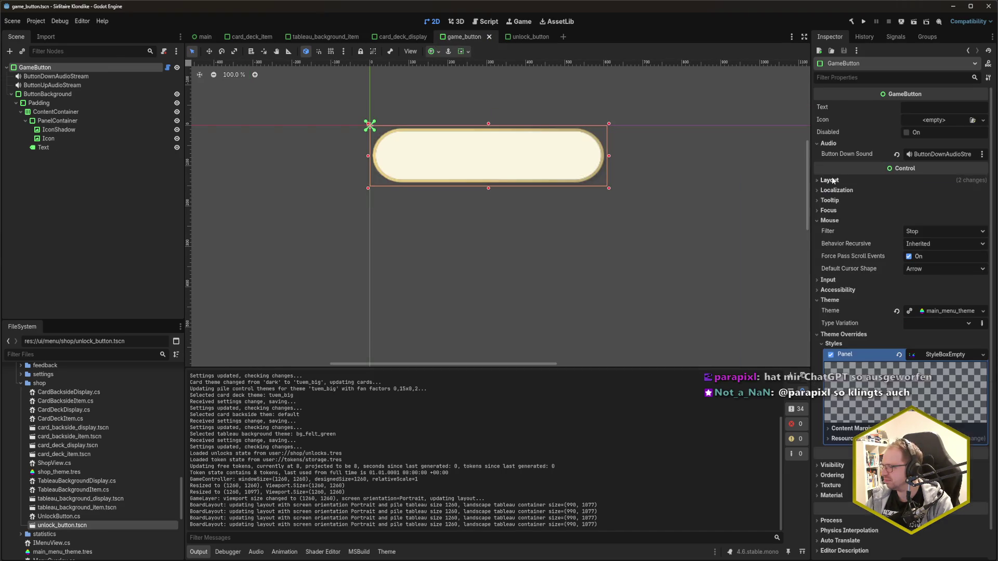
click(835, 181)
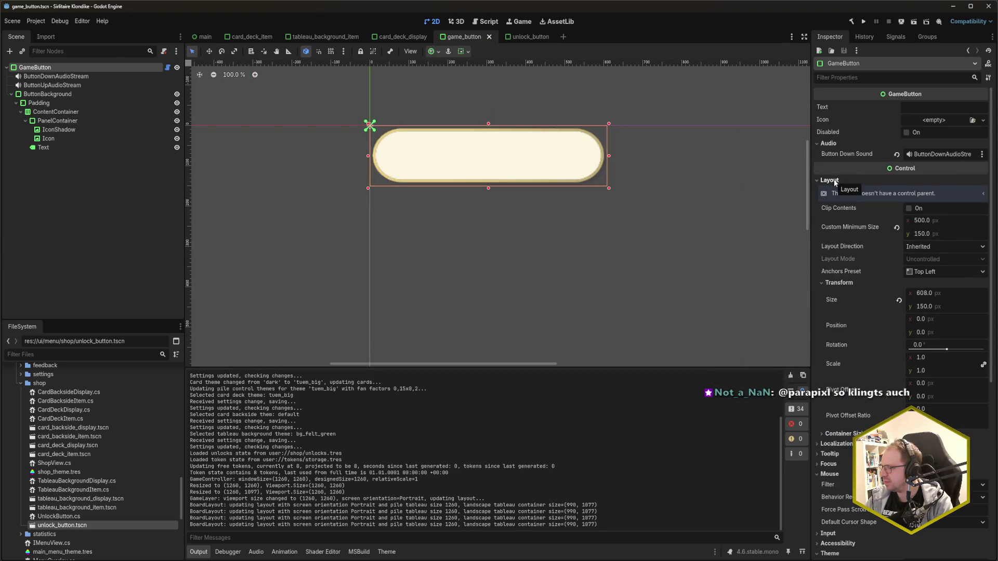
scroll(834, 180, down, 5)
scroll(834, 181, up, 2)
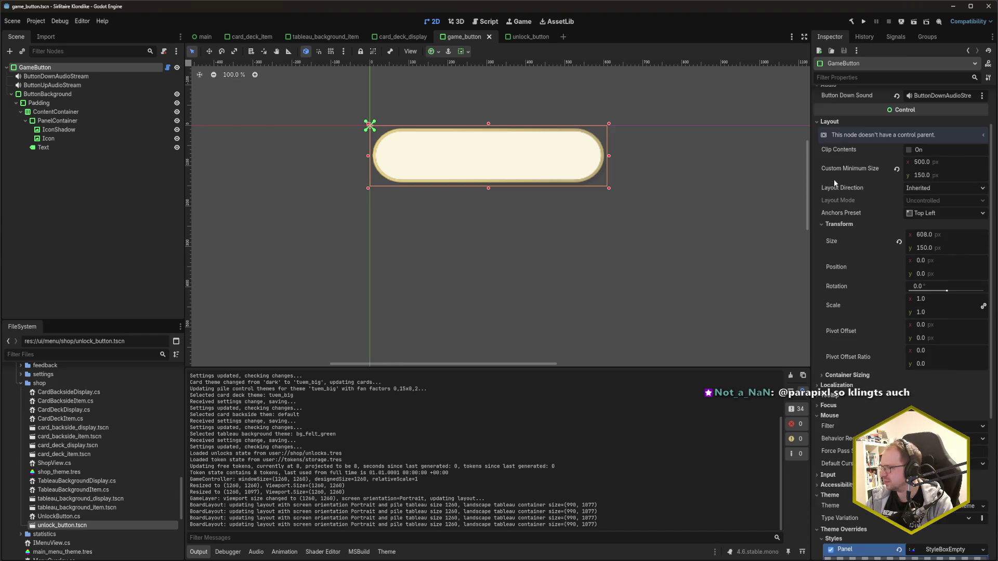
click(836, 225)
scroll(836, 227, up, 2)
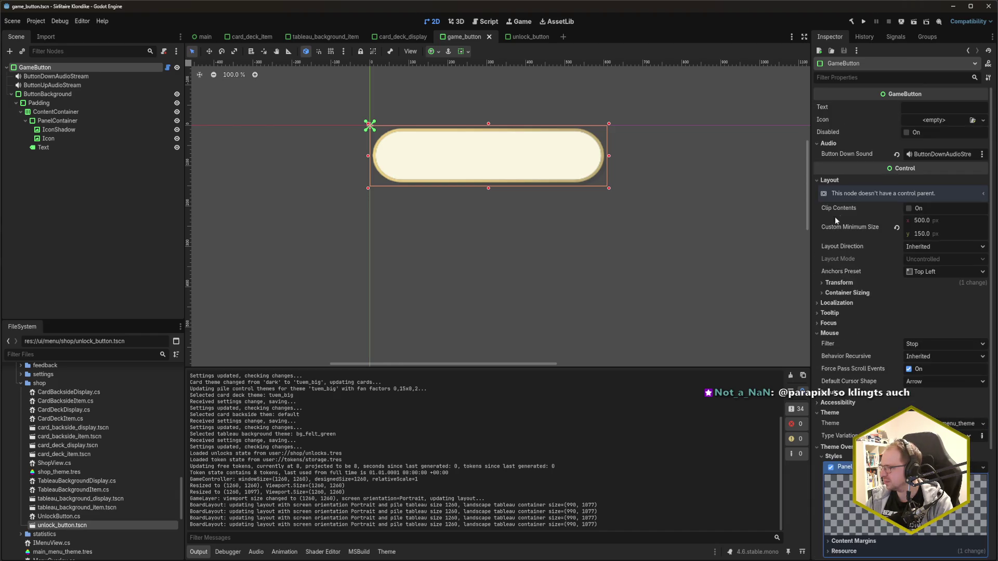
- Revert unlock_button's Custom Minimum Size to 0×0, keep anchors Top Left, and save
click(524, 36)
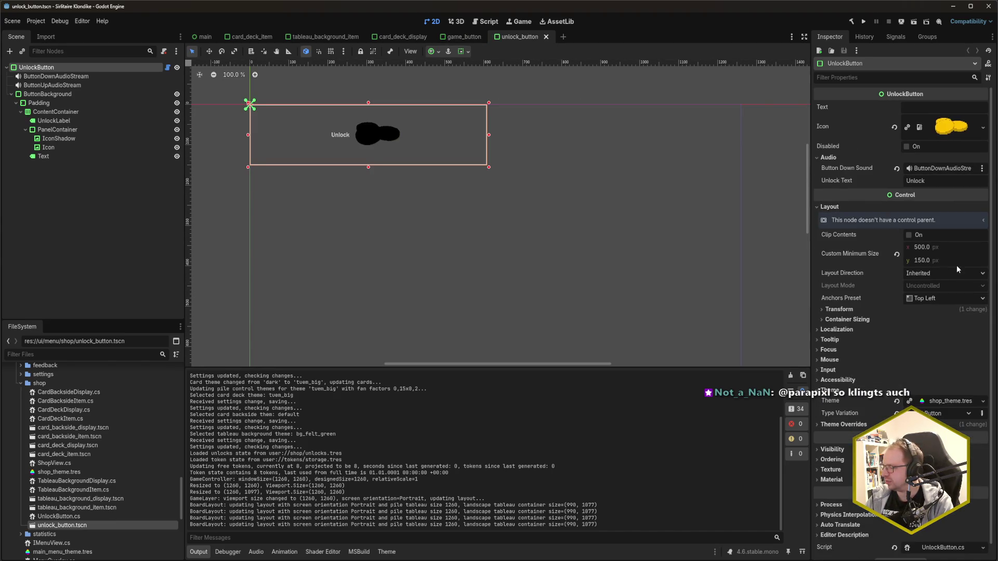
click(896, 255)
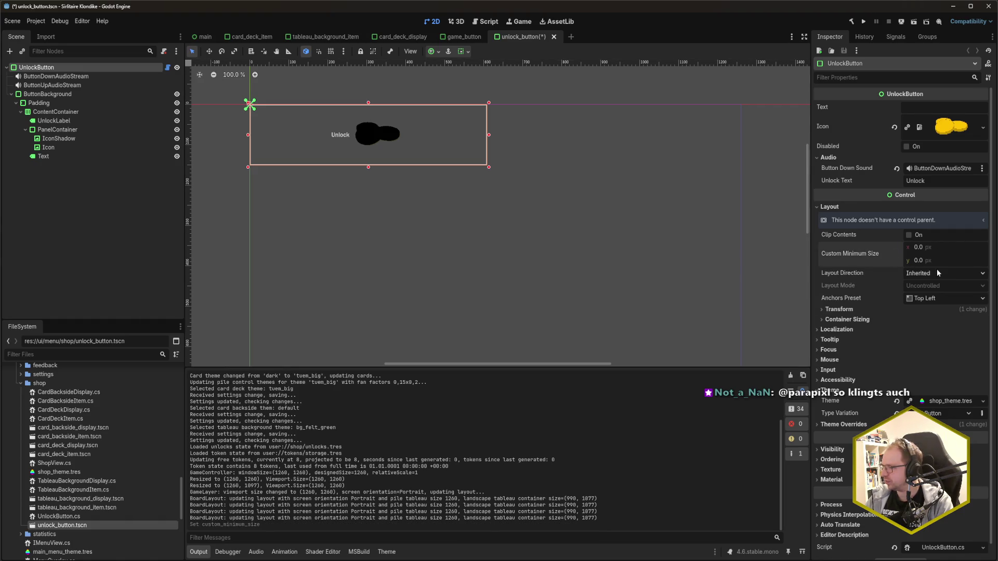
click(940, 298)
click(940, 298)
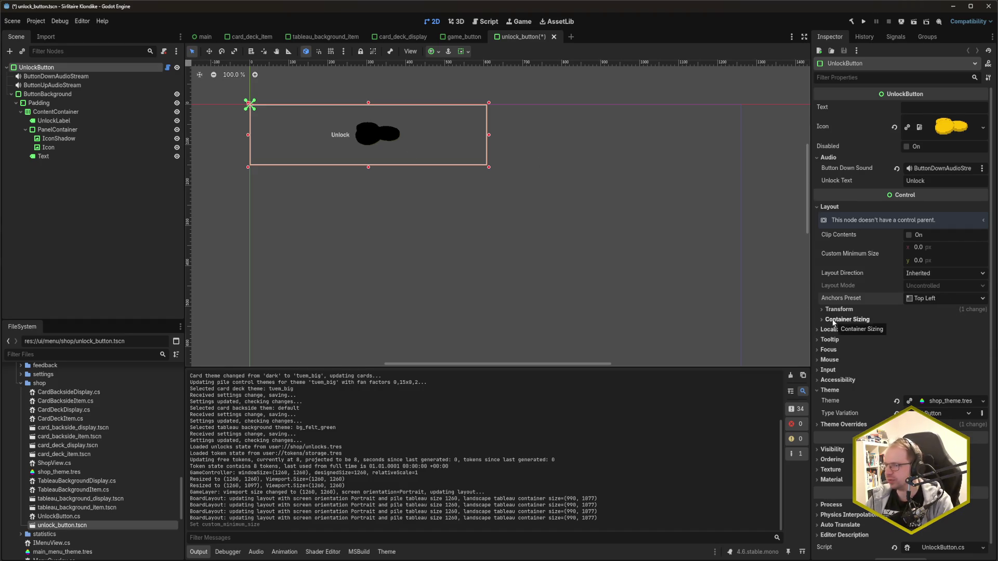
key(ctrl+s)
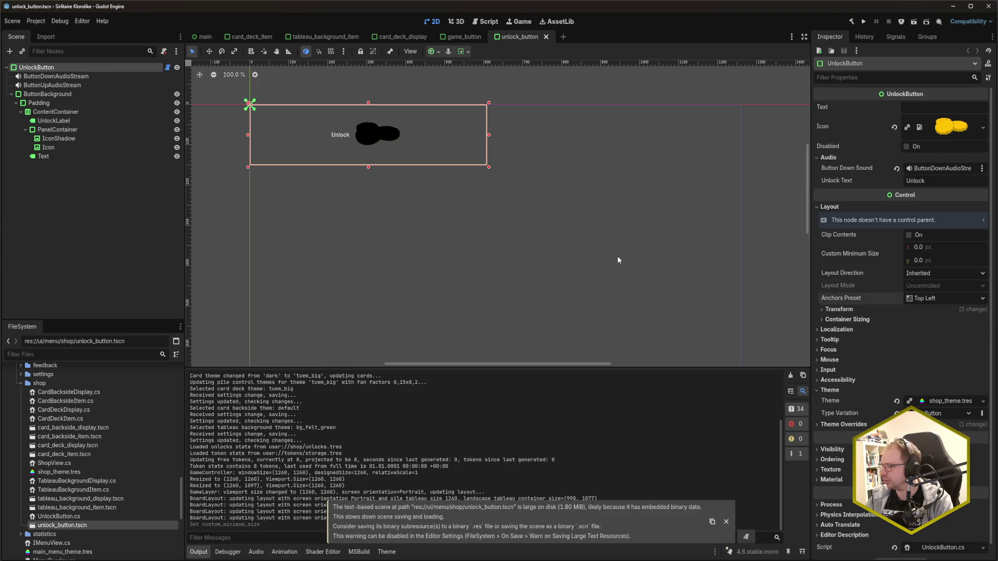
click(834, 310)
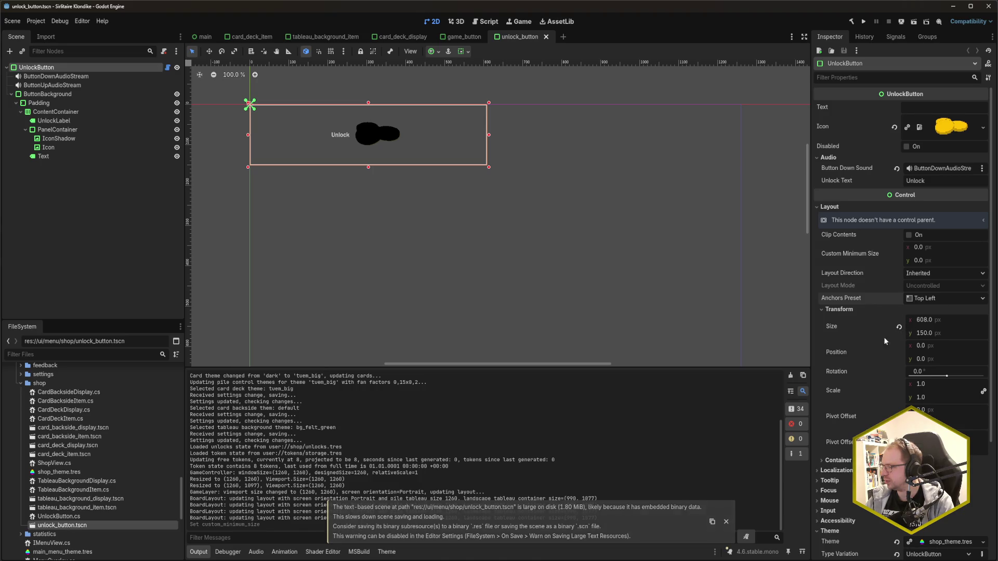
click(829, 311)
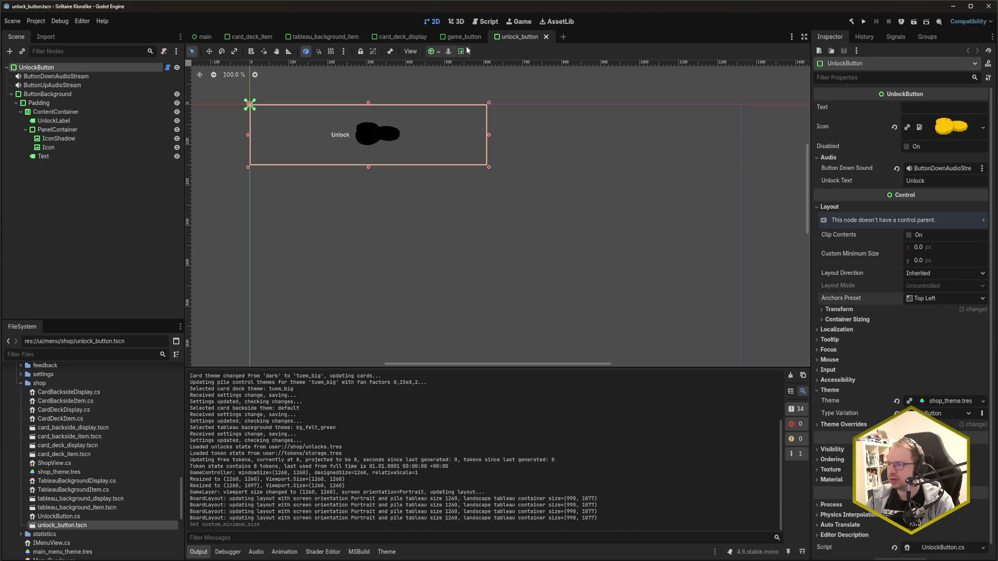
- Close and reopen card_deck_display.tscn from FileSystem, moving its tab back into place
mouse_move(464, 40)
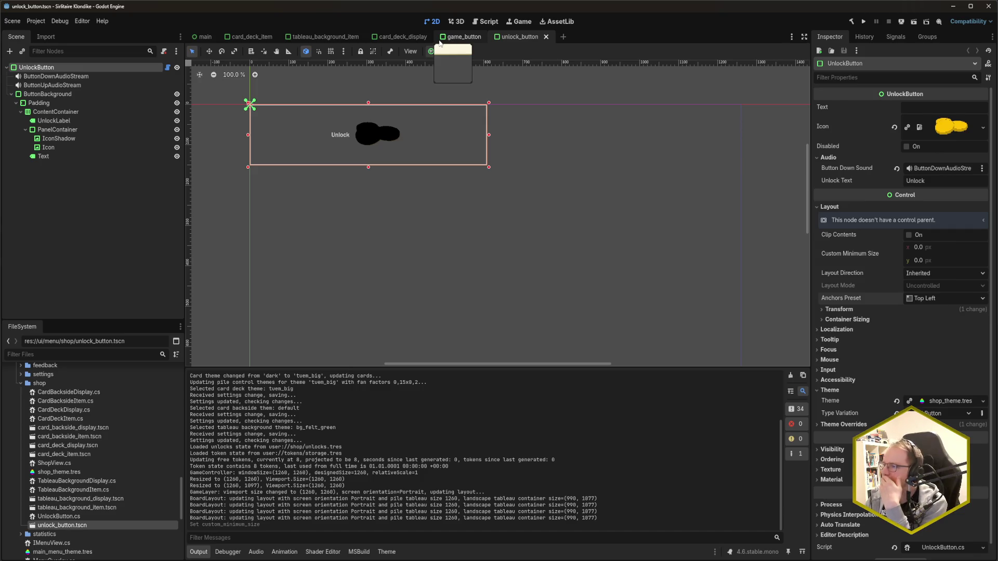
click(403, 39)
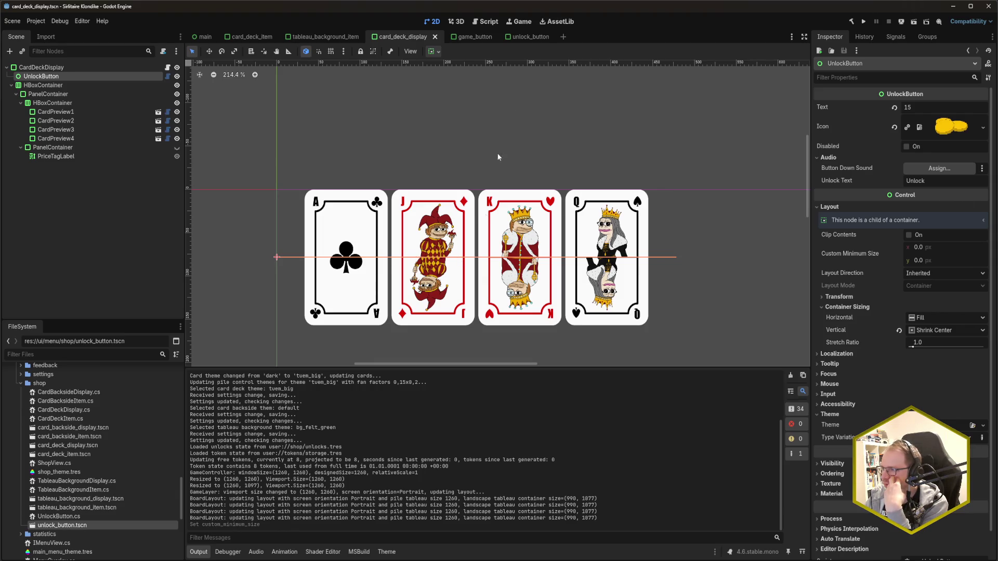
click(539, 38)
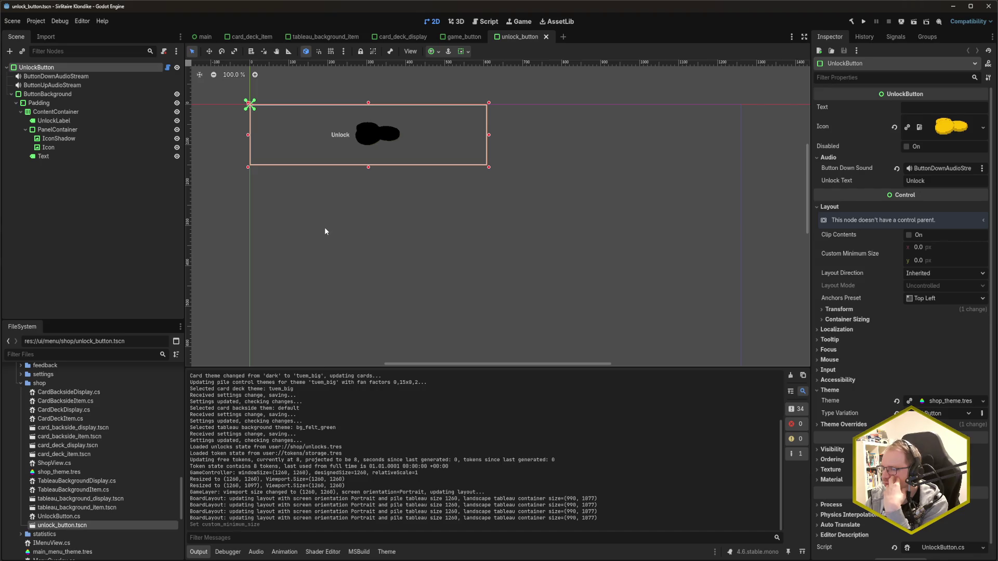
click(410, 36)
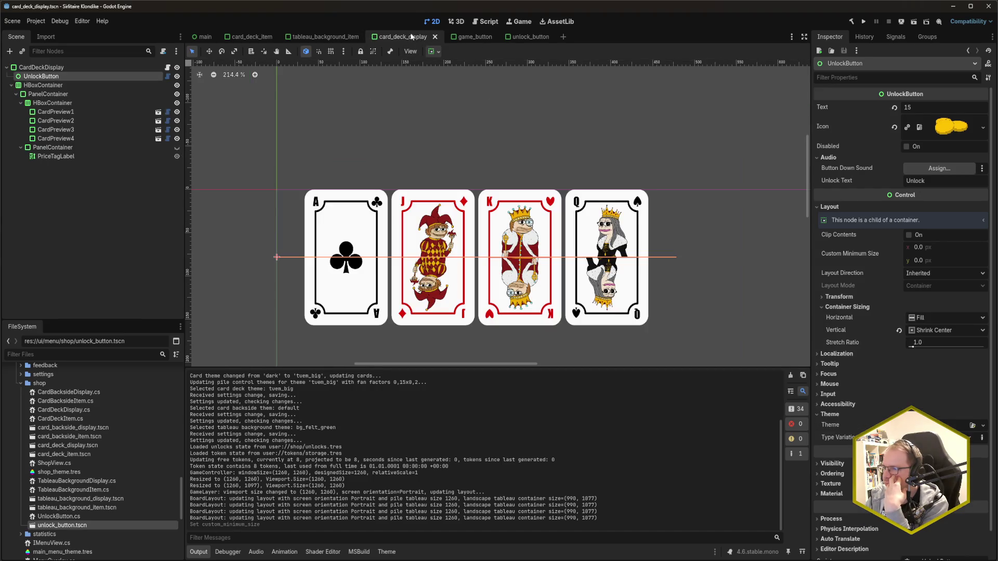
middle_click(410, 37)
double_click(104, 445)
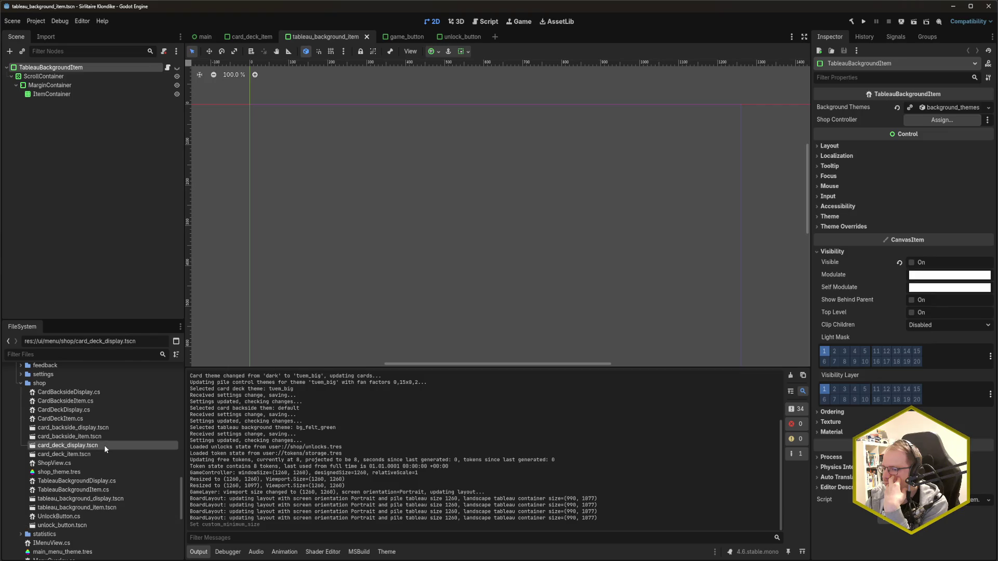
drag(525, 39, 379, 38)
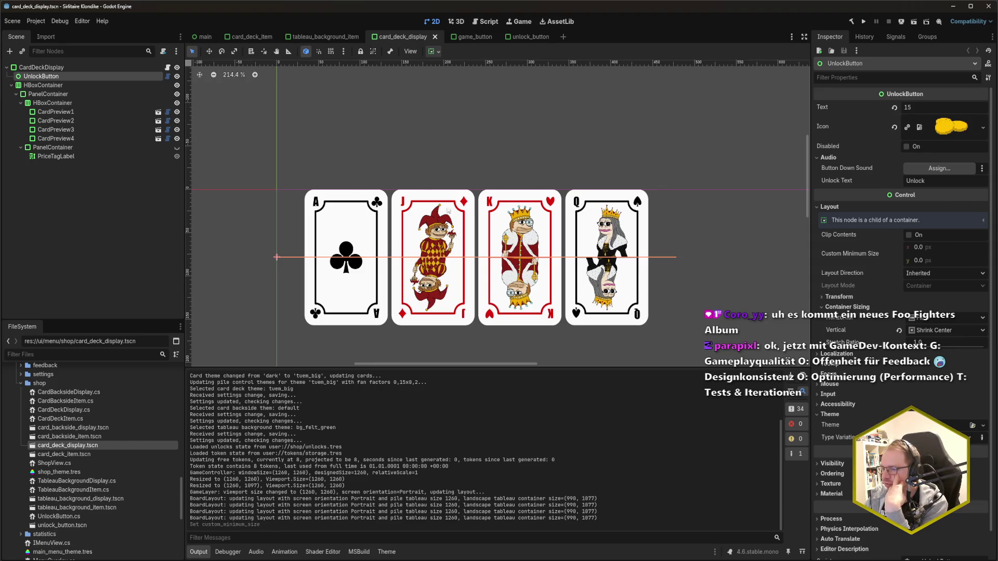
key(alt+Tab)
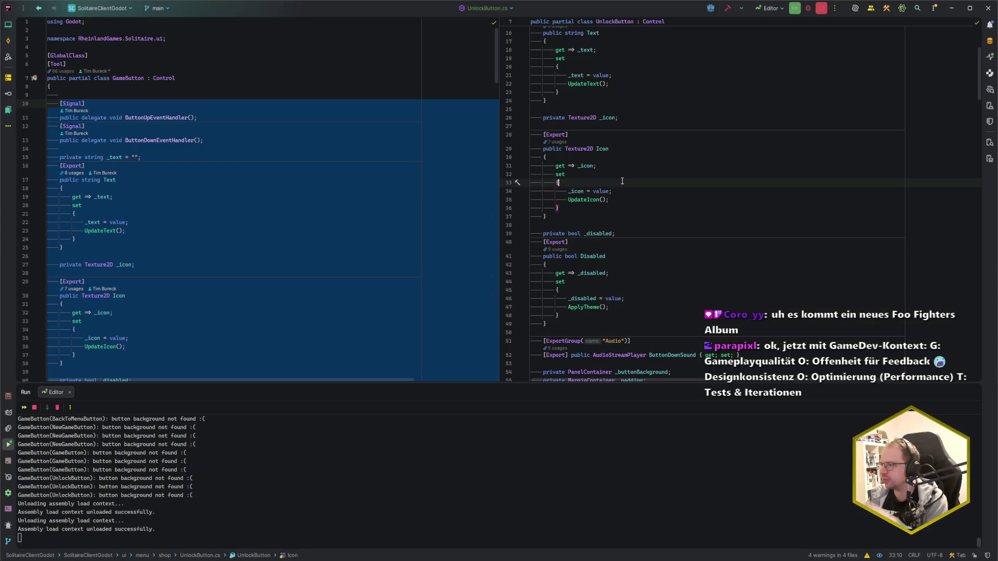
- Undo the pasted members so UnlockButton.cs extends GameButton with only UnlockText and _unlockLabel
key(Page_Down)
key(Up)
key(Up)
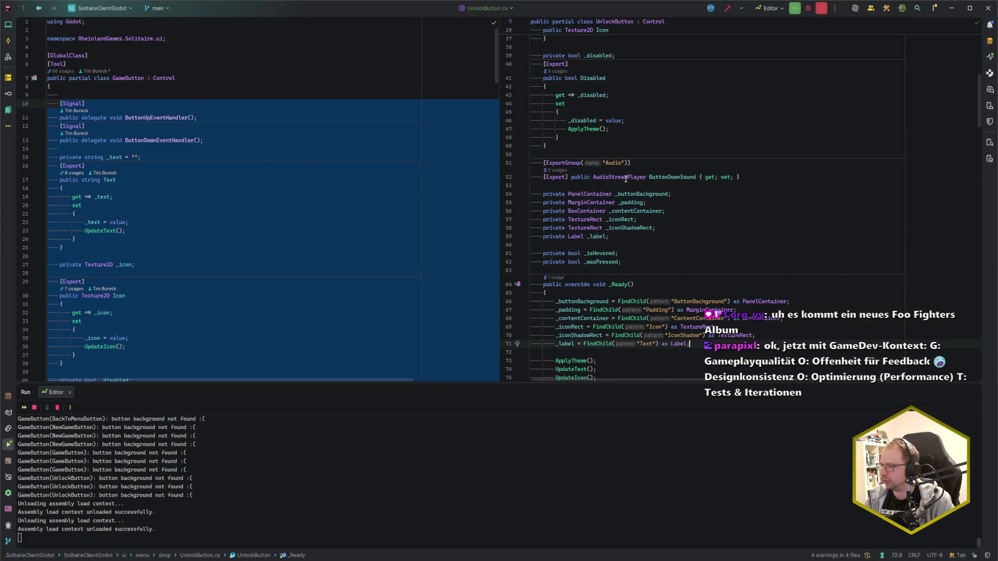
key(F2)
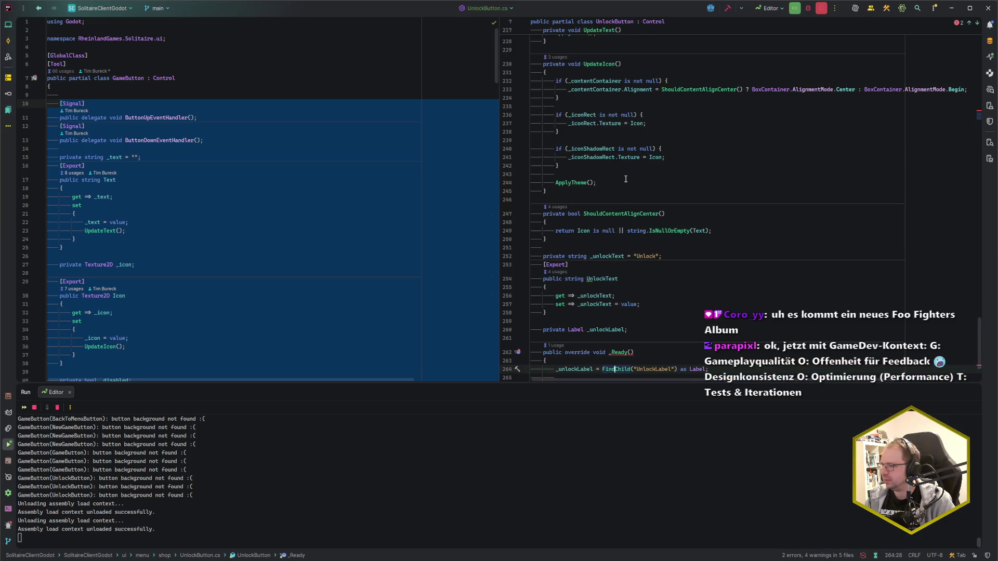
key(ctrl+z)
key(ctrl+z)
key(ctrl+z)
click(657, 156)
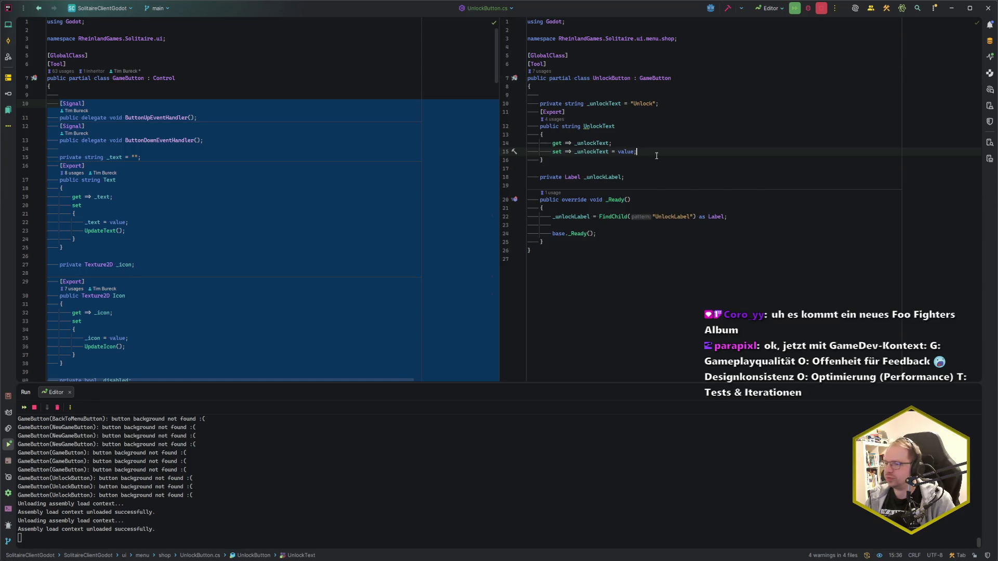
click(121, 181)
click(176, 157)
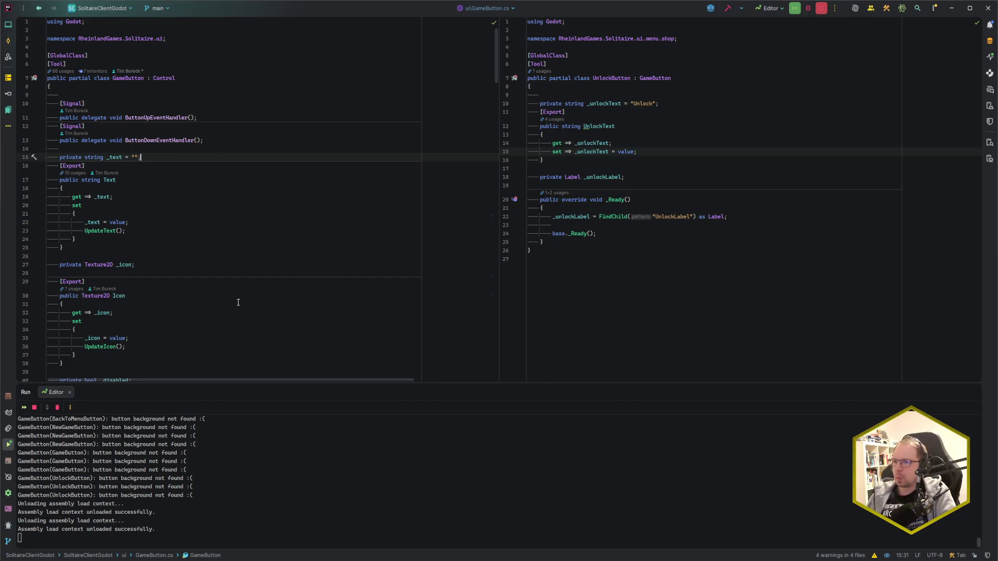
key(alt+Tab)
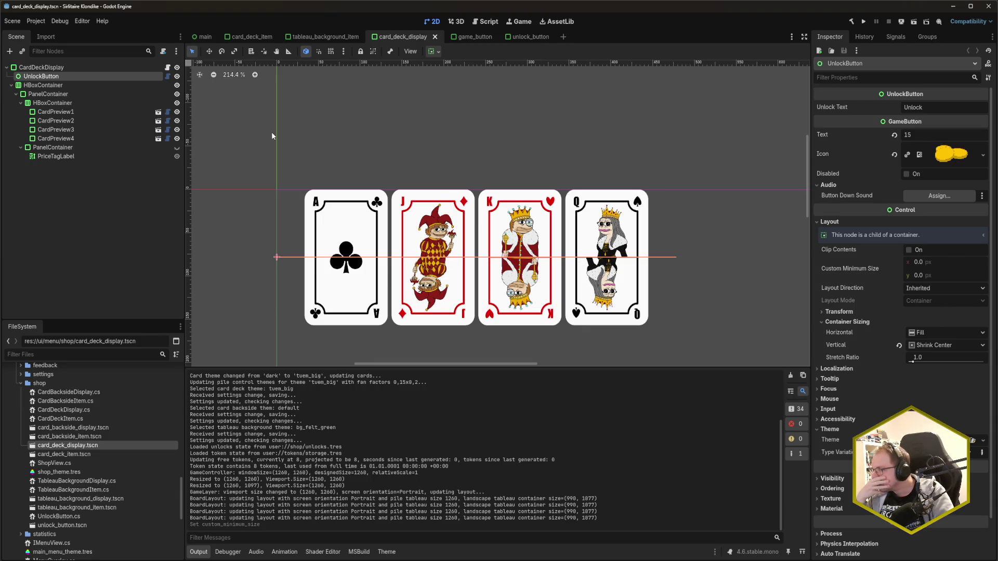
- Delete the UnlockButton node from the card_deck_display scene tree
click(465, 37)
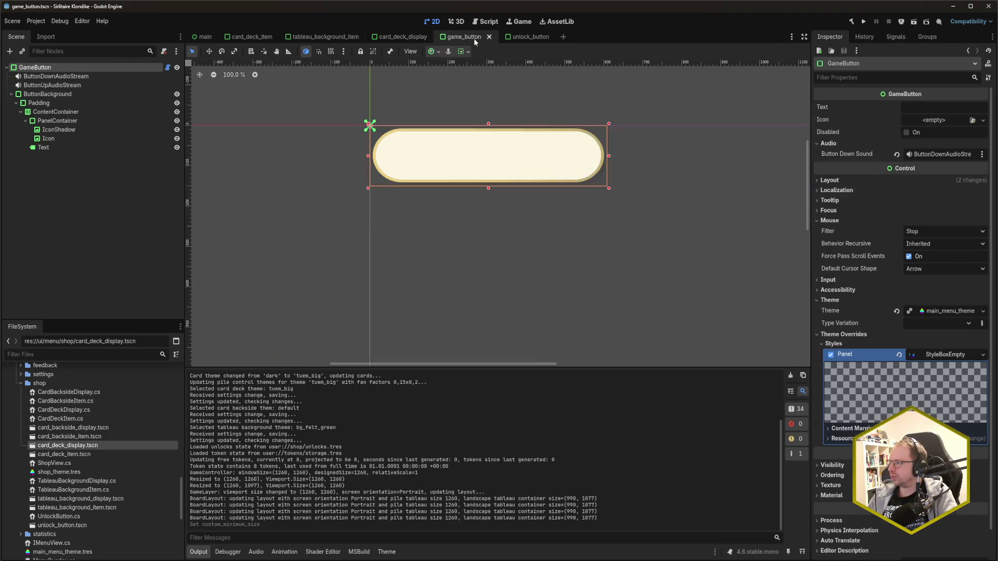
click(535, 37)
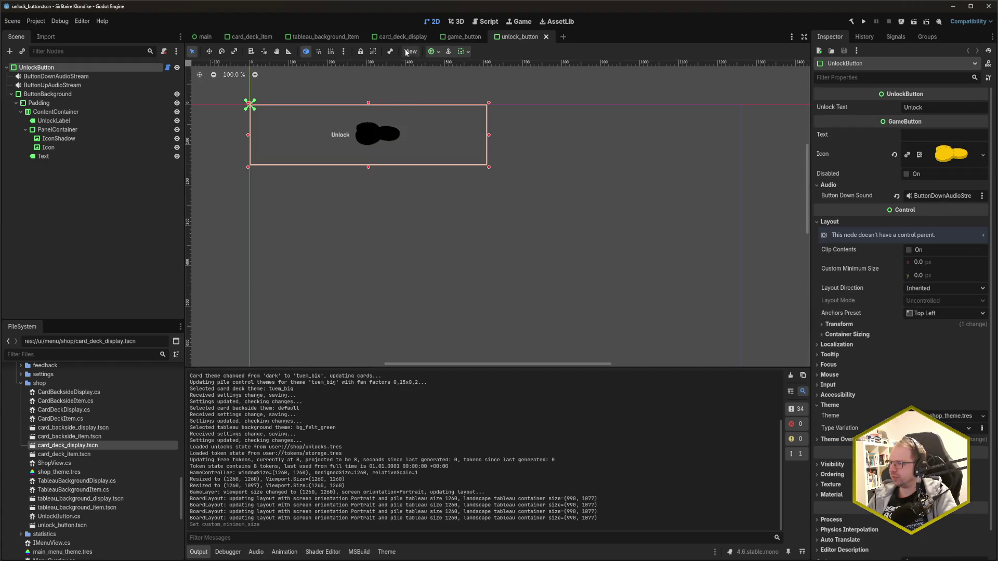
click(392, 39)
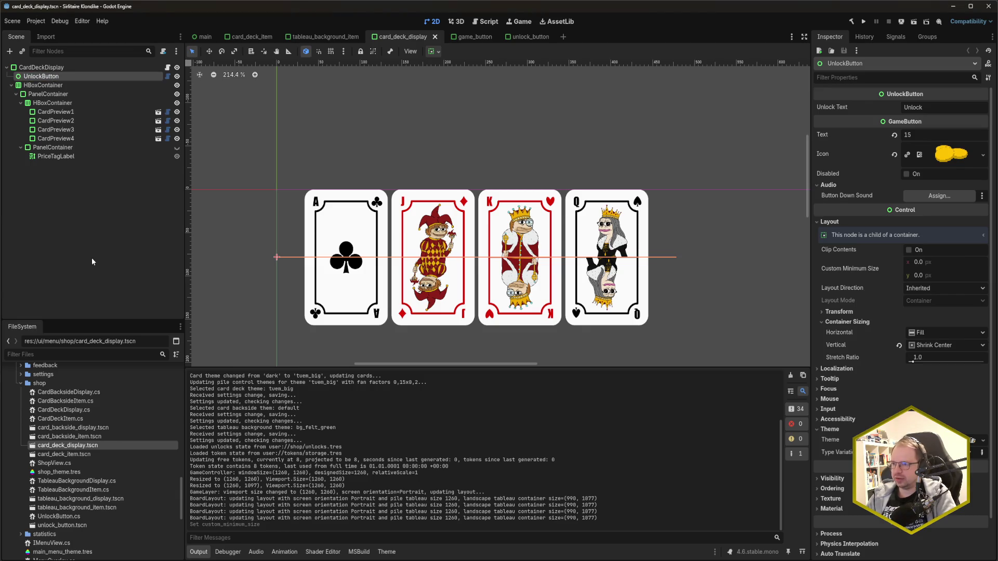
key(Delete)
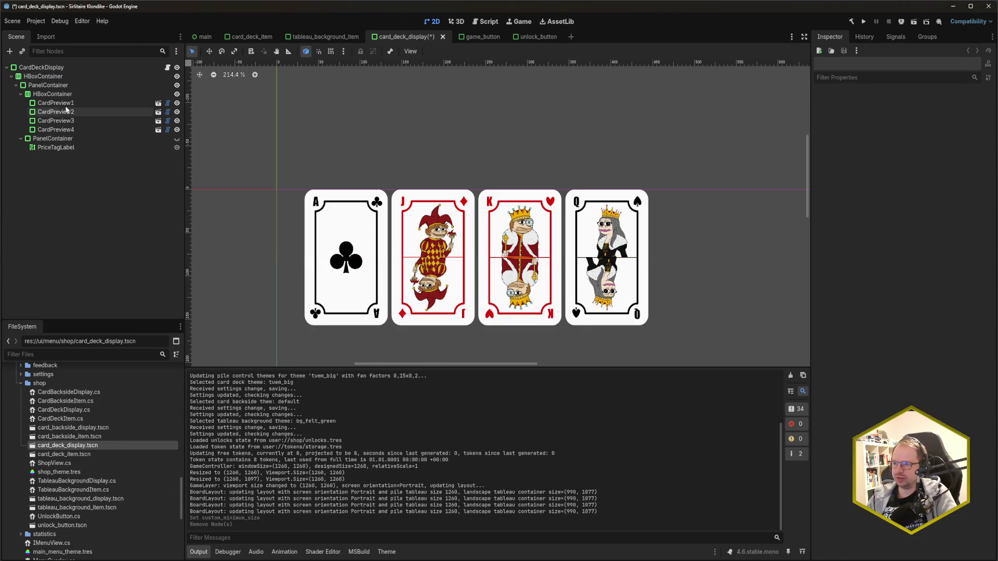
- Add a new UnlockButton node as CardDeckDisplay's first child and save
click(54, 68)
key(ctrl+a)
text(Unlock)
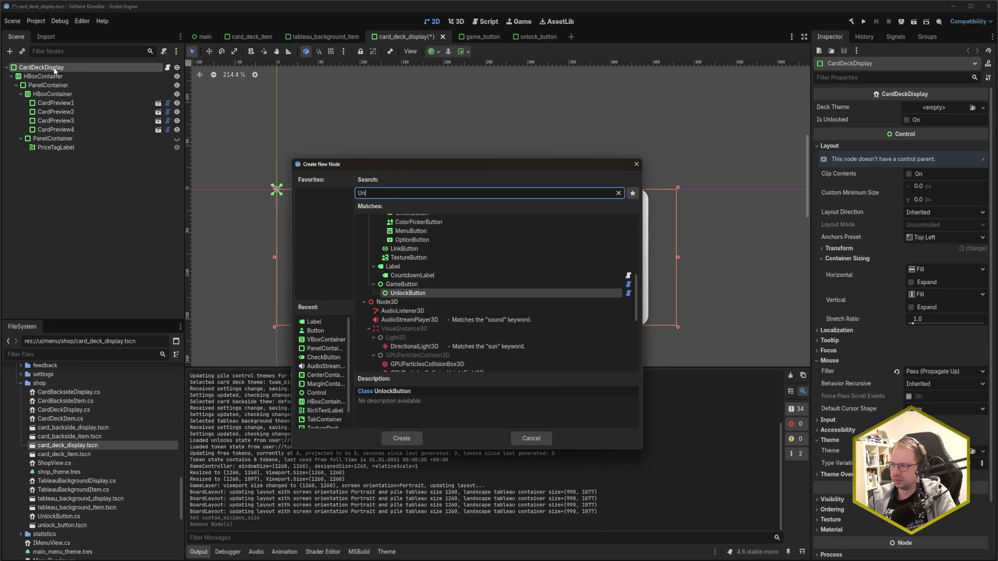
key(Return)
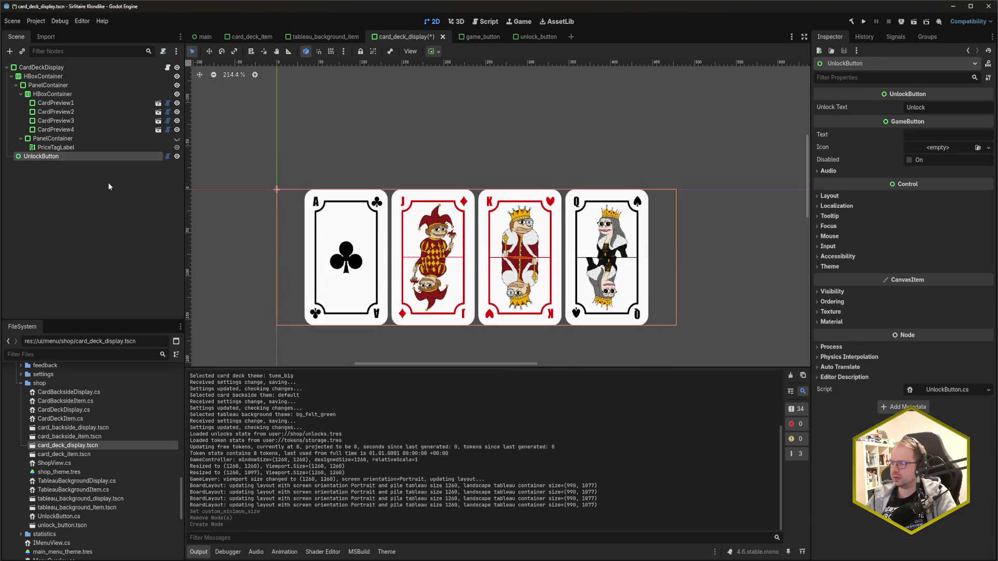
drag(60, 155, 51, 74)
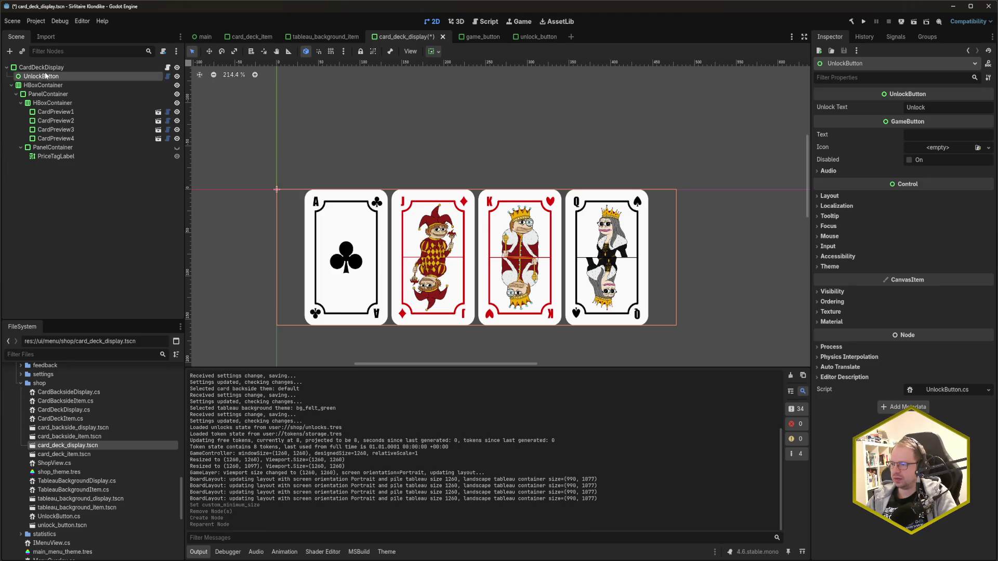
key(ctrl+s)
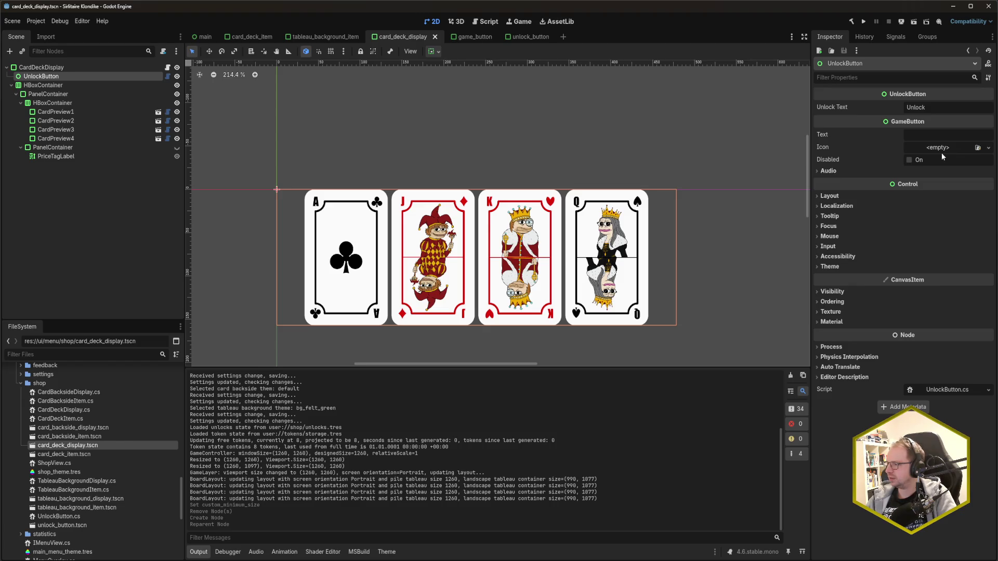
- Set UnlockButton's Theme Type Variation to GameButton instead of UnlockButton and save the scene
click(871, 171)
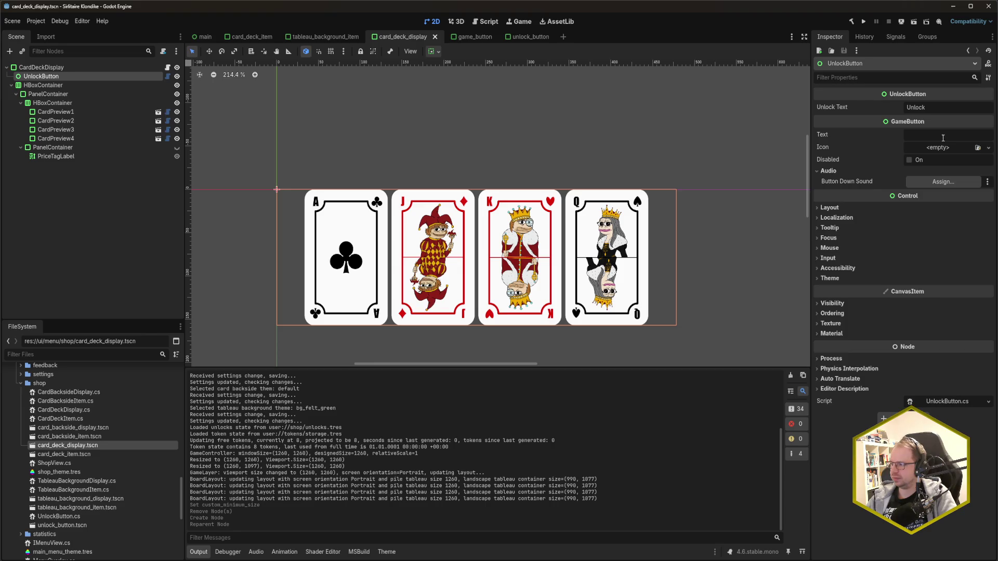
click(848, 278)
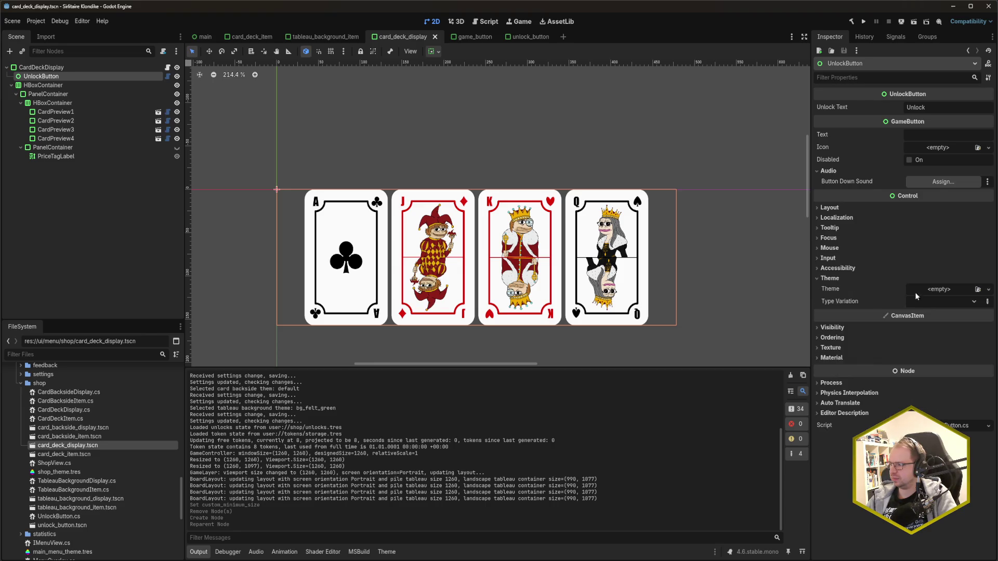
click(986, 302)
text(UnlockButton)
key(Return)
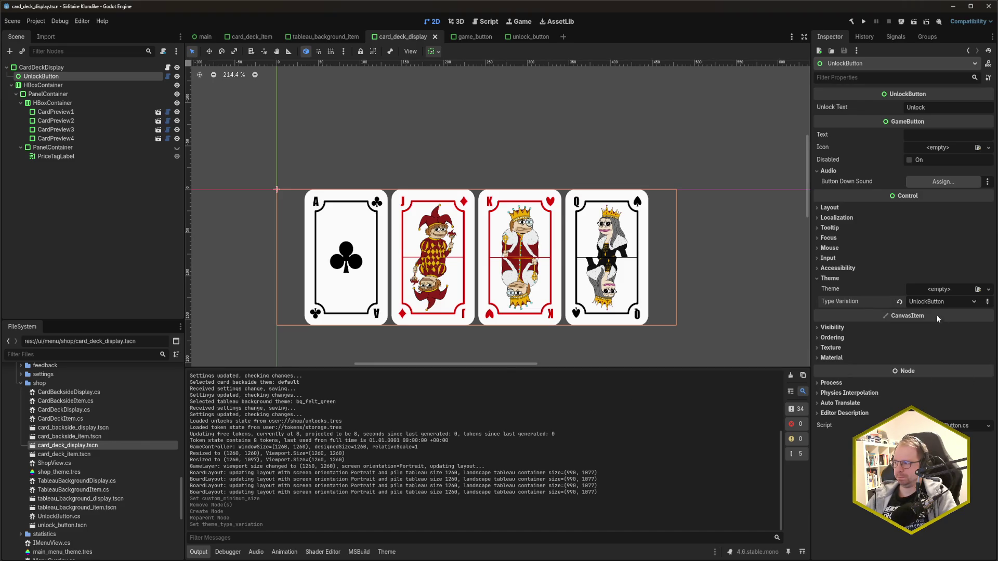
click(940, 302)
click(989, 302)
click(989, 302)
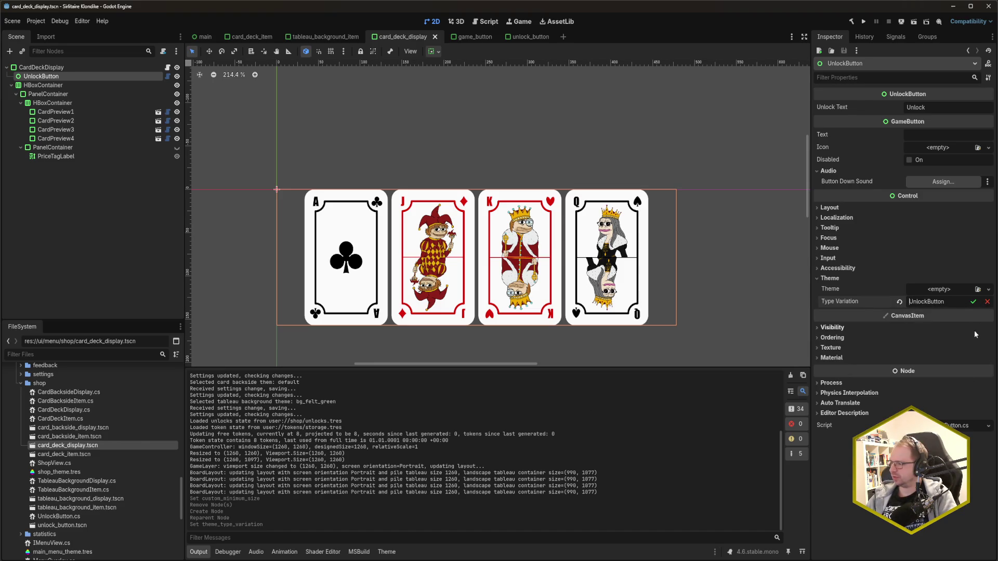
key(ctrl+a)
text(GameButton)
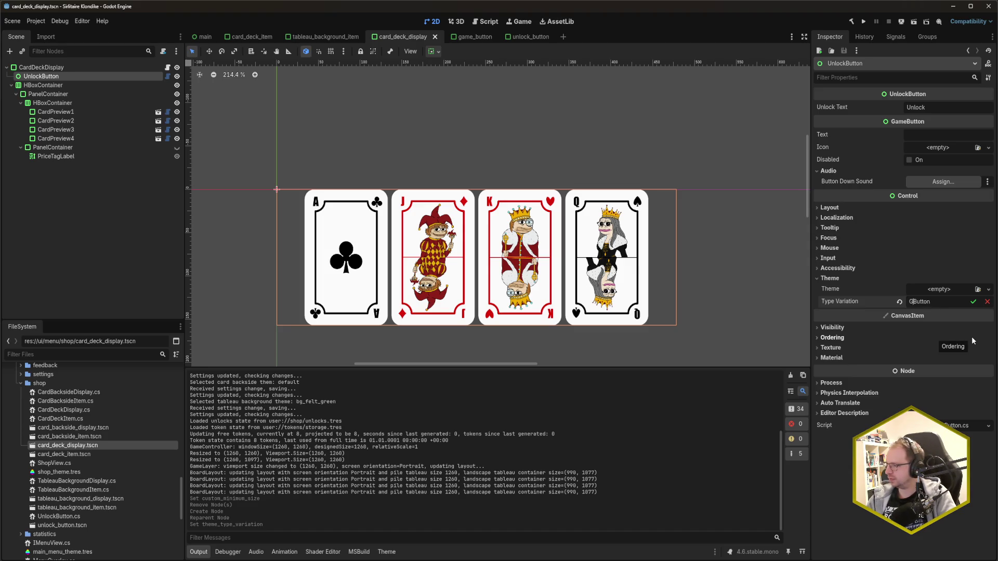
key(Return)
key(ctrl+s)
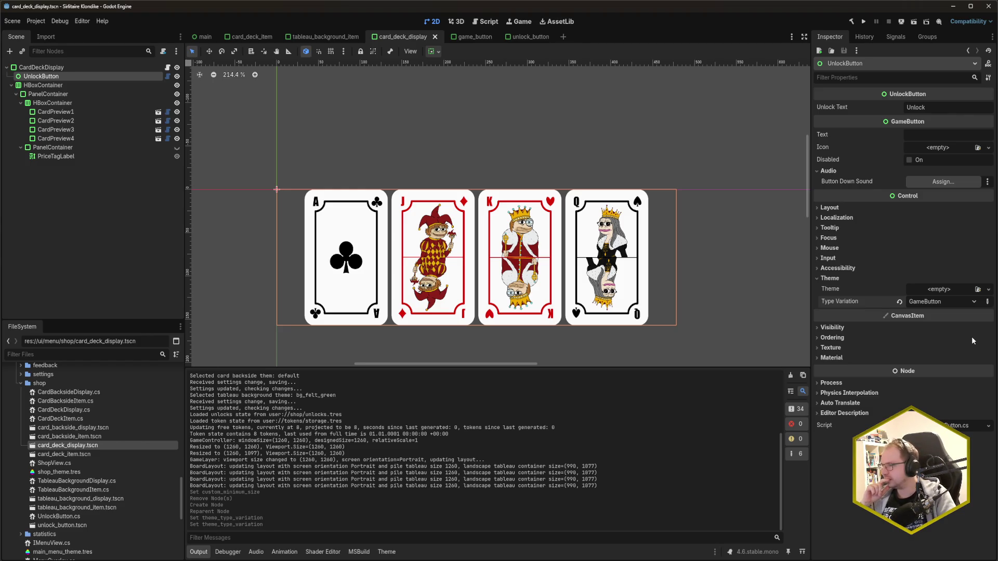
click(123, 68)
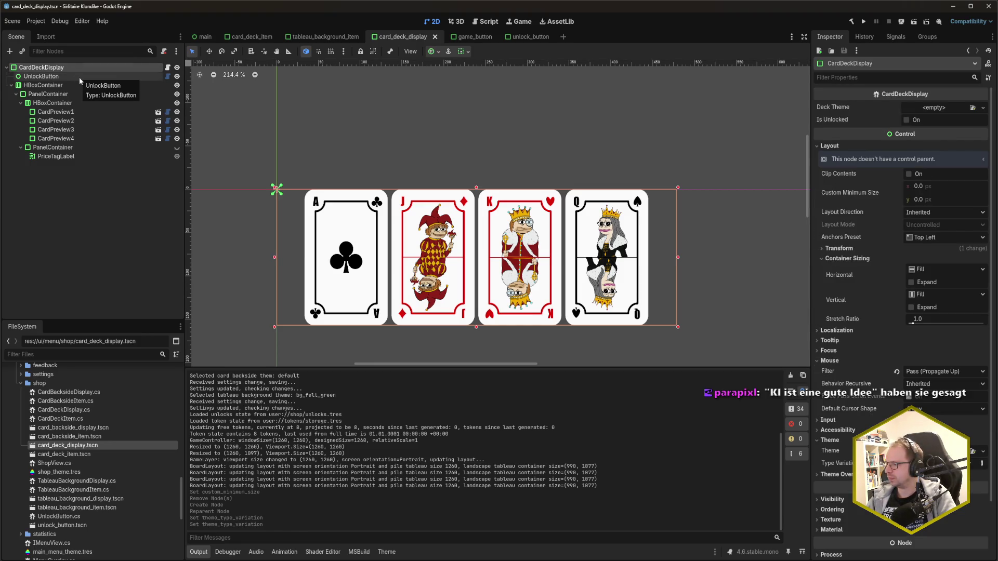
- Open main_theme.tres in the theme editor and check its type list
click(79, 77)
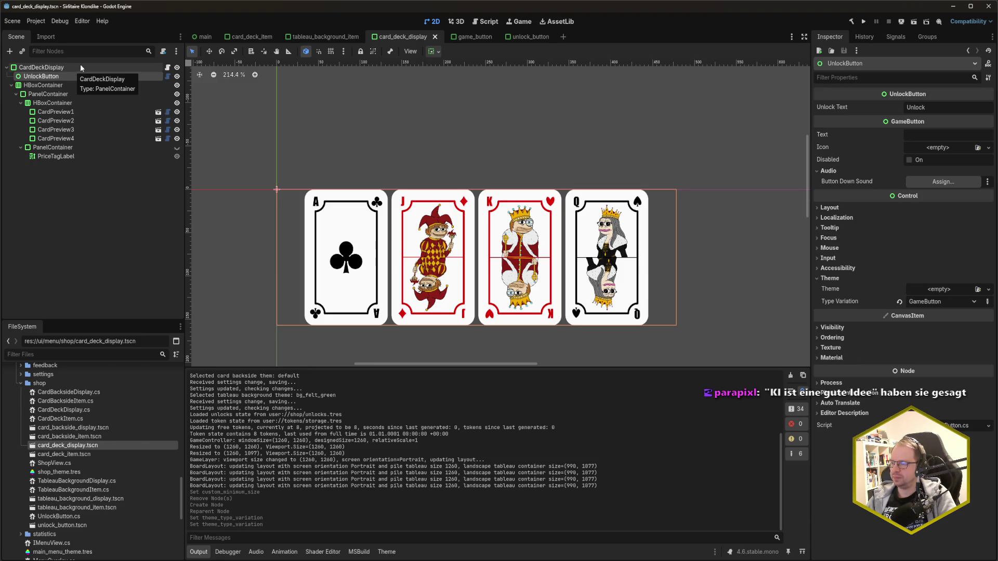
scroll(111, 481, down, 5)
scroll(103, 455, down, 2)
click(70, 481)
double_click(70, 481)
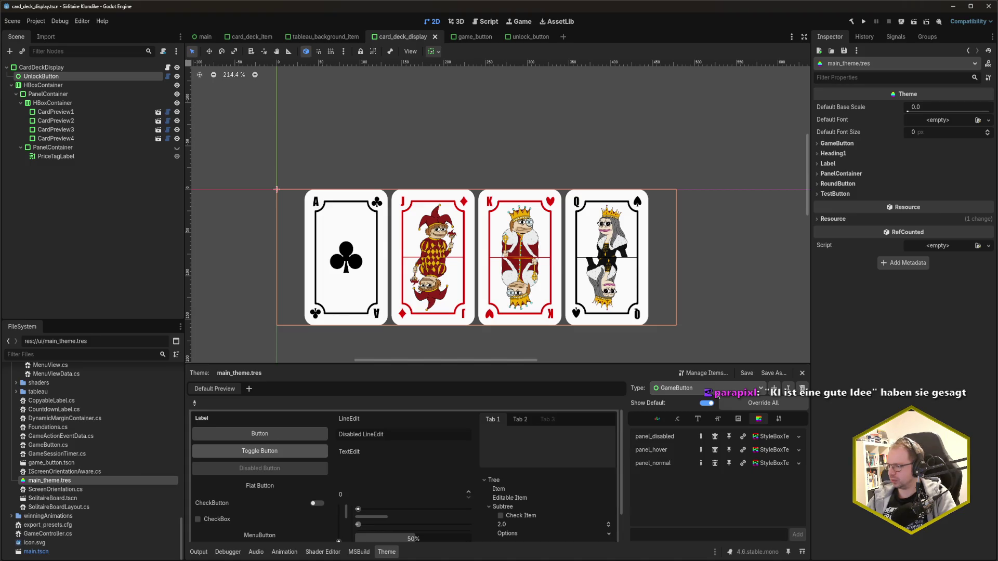
click(719, 392)
click(722, 393)
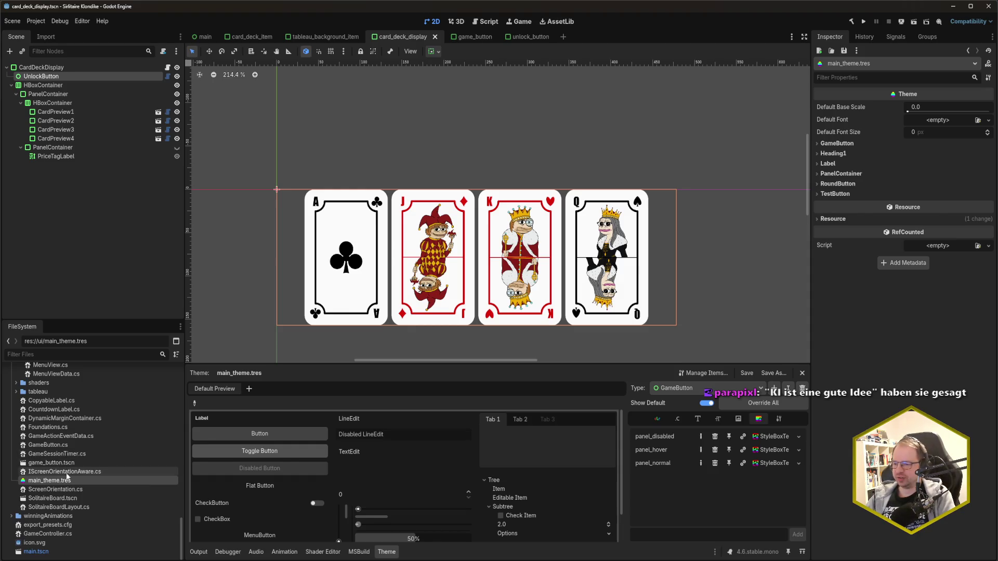
- Open shop_theme.tres and select its UnlockButton type in the Type dropdown
scroll(73, 486, up, 7)
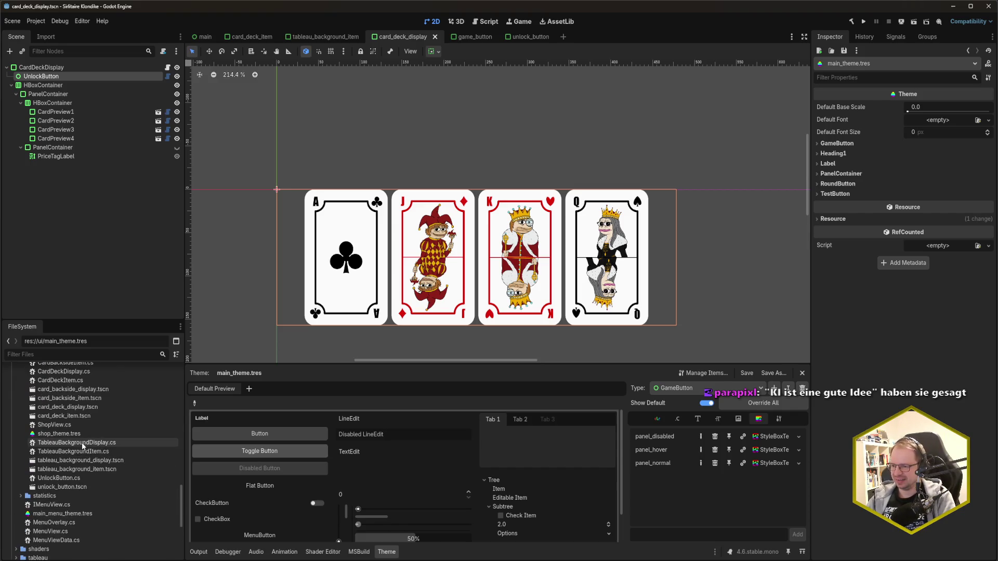
click(77, 435)
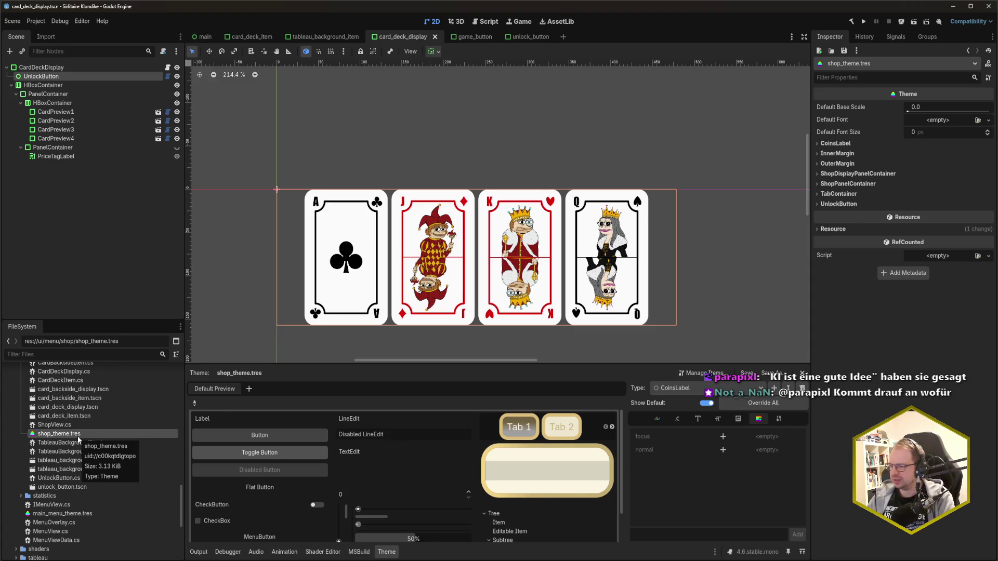
click(681, 388)
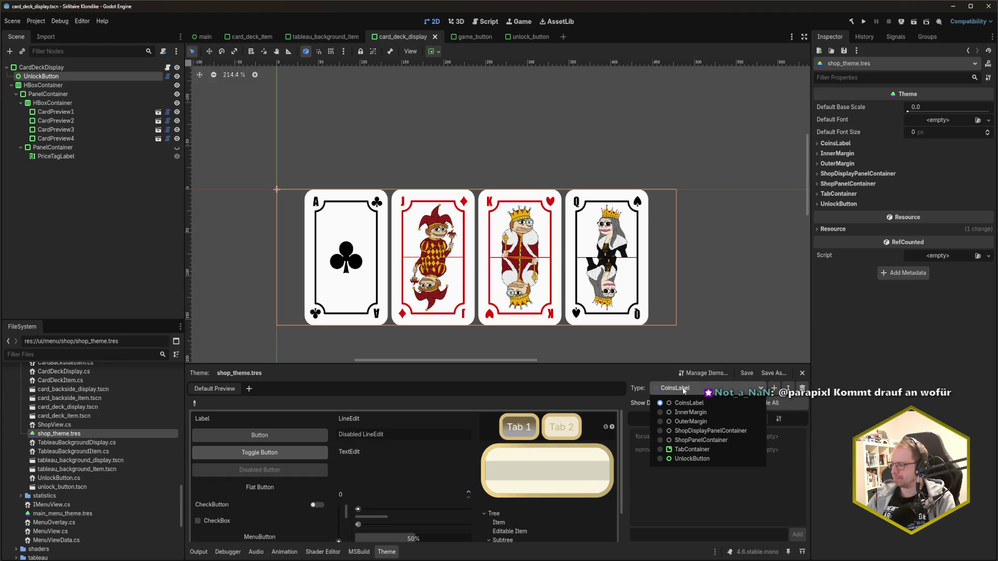
click(691, 459)
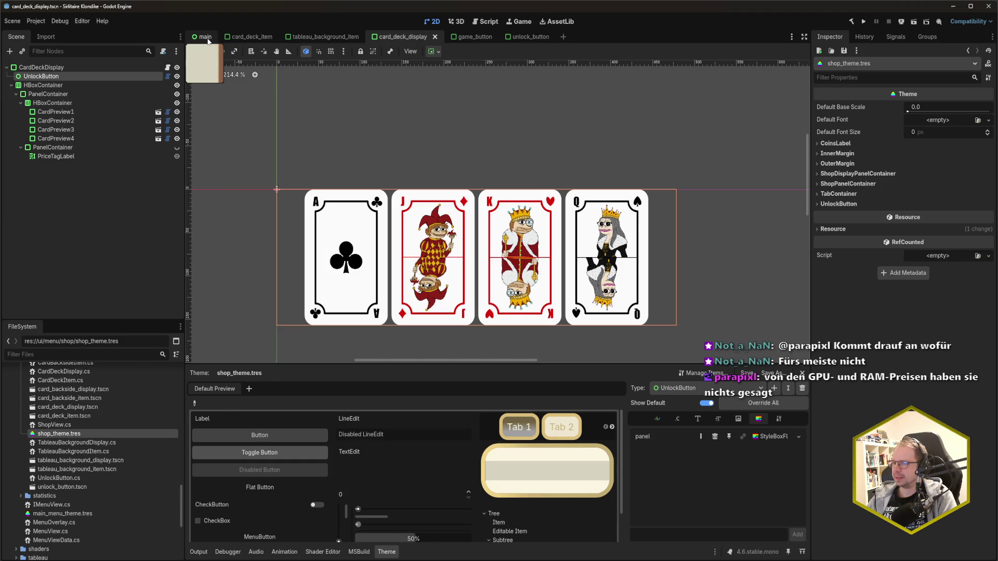
- Show the main scene with its Decks, Backsides and Backgrounds tabs after briefly checking card_deck_display
click(205, 38)
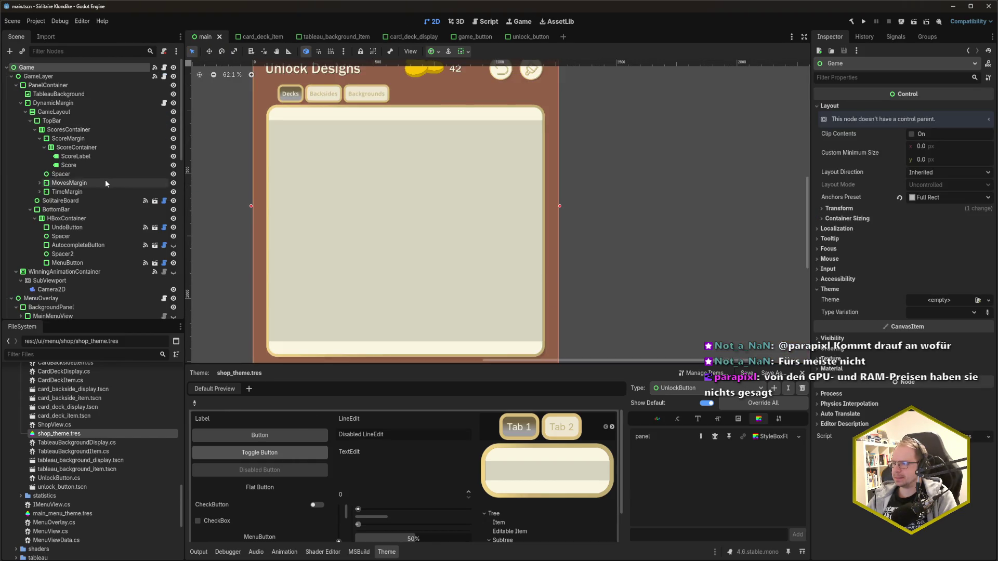
scroll(100, 218, down, 3)
scroll(101, 223, up, 3)
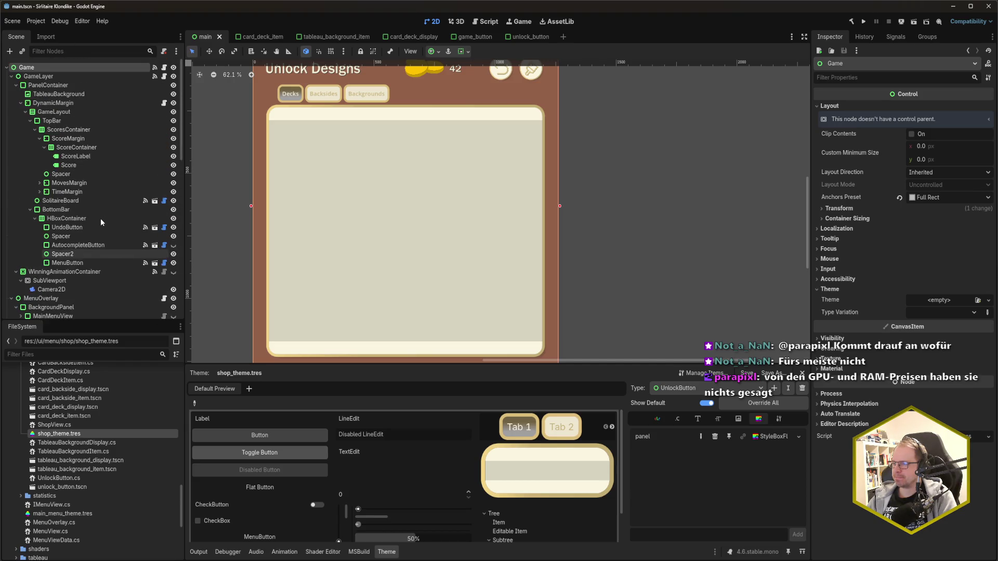
click(430, 37)
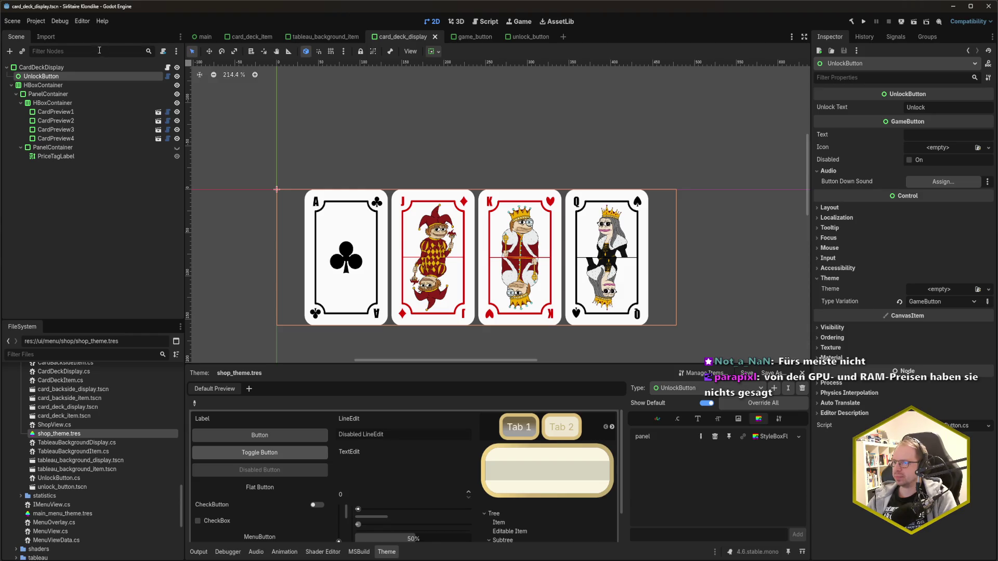
click(202, 37)
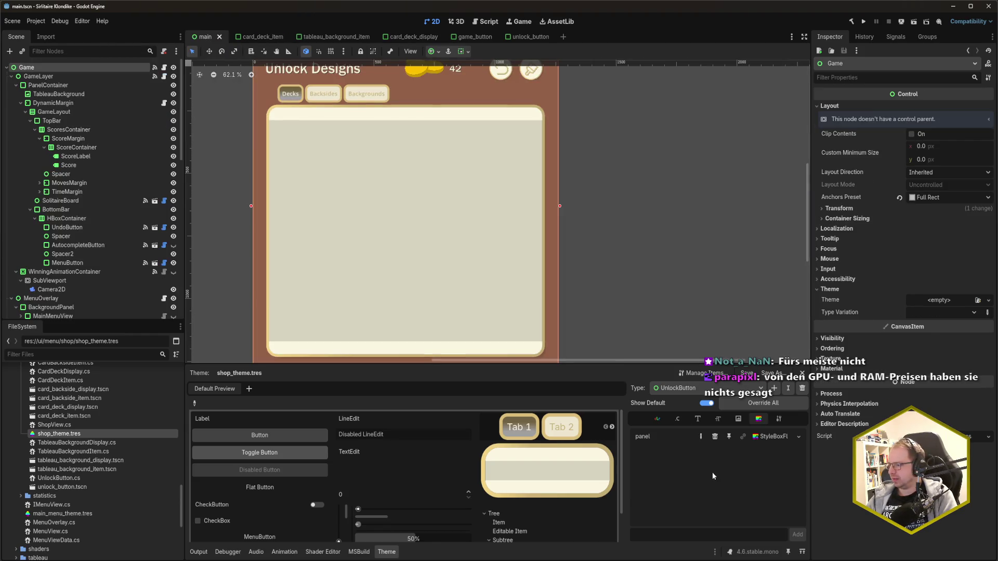
scroll(89, 514, down, 5)
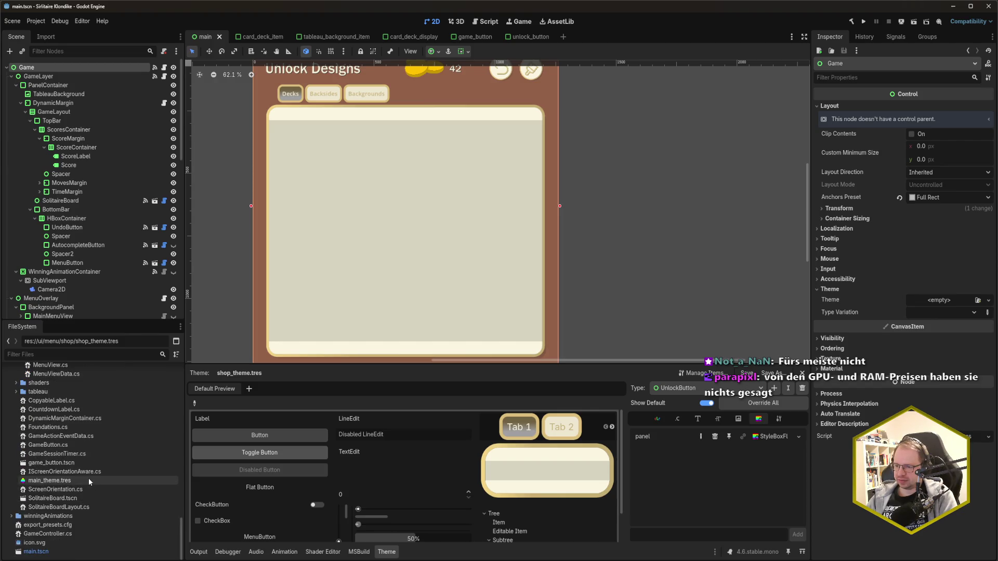
- Add an UnlockButton type to main_theme.tres with base type GameButton and save
double_click(89, 480)
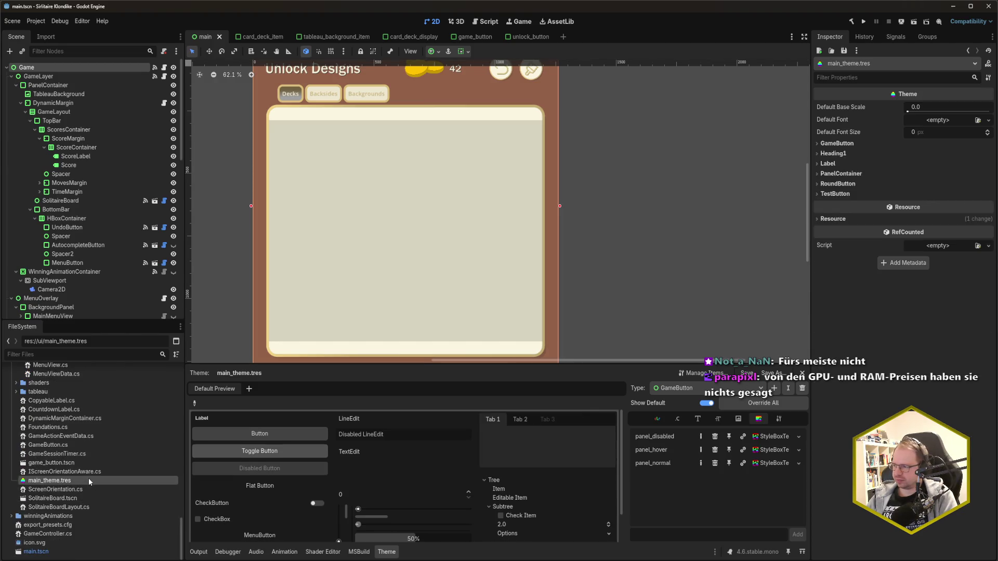
click(775, 388)
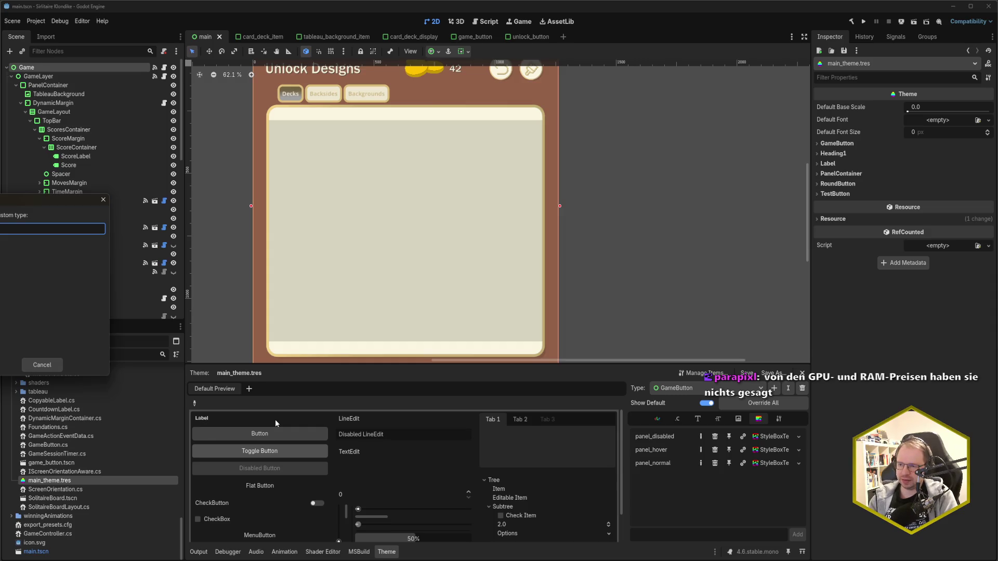
text(UnlockButton)
key(Return)
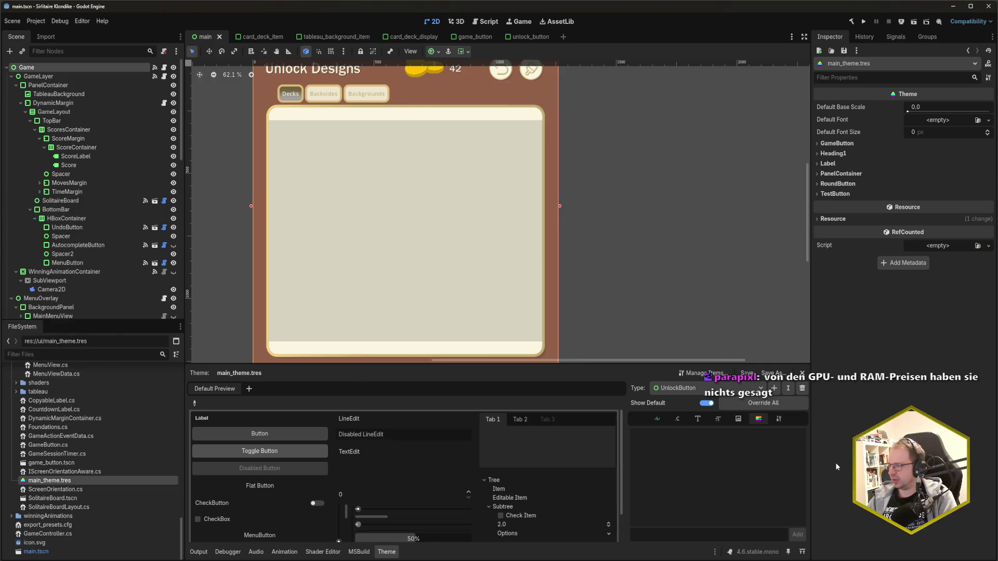
click(778, 419)
click(800, 435)
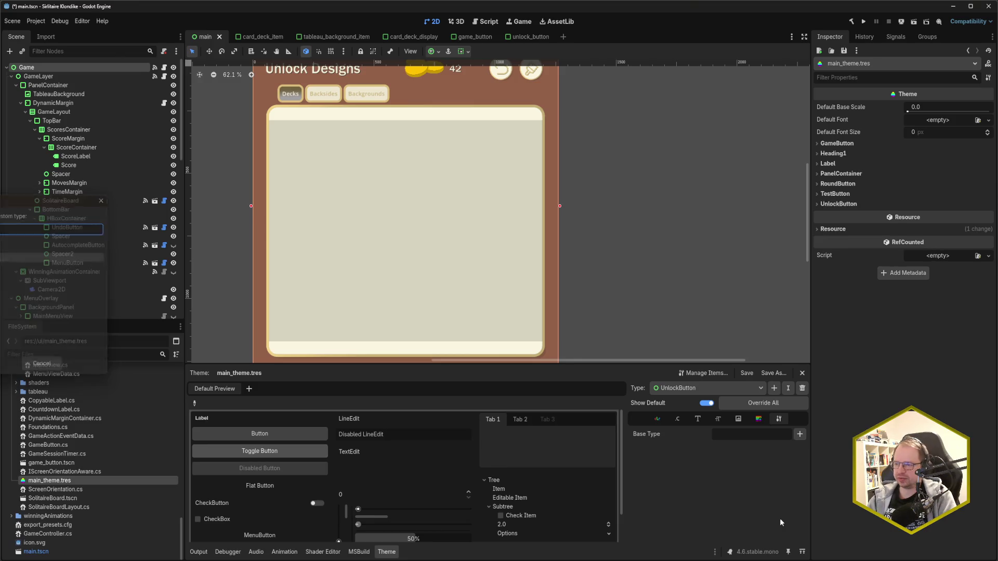
key(ctrl+s)
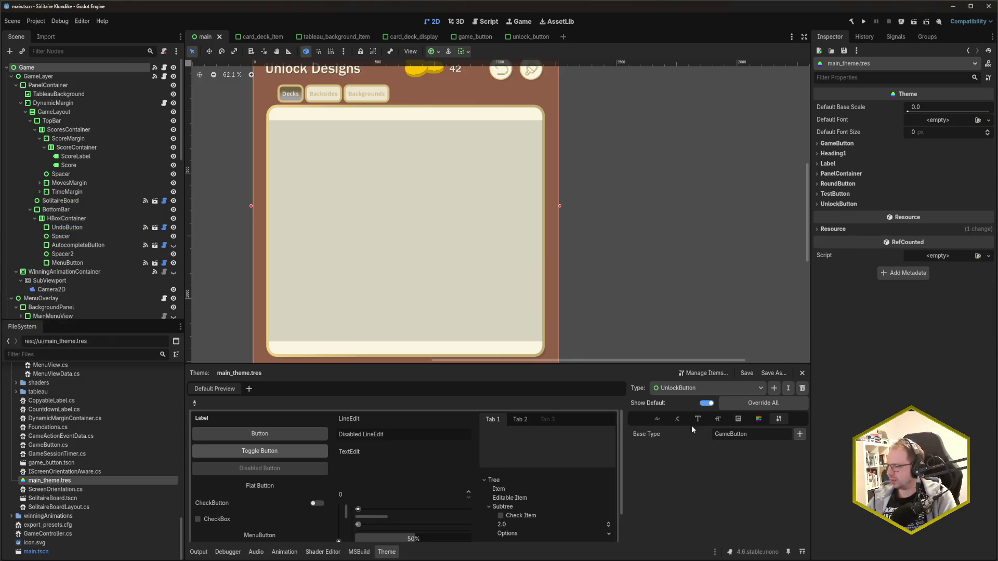
- Inspect the UnlockButton and GameButton theme entries, then open the unlock_button scene
click(681, 420)
click(760, 420)
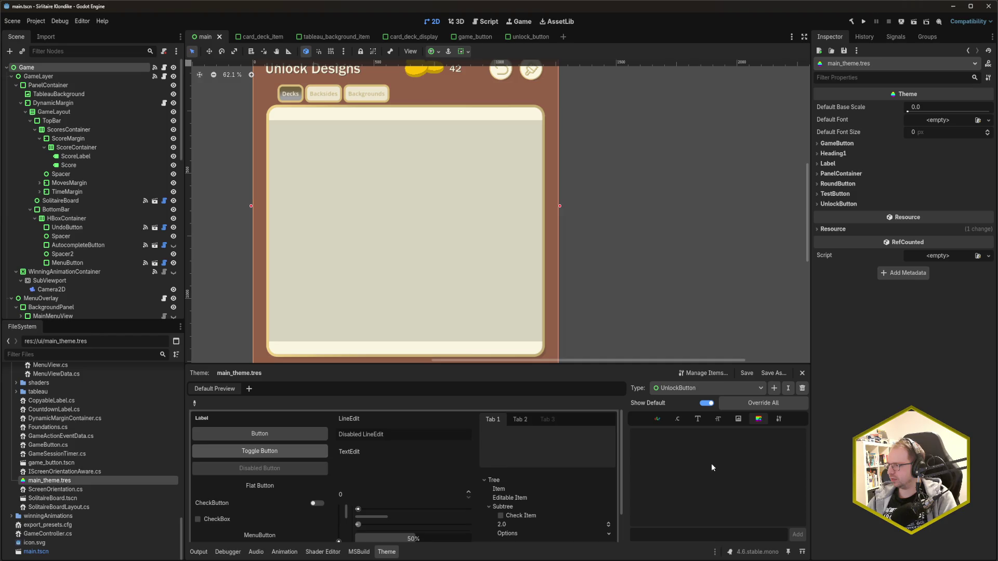
click(850, 206)
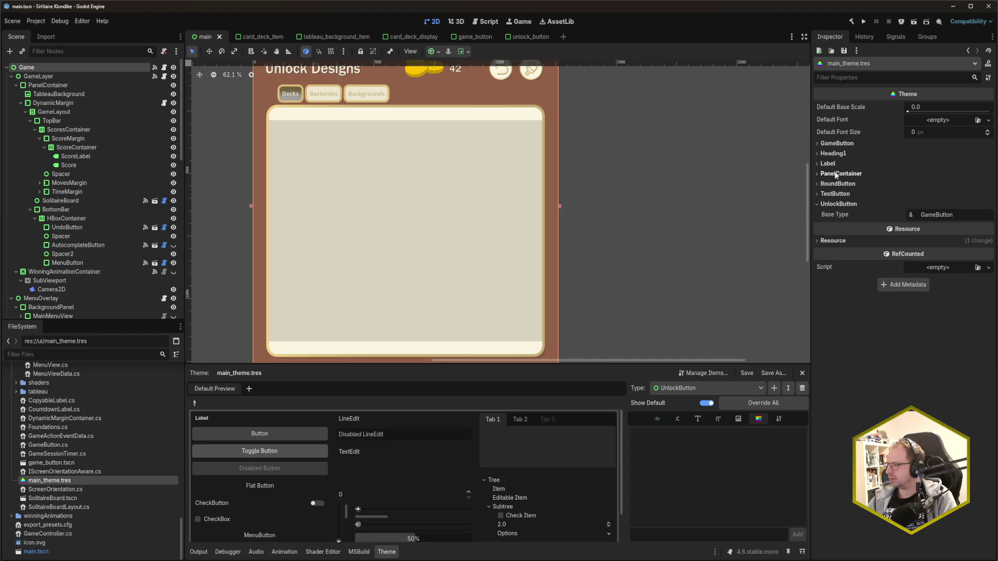
click(838, 144)
click(834, 153)
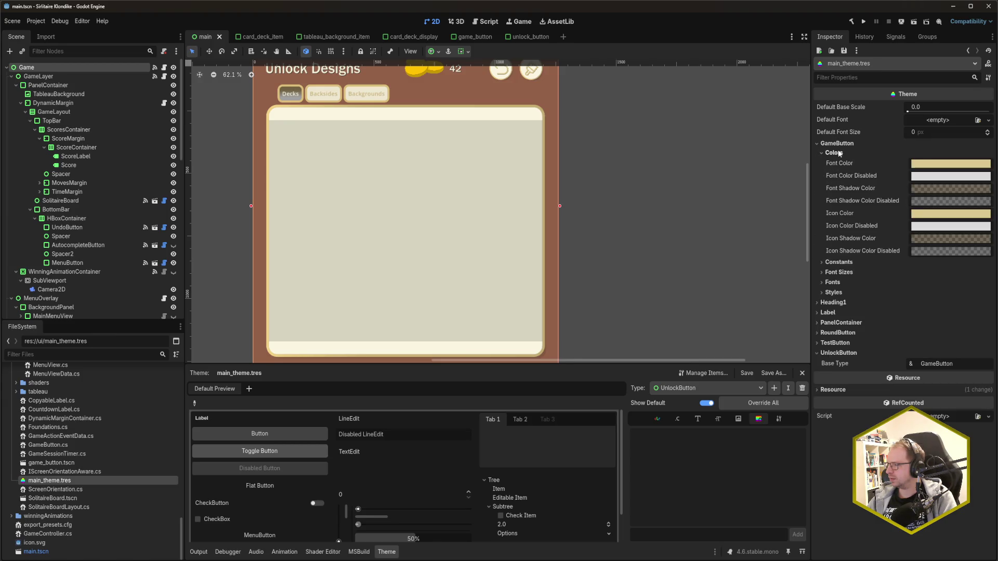
click(835, 153)
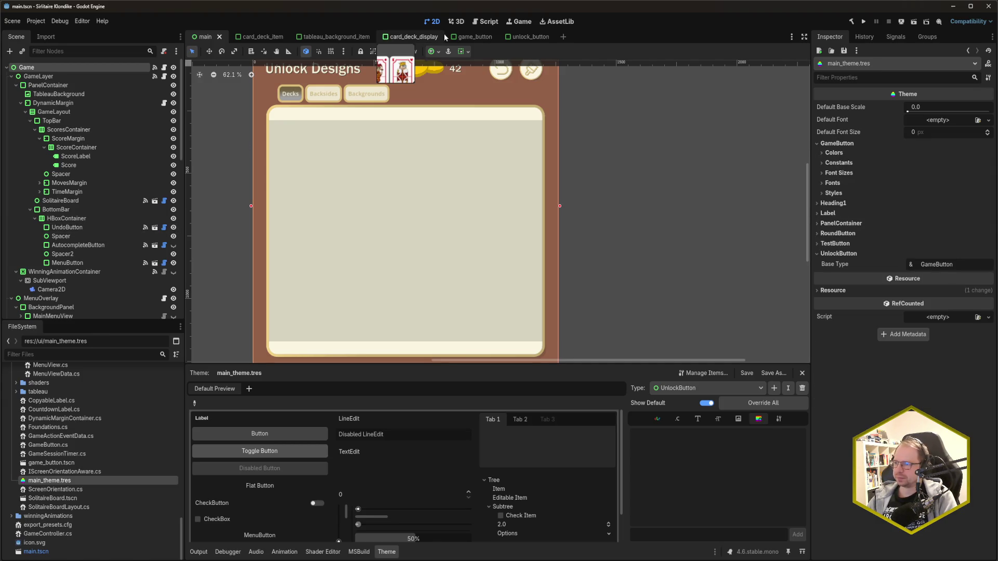
click(517, 37)
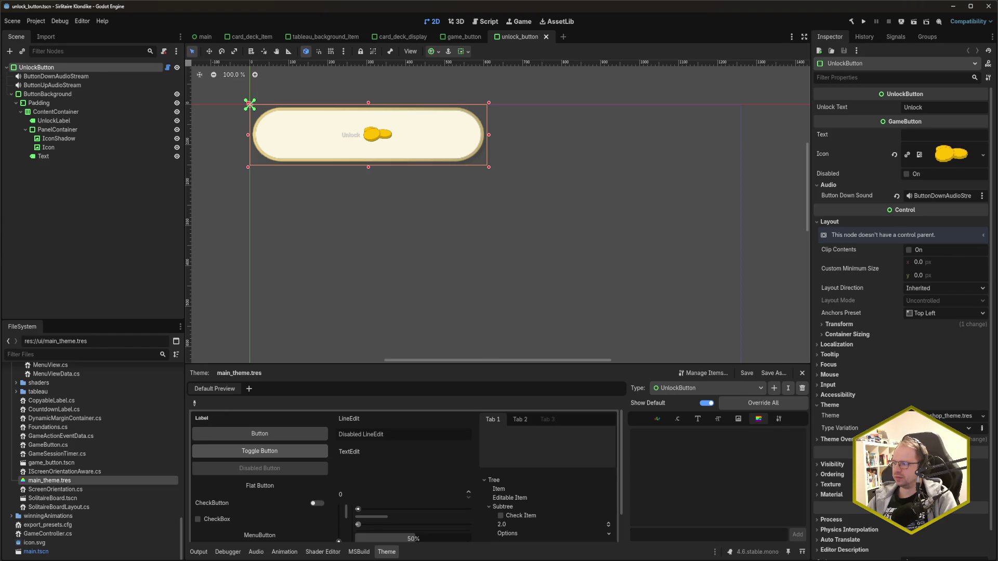
- Remove the scene's own theme and give UnlockButton a 'panel' StyleBoxFlat item
key(ctrl+z)
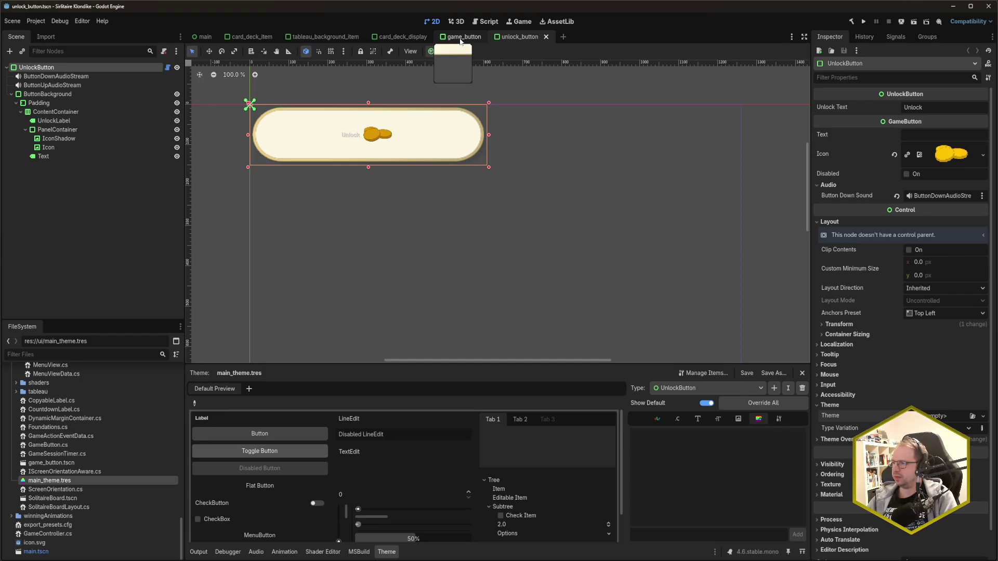
click(754, 535)
text(panel)
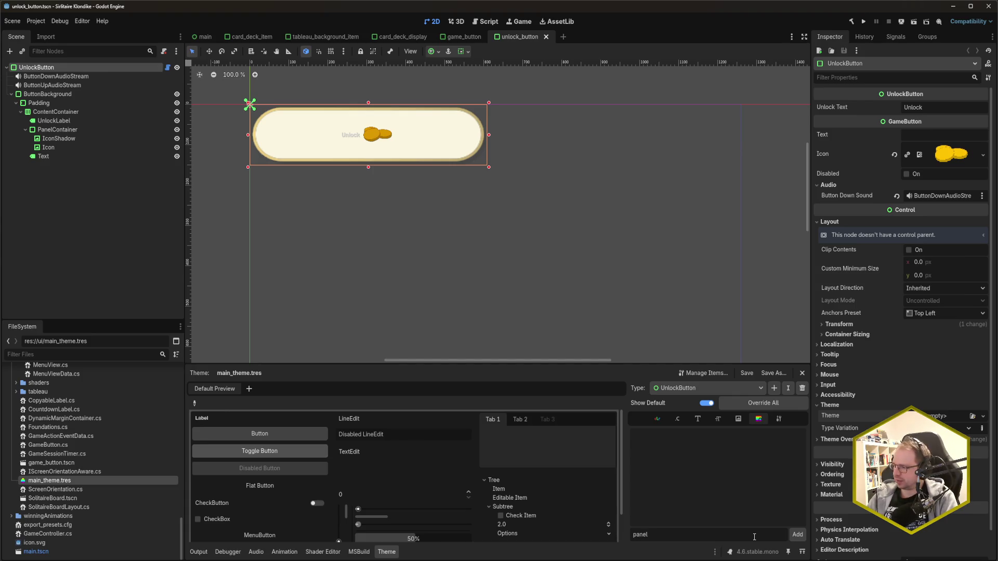
click(797, 535)
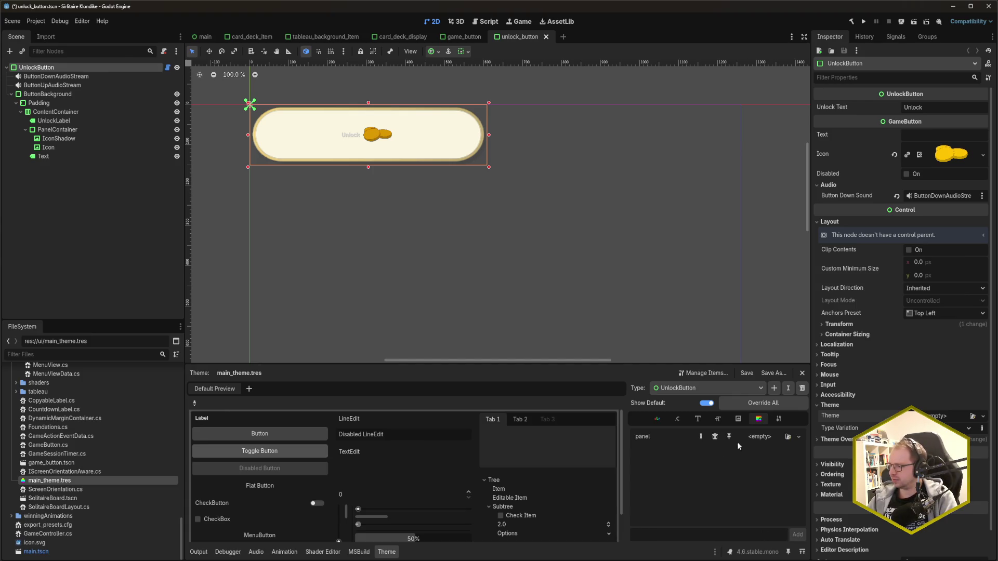
click(798, 436)
click(788, 478)
click(780, 437)
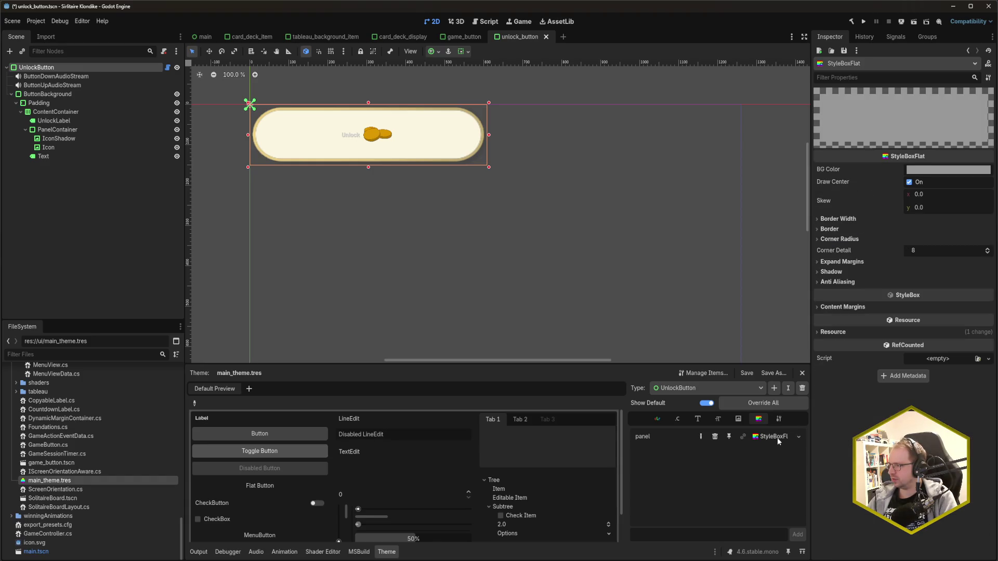
- Set the panel background colour to brightness 20 and alpha 0, then save the scene
click(966, 170)
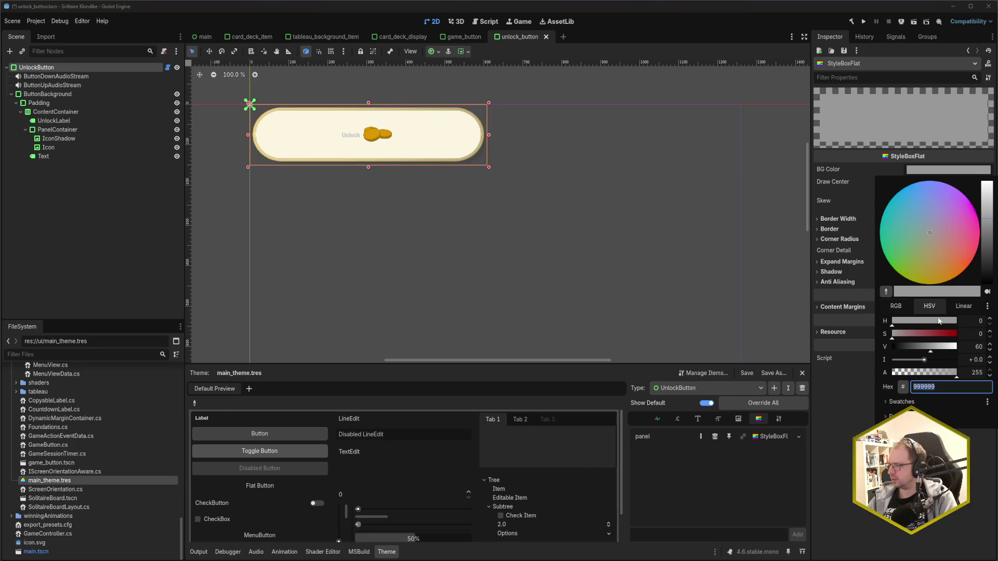
click(979, 347)
text(20)
key(Tab)
key(Tab)
text(0)
key(Return)
key(ctrl+s)
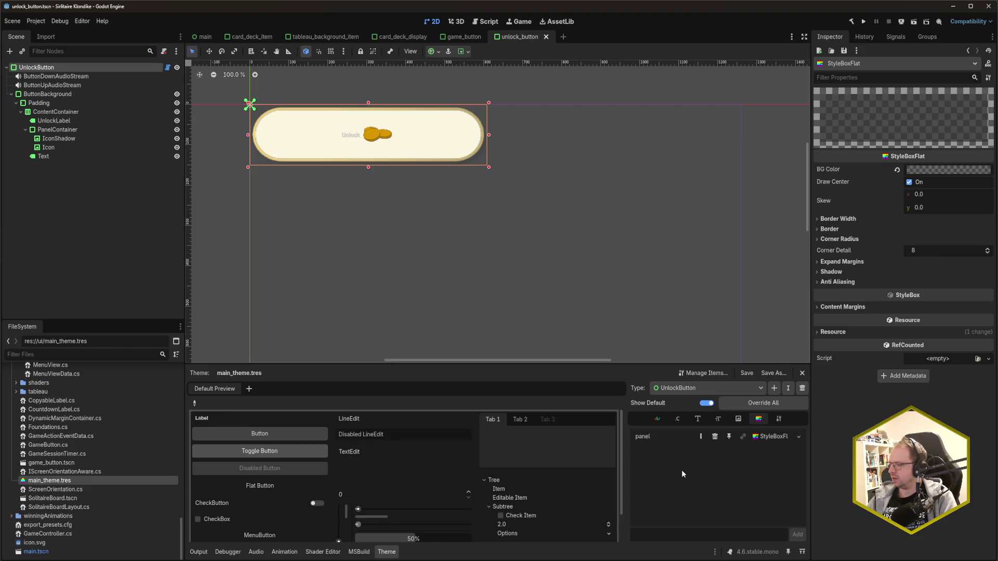
key(alt+Tab)
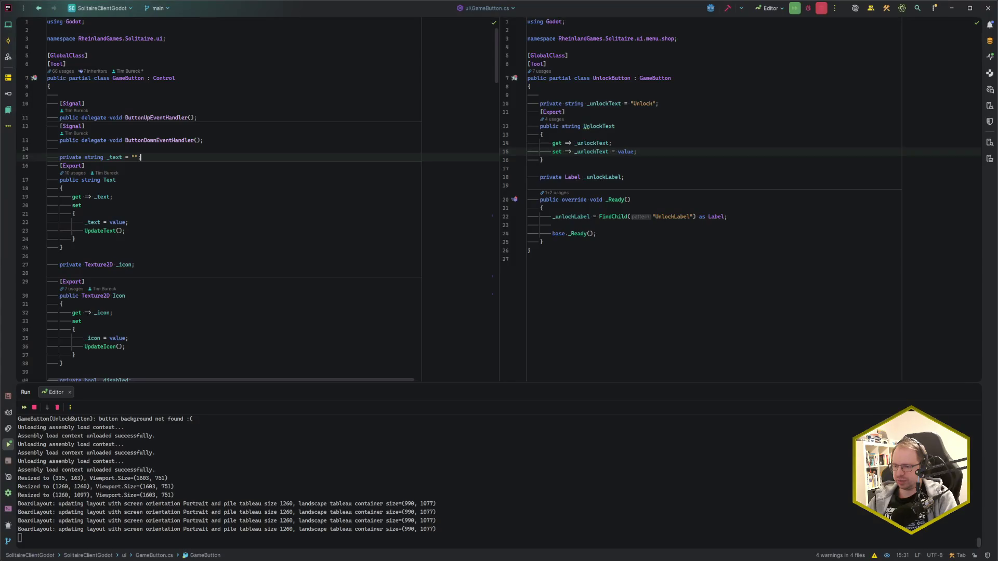
- Find the GetThemeStylebox("panel_normal") call on line 141 of GameButton.cs, then return to Godot
click(314, 182)
click(287, 166)
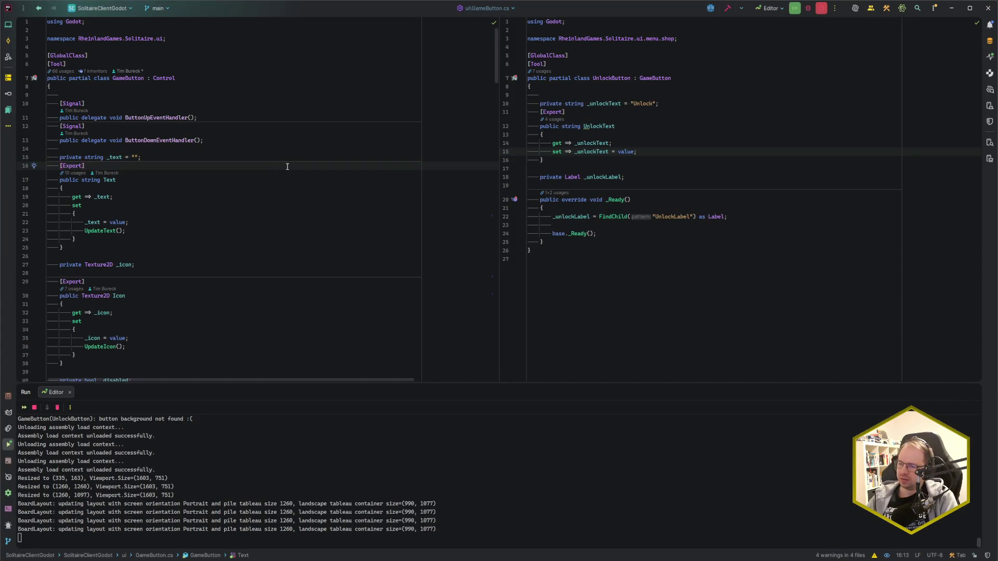
scroll(287, 167, down, 20)
scroll(291, 233, down, 5)
double_click(264, 163)
key(Left)
key(Right)
key(Right)
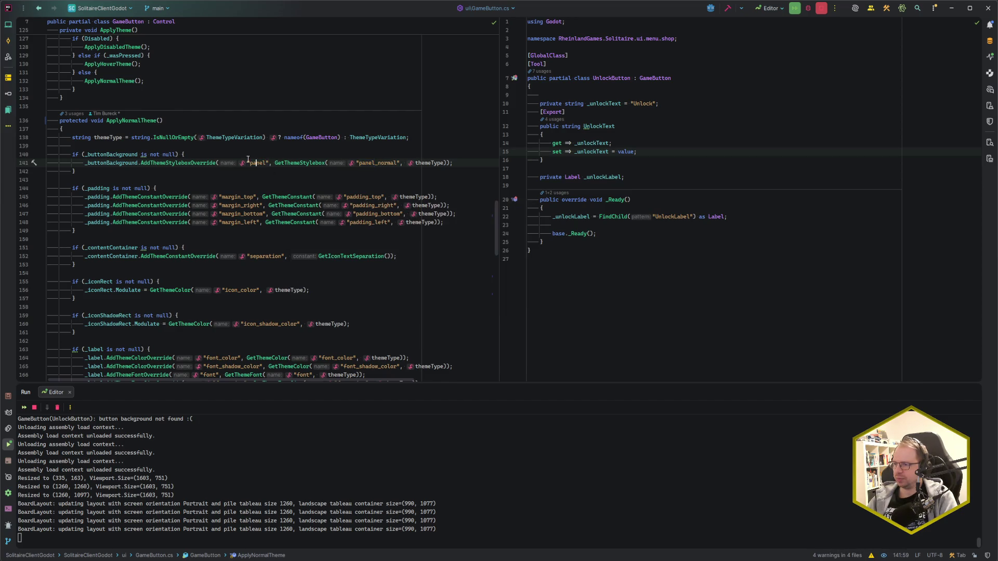
click(382, 164)
key(alt+Tab)
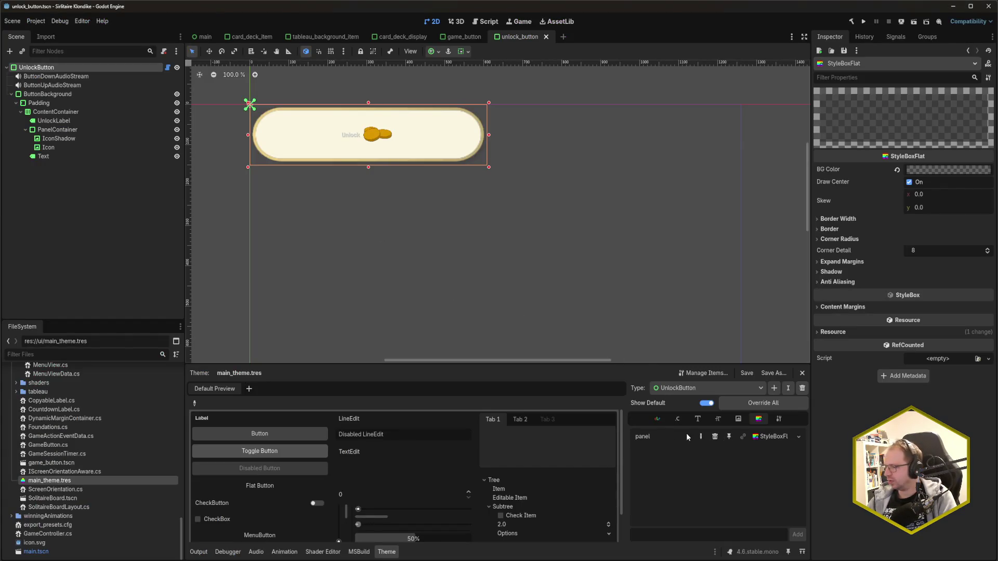
- Replace the 'panel' style item with 'panel_normal' using a new StyleBoxFlat
click(701, 530)
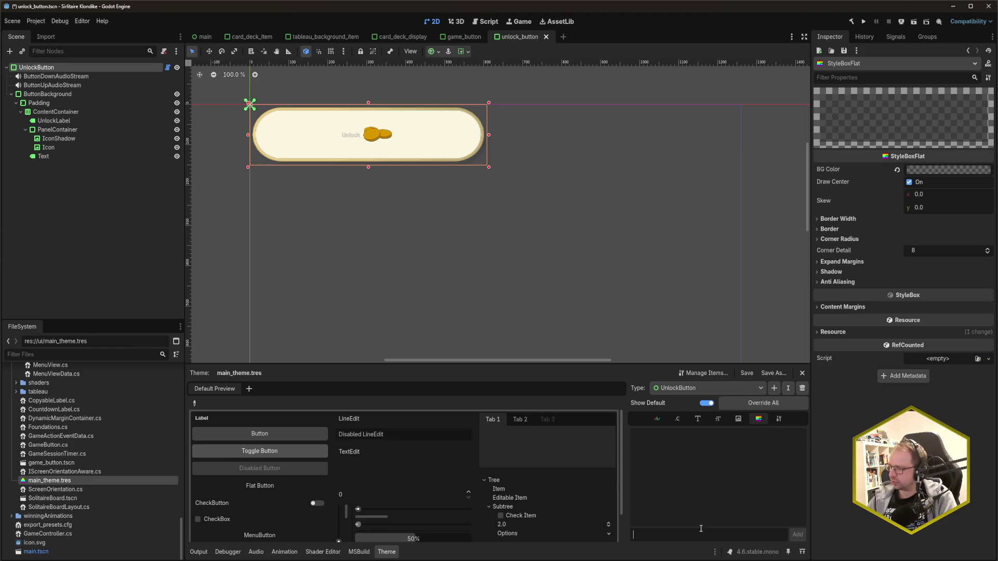
text(panel_normal)
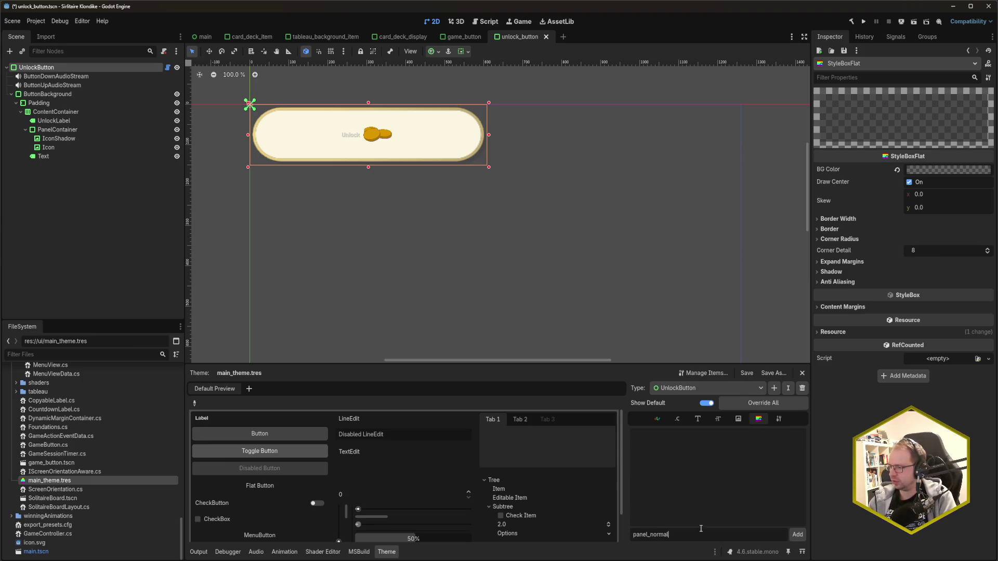
click(796, 535)
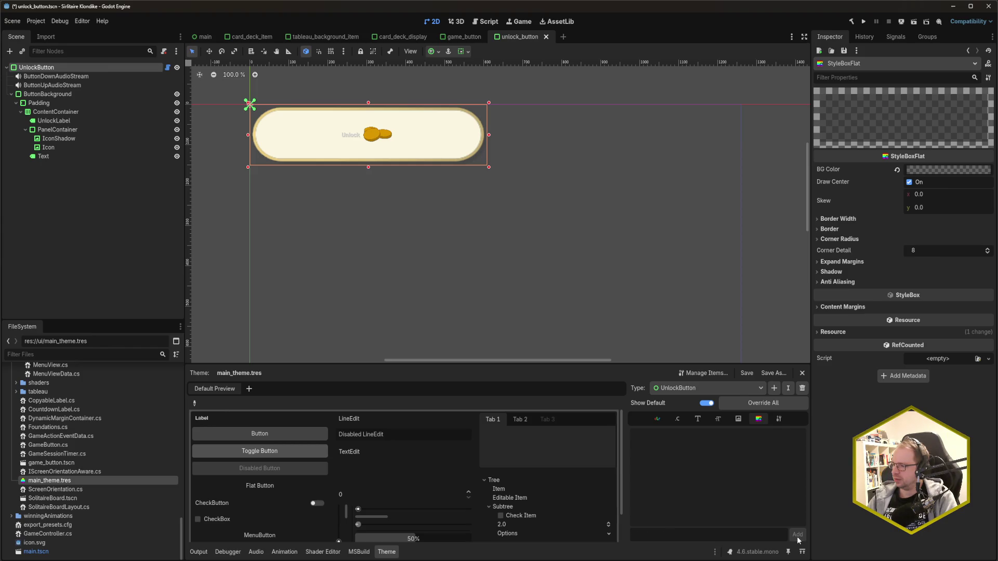
click(760, 439)
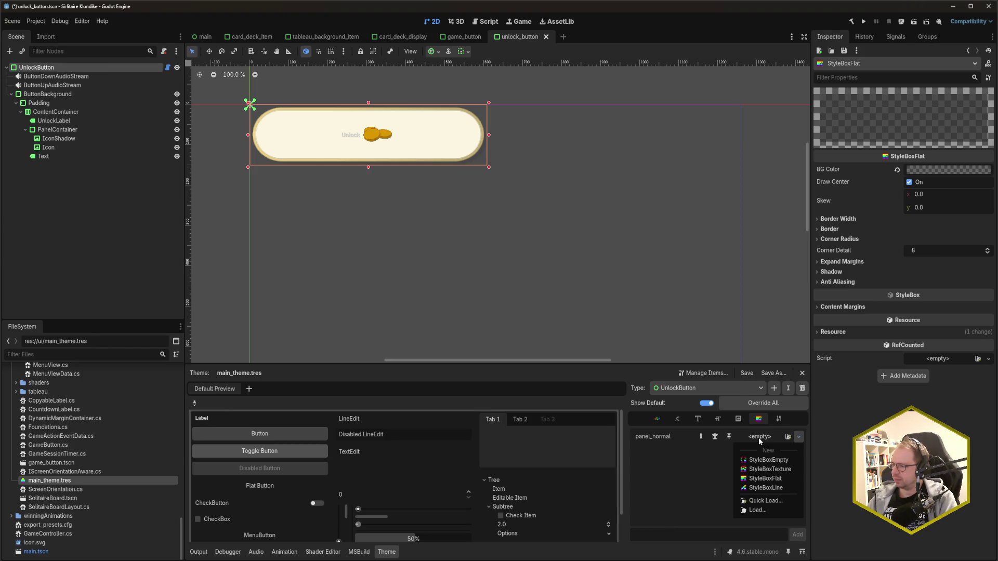
click(765, 478)
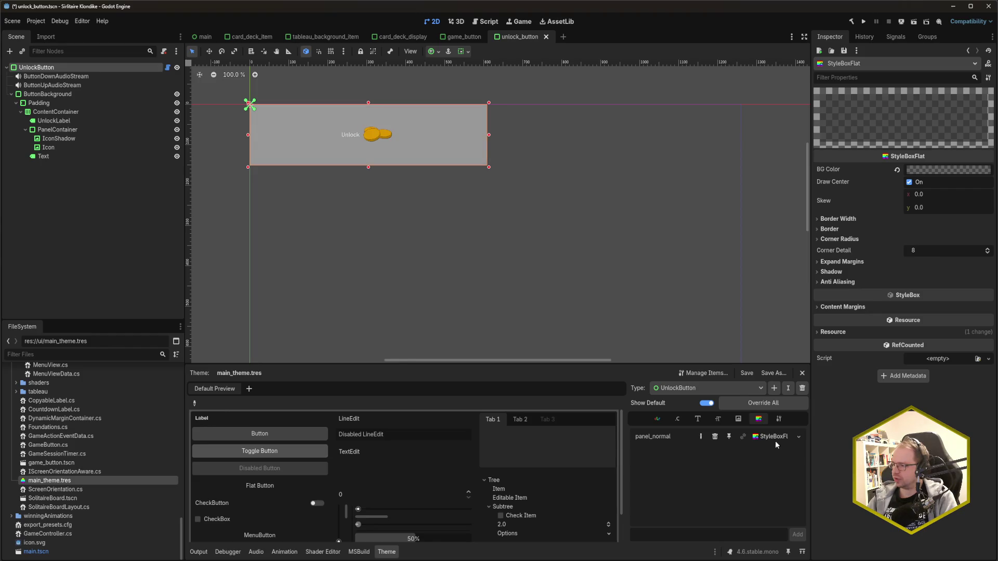
- Set panel_normal's background to hex 00000000, save, and open card_deck_display
click(960, 170)
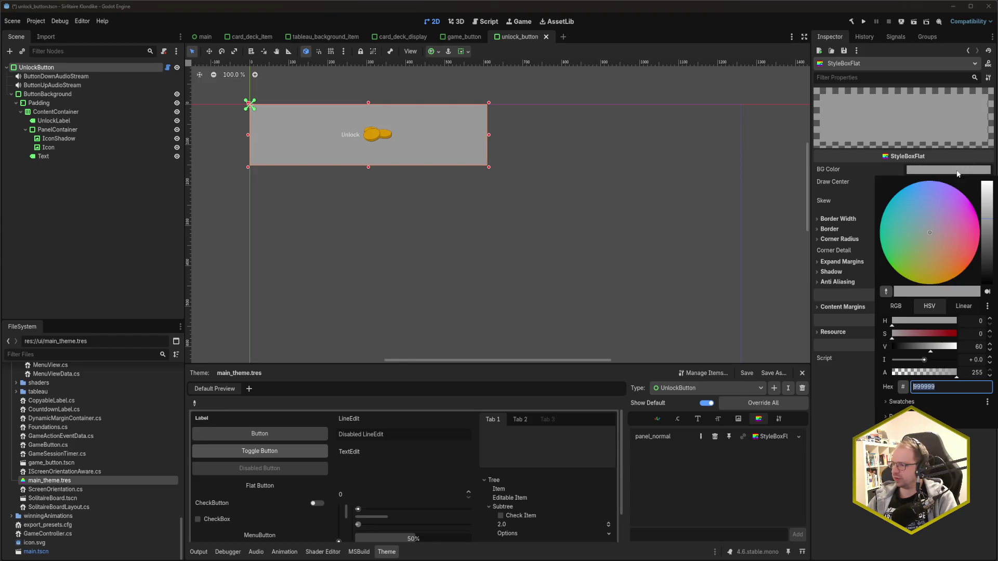
text(00000000)
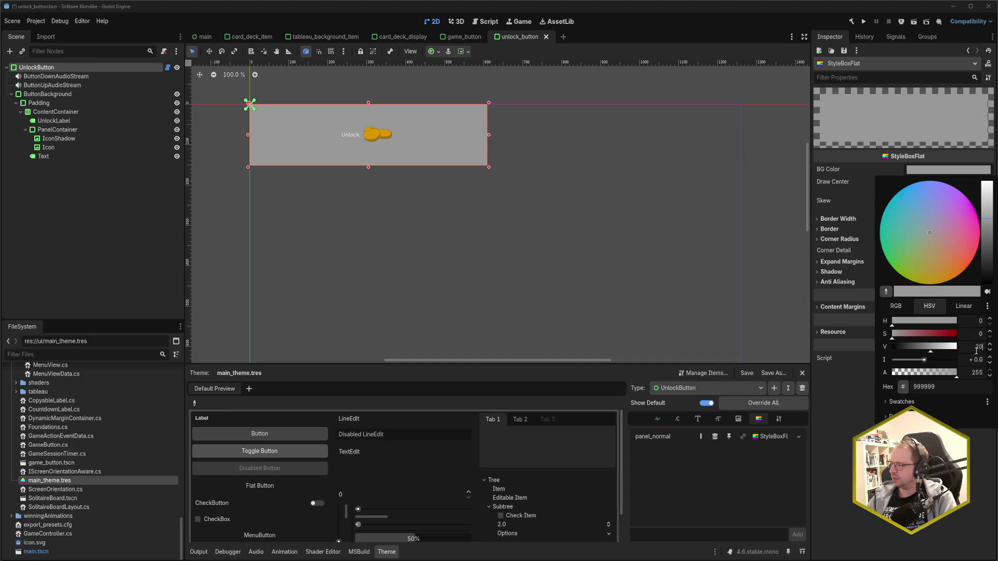
key(Return)
key(Escape)
key(ctrl+s)
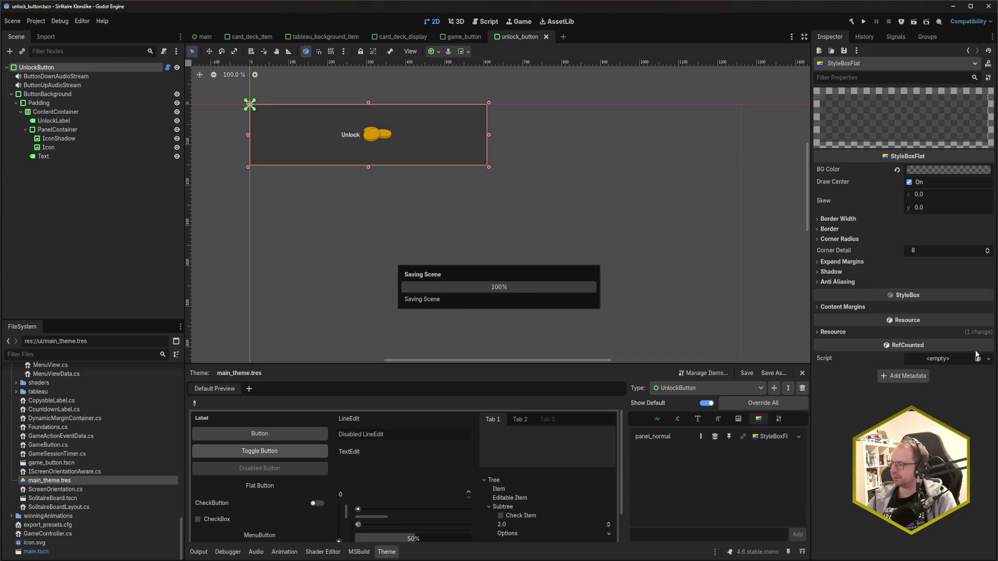
click(401, 36)
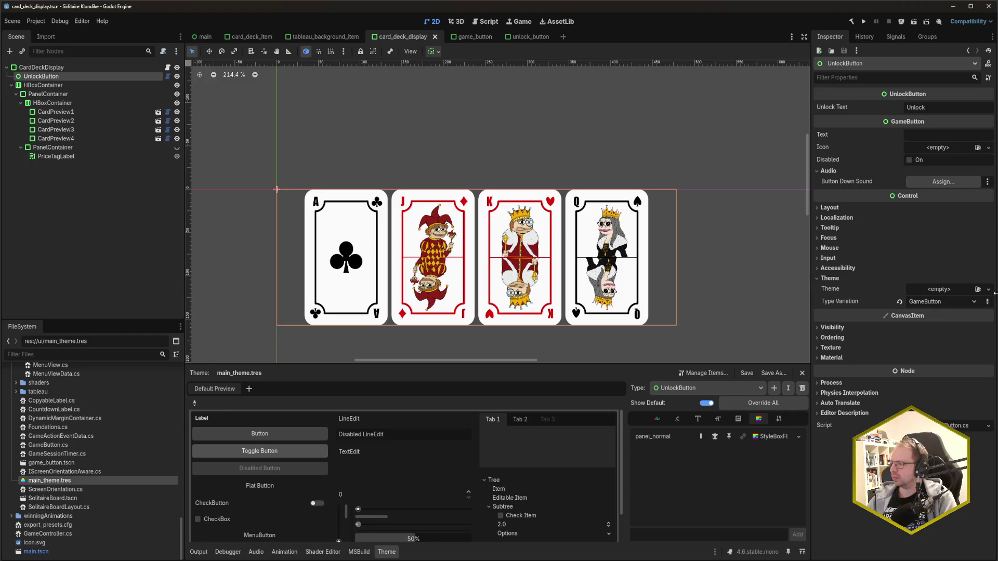
- Set the button's Type Variation to UnlockButton and save the scene
click(906, 301)
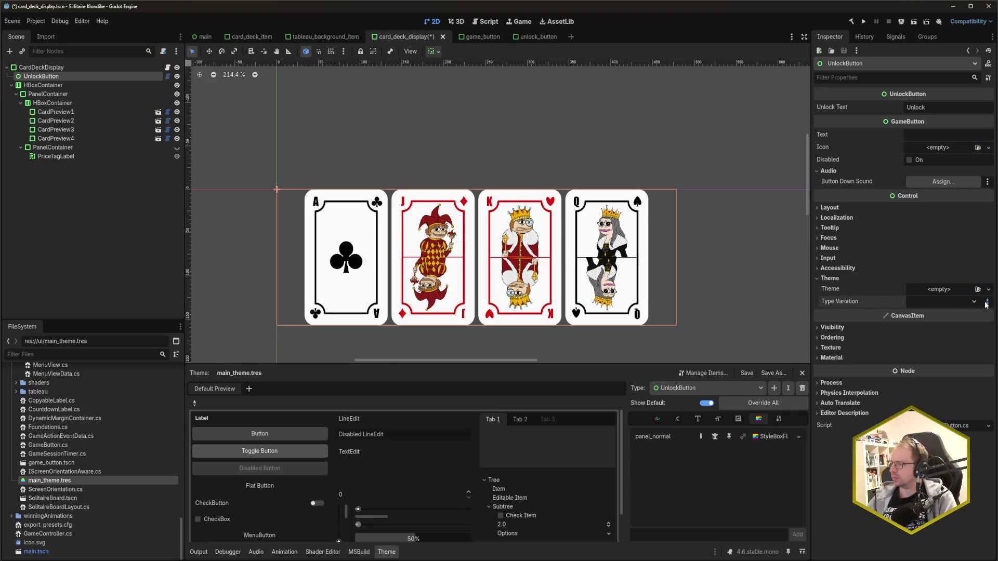
text(UnlockButton)
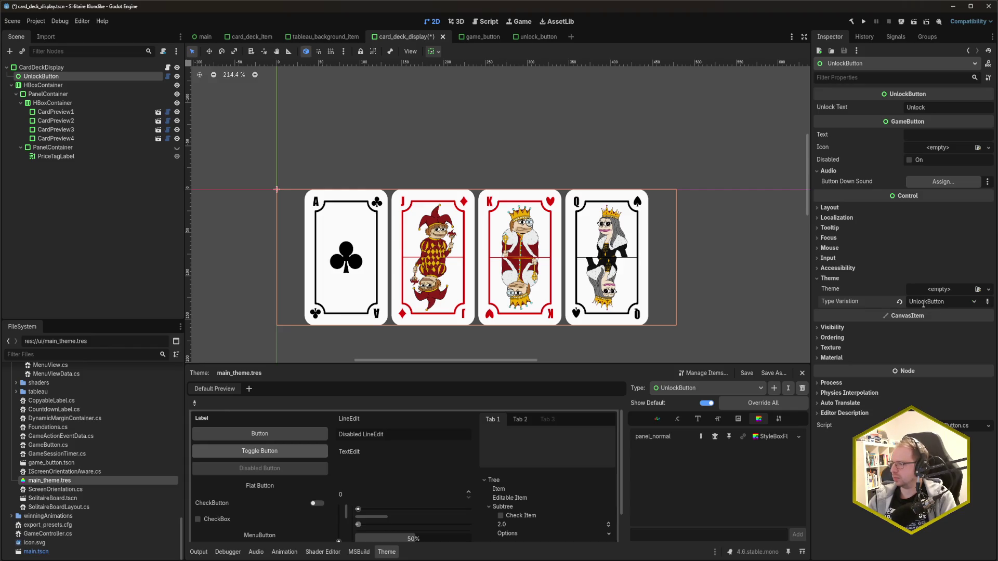
key(ctrl+s)
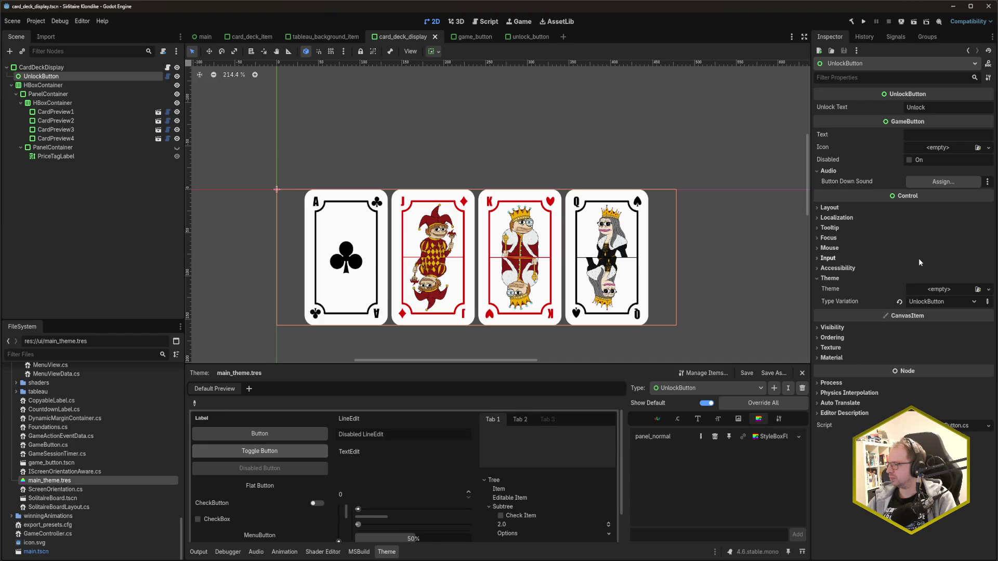
- Set Container Sizing Vertical to Shrink Center and run the project
click(866, 206)
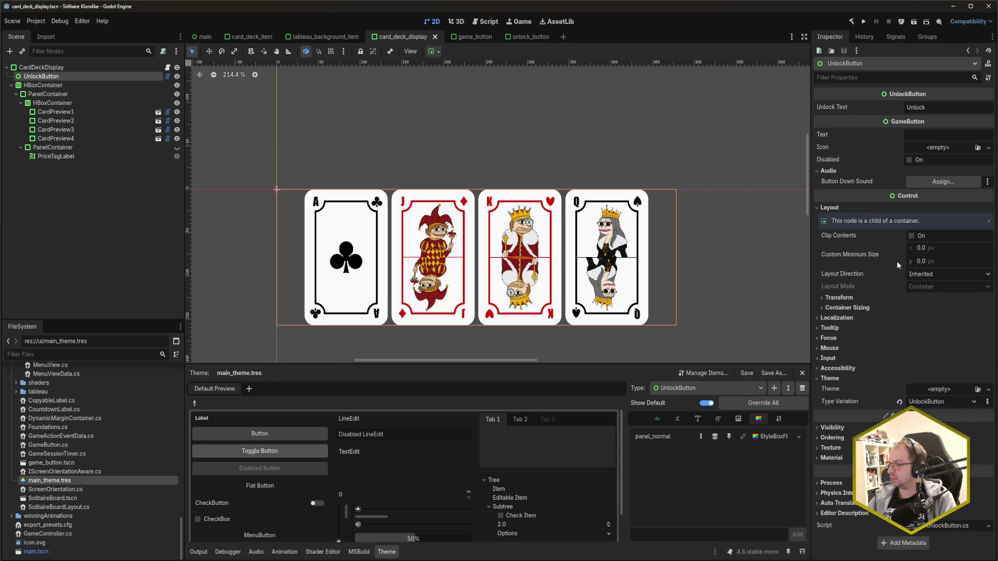
click(852, 307)
click(942, 330)
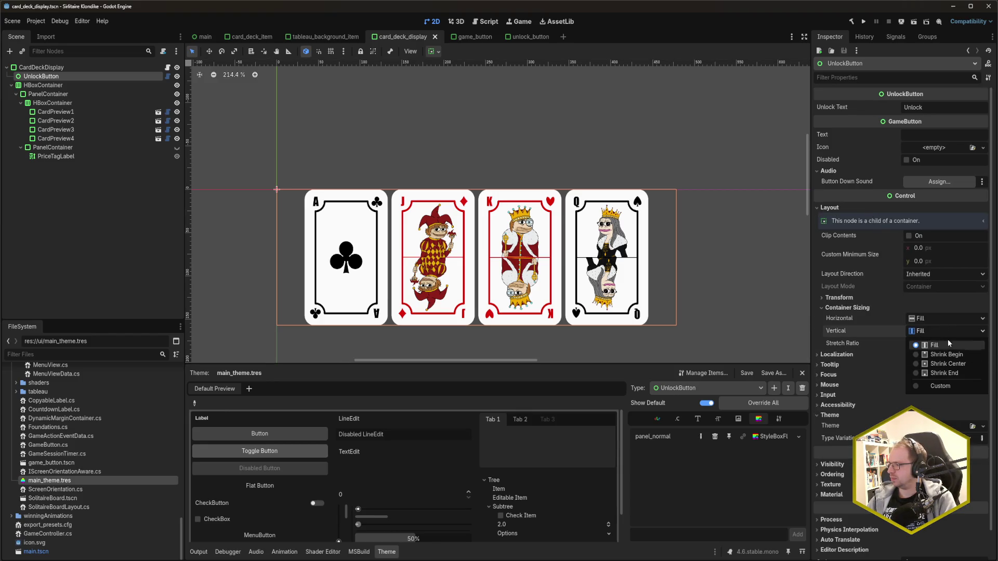
click(949, 364)
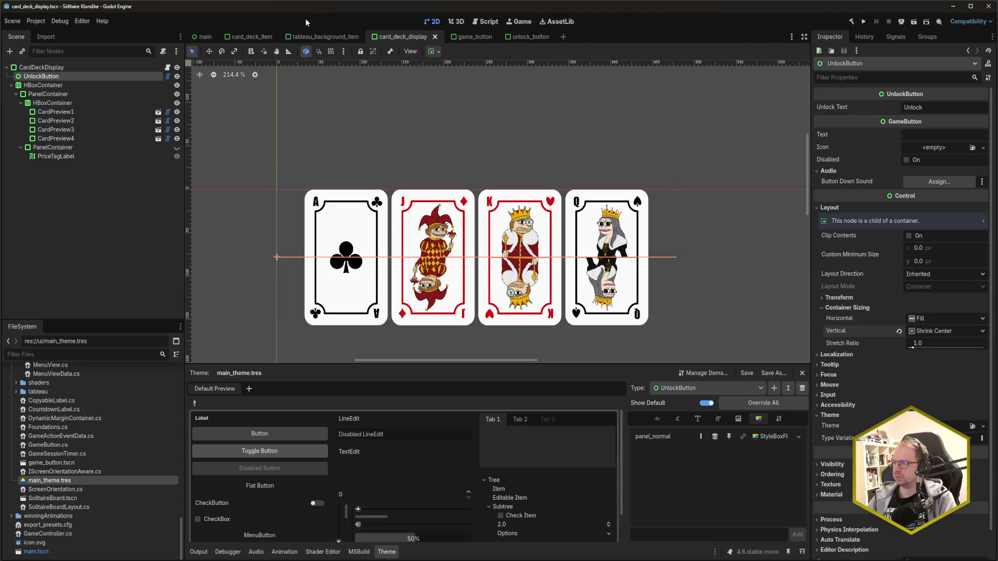
key(F5)
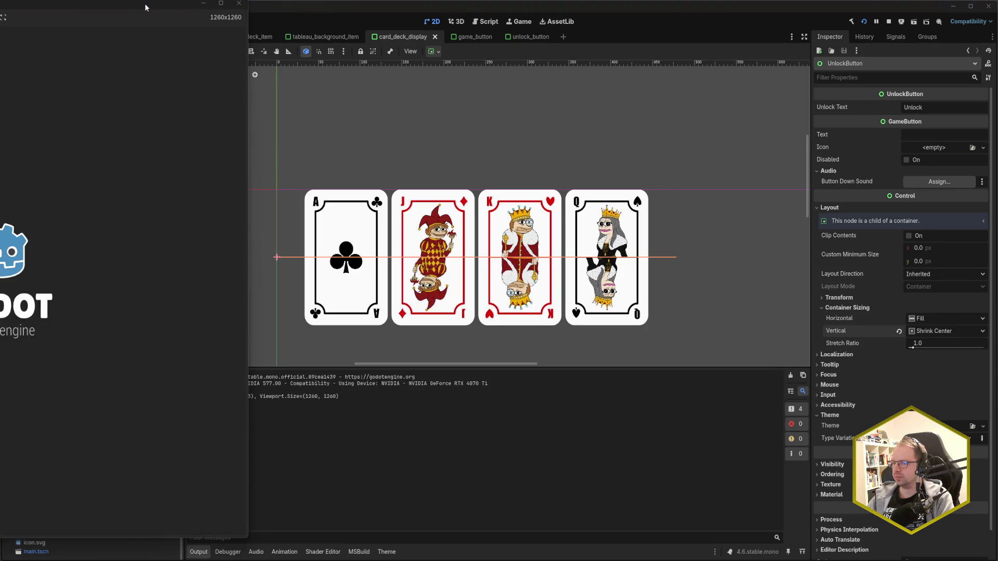
- Centre the game window, review the Unlock Designs screen, and close the game
drag(145, 3, 591, 24)
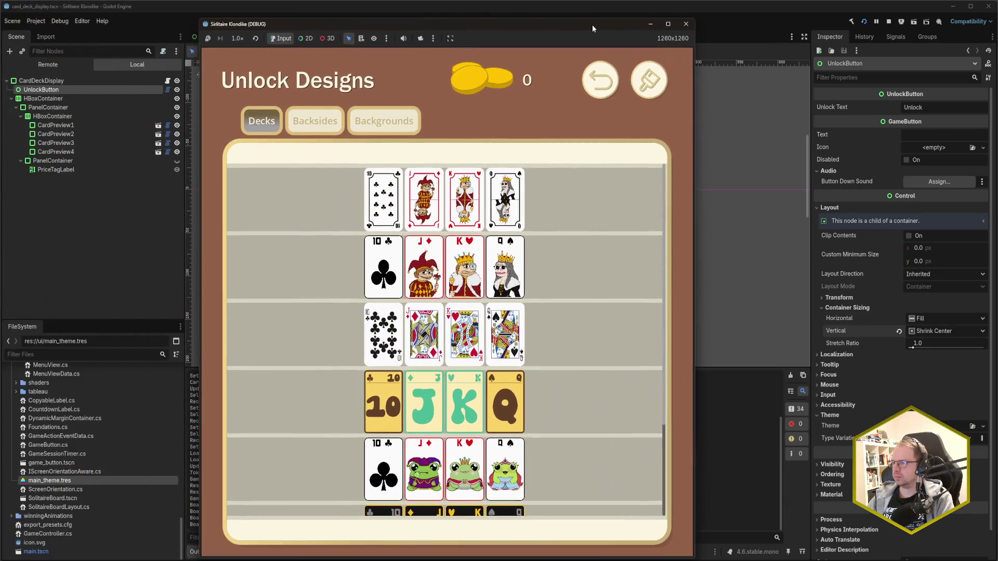
click(687, 22)
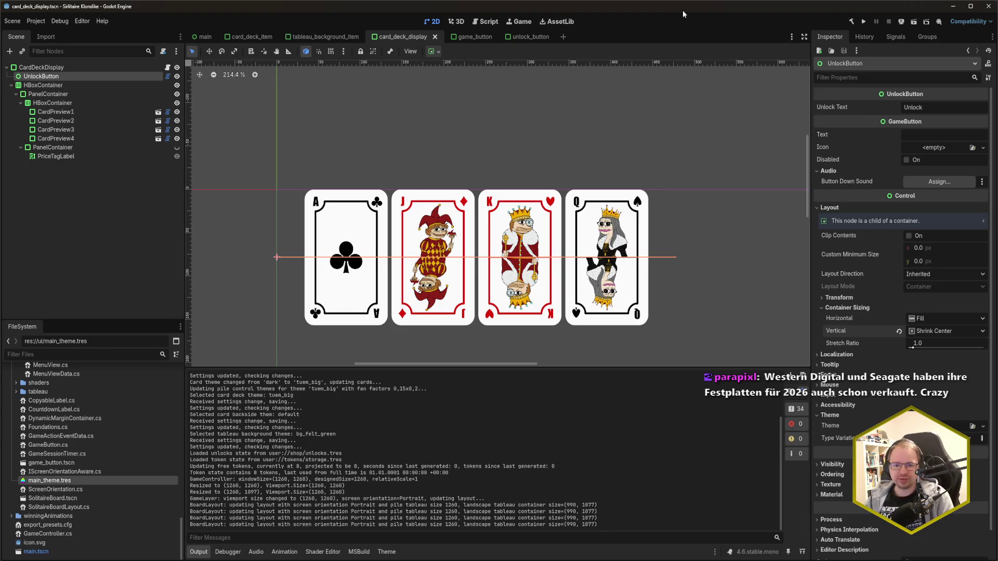
- Check the unlock_button scene, then clear the UnlockButton's Type Variation in card_deck_display and save
click(522, 37)
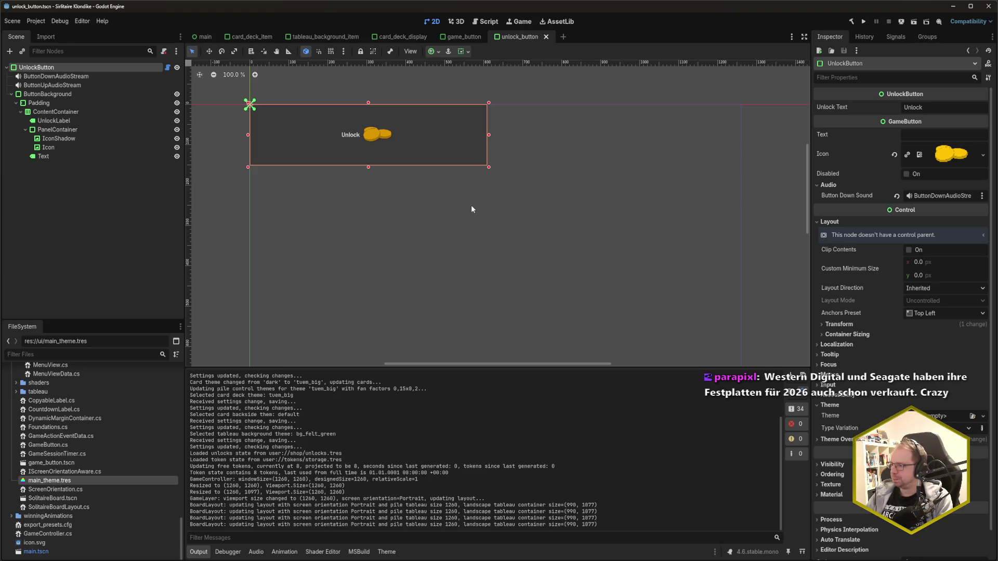
click(400, 37)
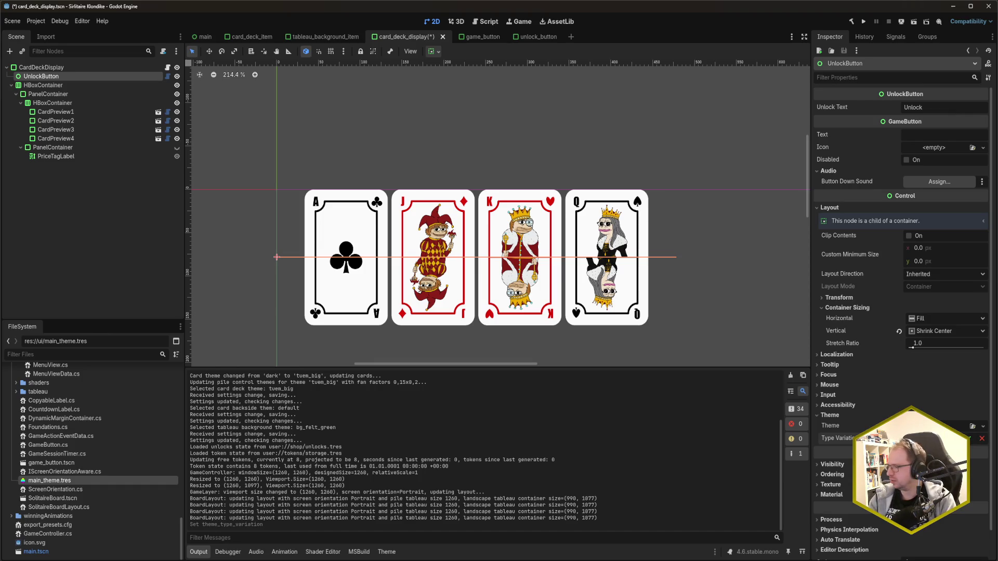
click(981, 438)
key(ctrl+s)
- Change the UnlockButton's text to 15 and save
click(932, 135)
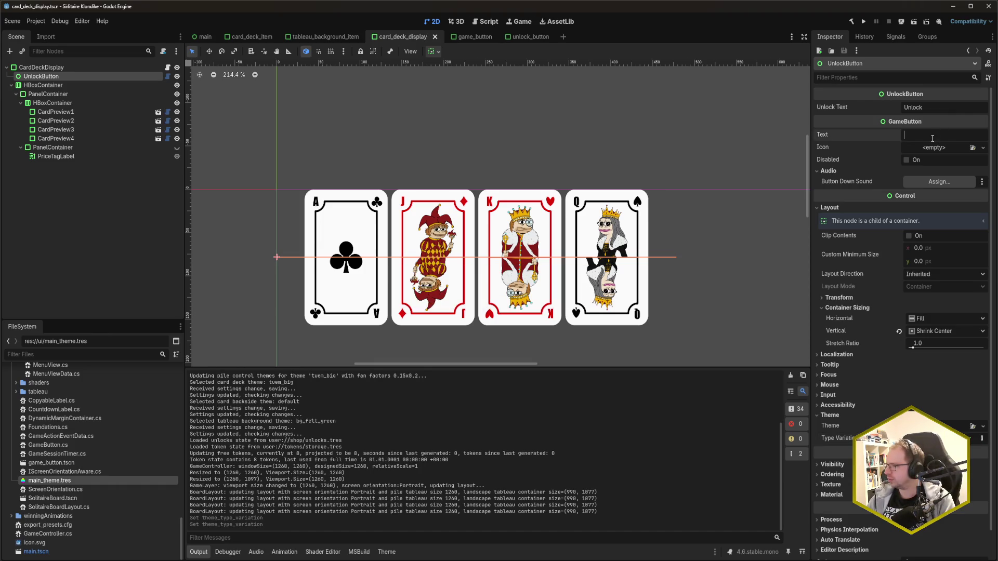
text(Unlock)
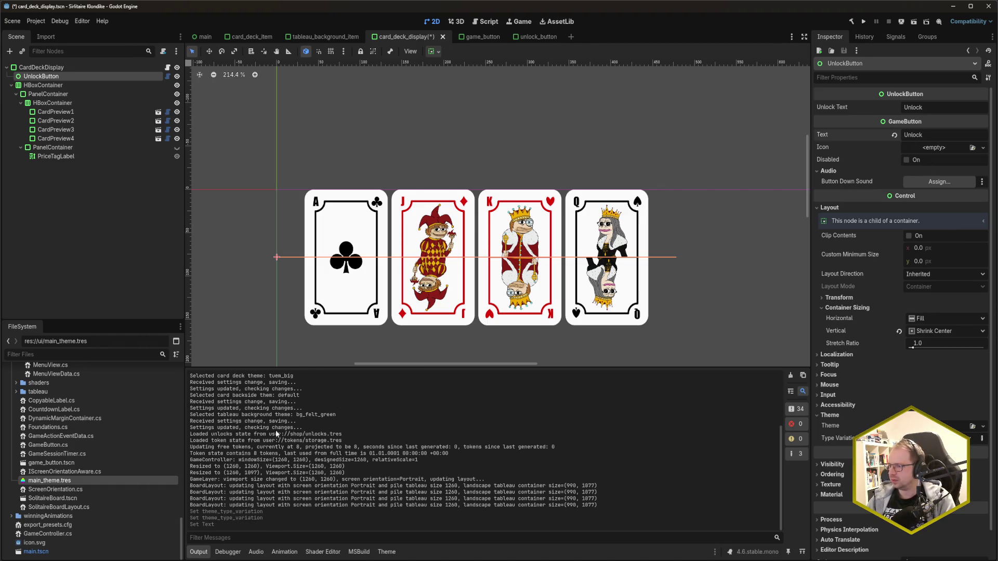
key(ctrl+s)
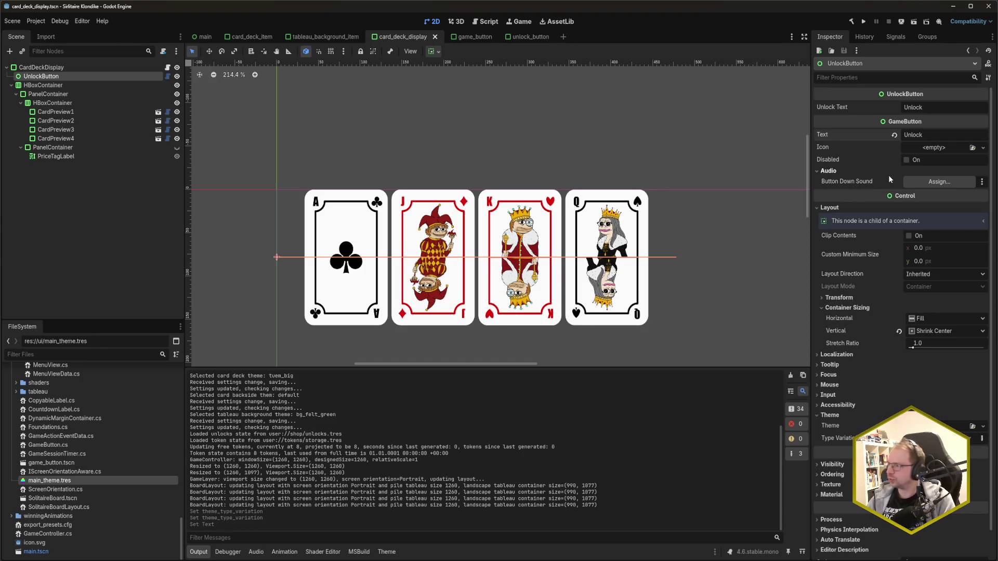
double_click(943, 138)
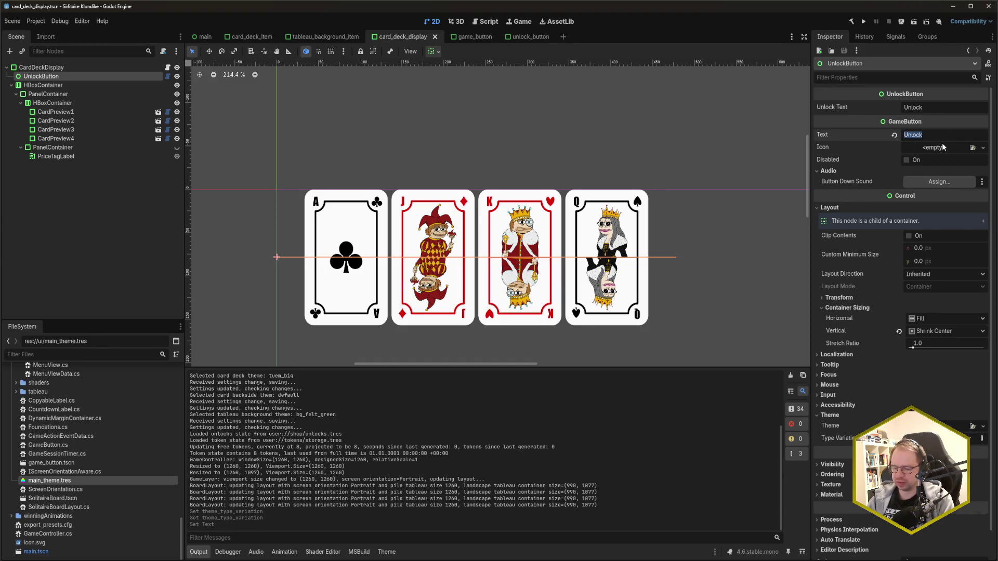
text(15)
key(ctrl+s)
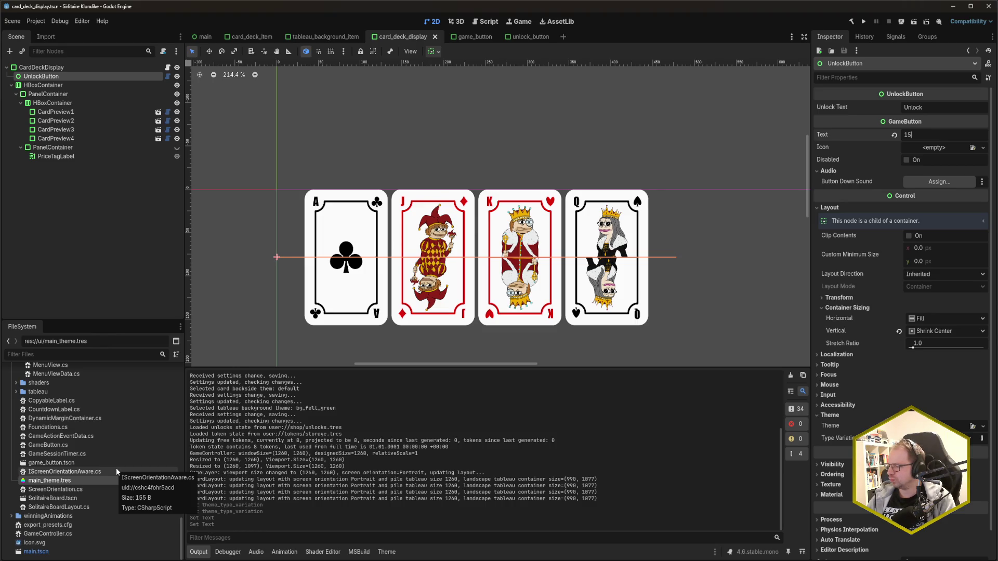
- Select through the scene tree nodes and delete the UnlockButton node
click(51, 85)
click(52, 78)
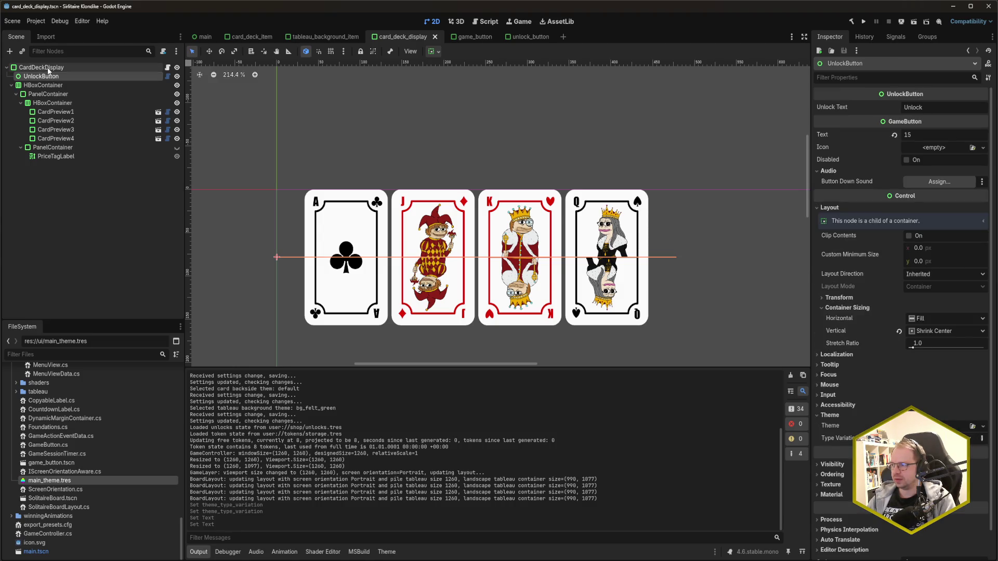
click(47, 68)
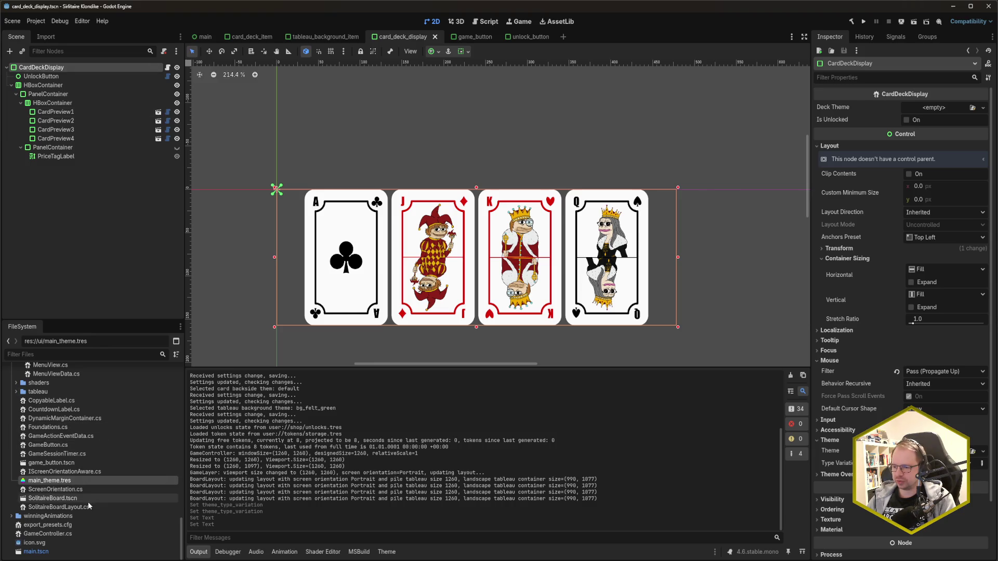
click(70, 72)
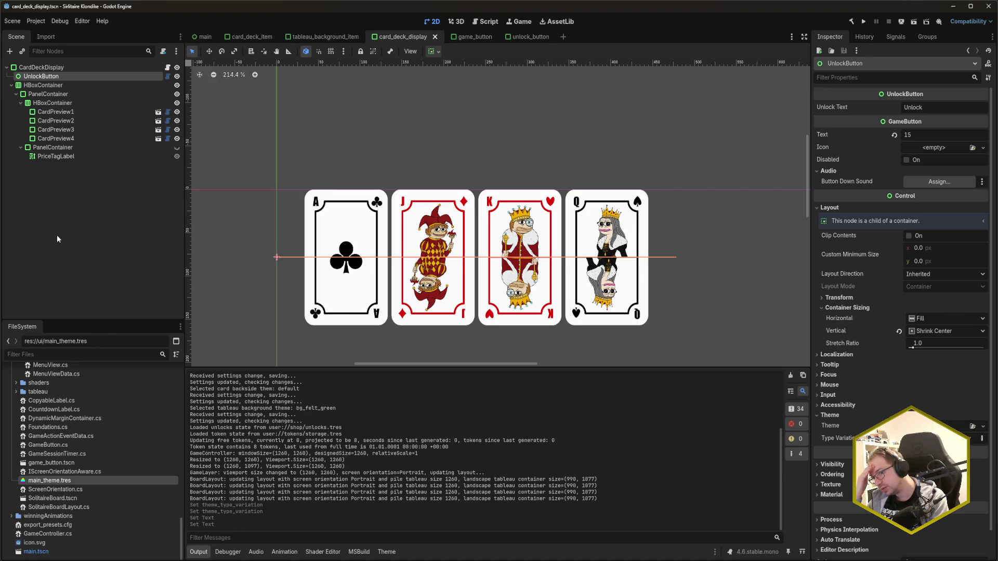
key(Delete)
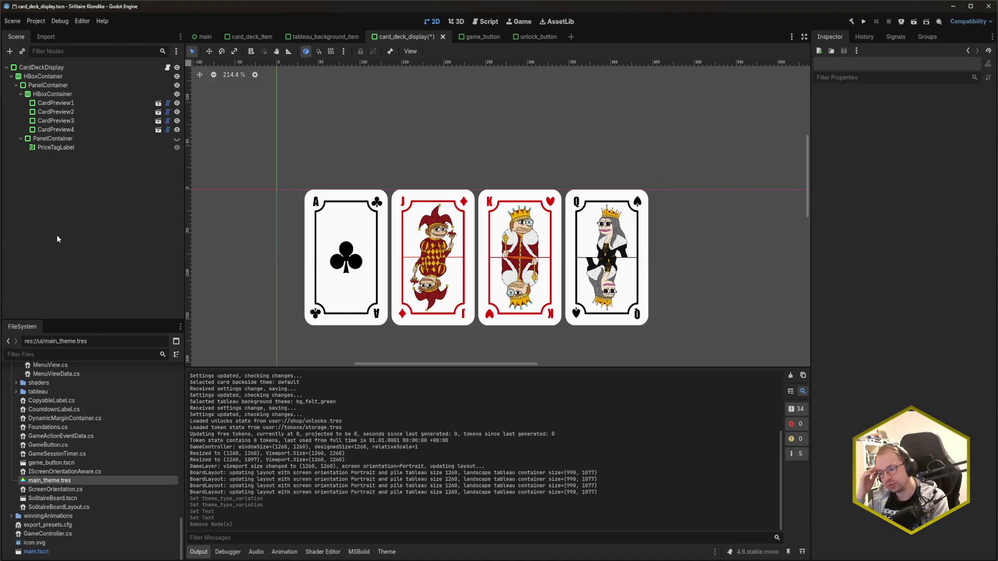
- Drag a new unlock_button.tscn instance into the scene tree and reorder it under CardDeckDisplay
scroll(64, 488, up, 3)
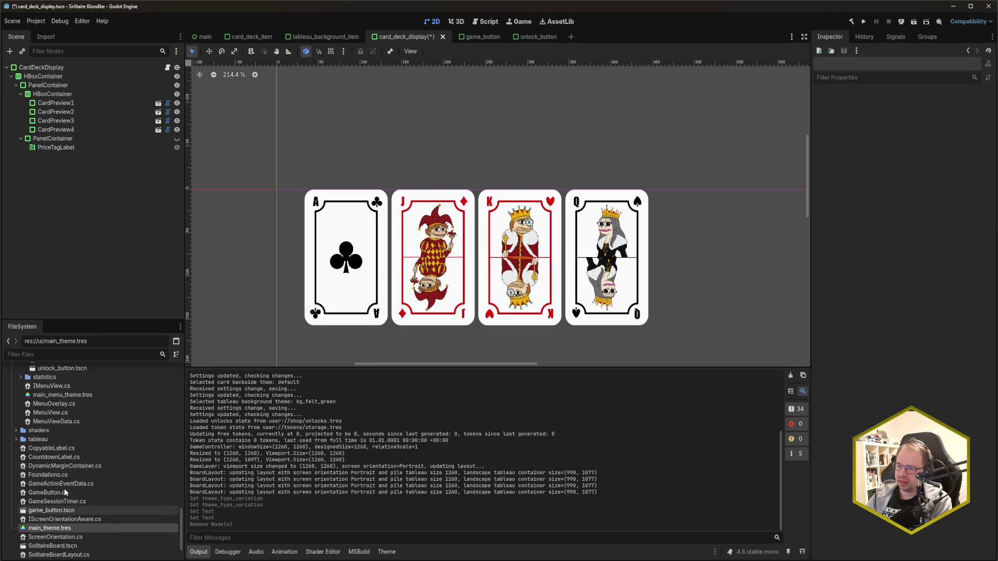
scroll(80, 453, up, 3)
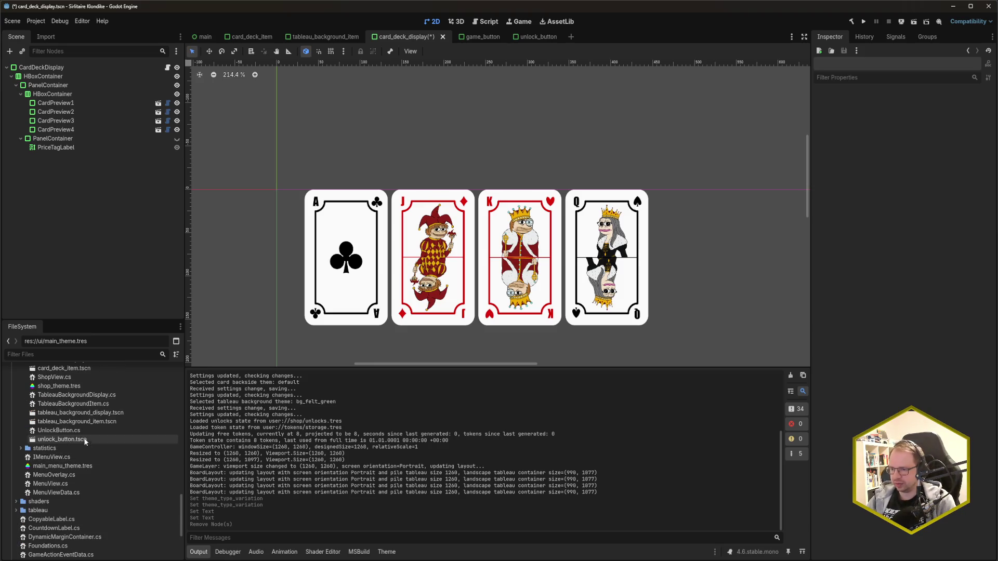
drag(72, 441, 52, 68)
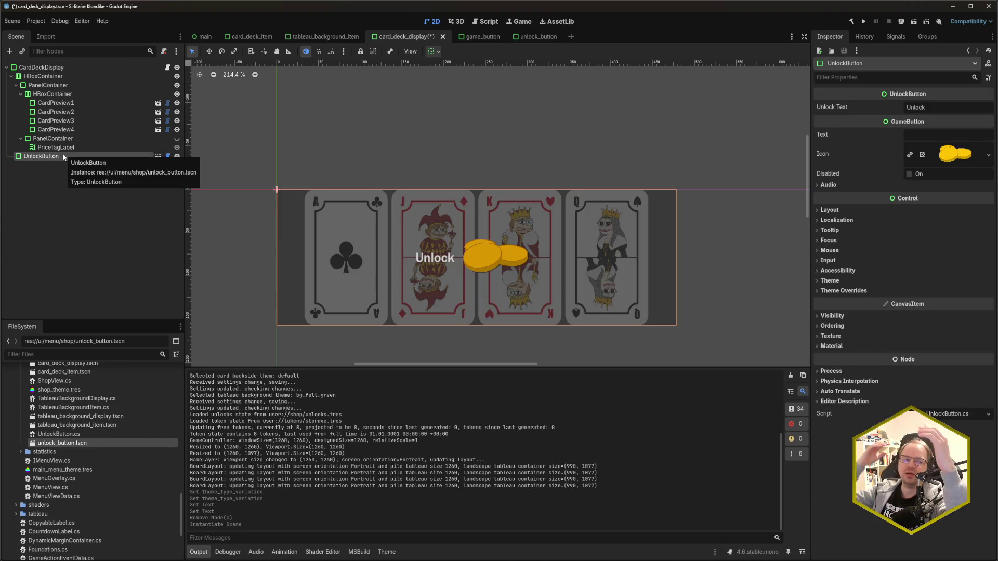
mouse_move(63, 154)
mouse_down()
mouse_move(53, 158)
mouse_move(41, 76)
mouse_move(51, 114)
mouse_move(39, 162)
mouse_move(23, 164)
mouse_move(43, 76)
mouse_up()
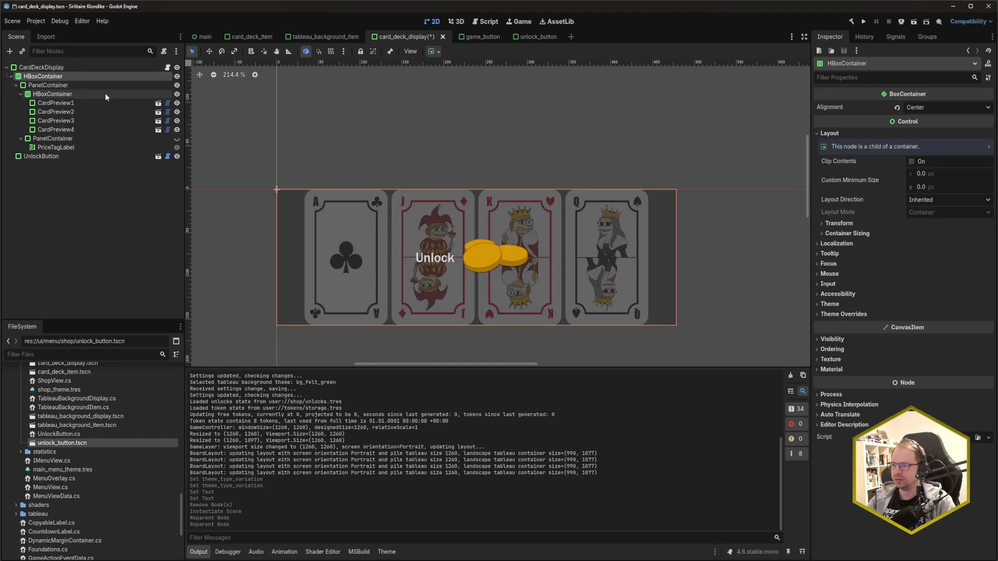
click(42, 156)
- Set the new UnlockButton's vertical sizing to Shrink Center, save, and view main_theme's UnlockButton constants
click(927, 210)
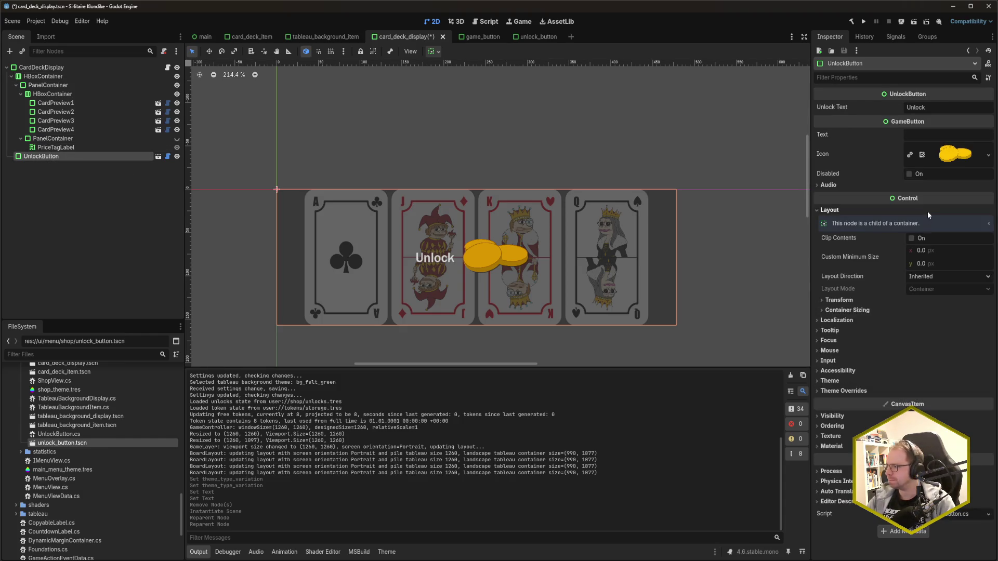
click(838, 186)
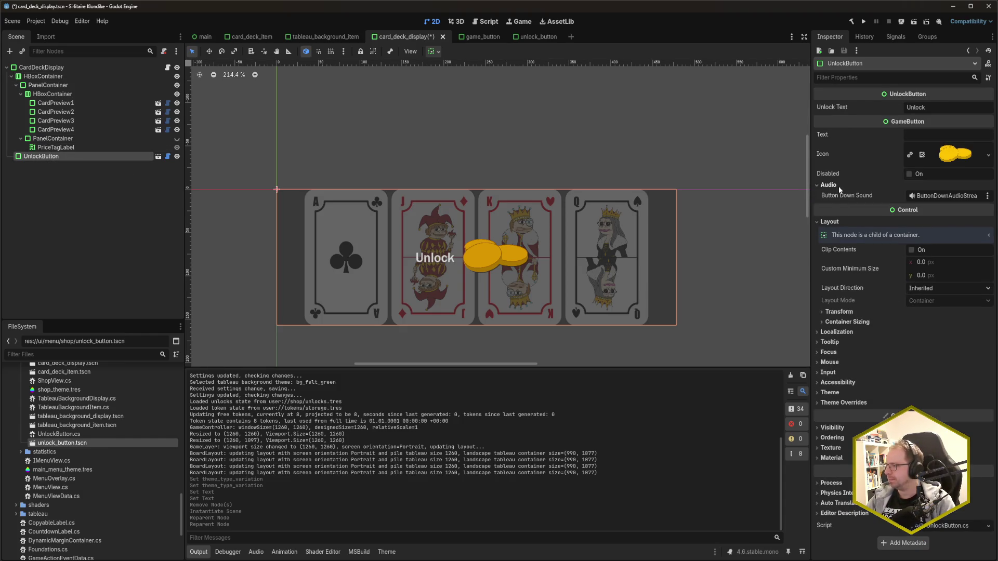
click(863, 312)
click(838, 312)
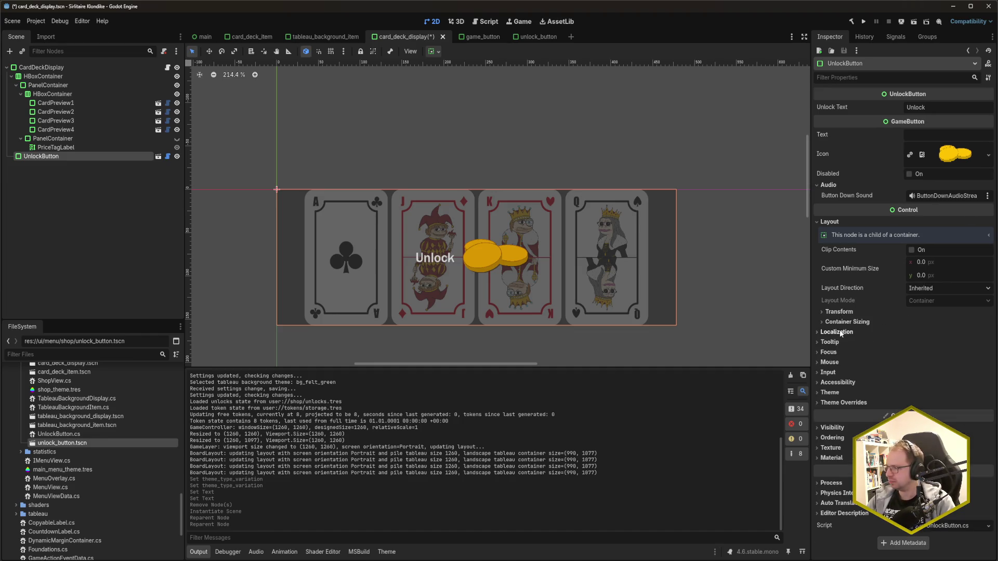
click(838, 322)
click(928, 348)
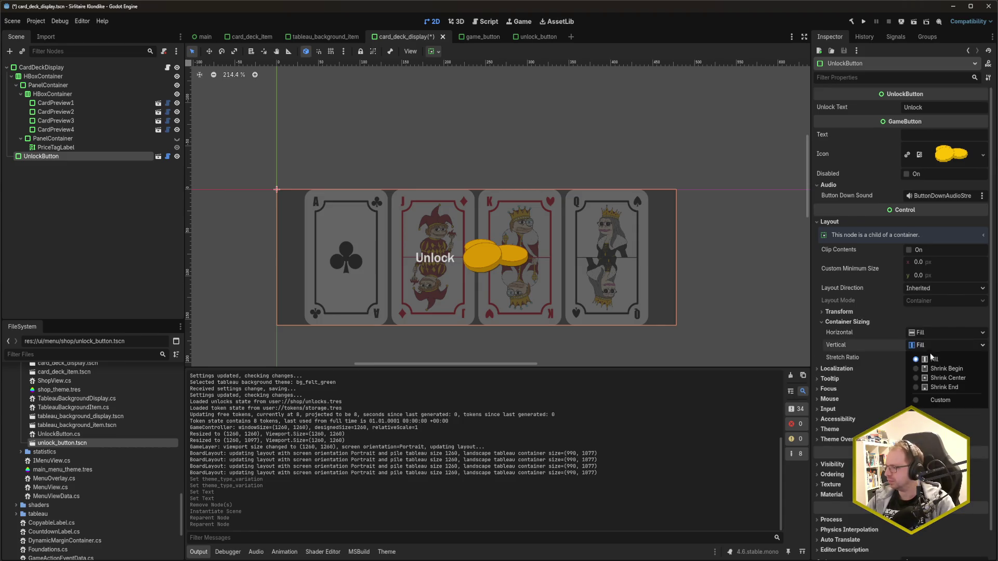
click(948, 380)
key(ctrl+s)
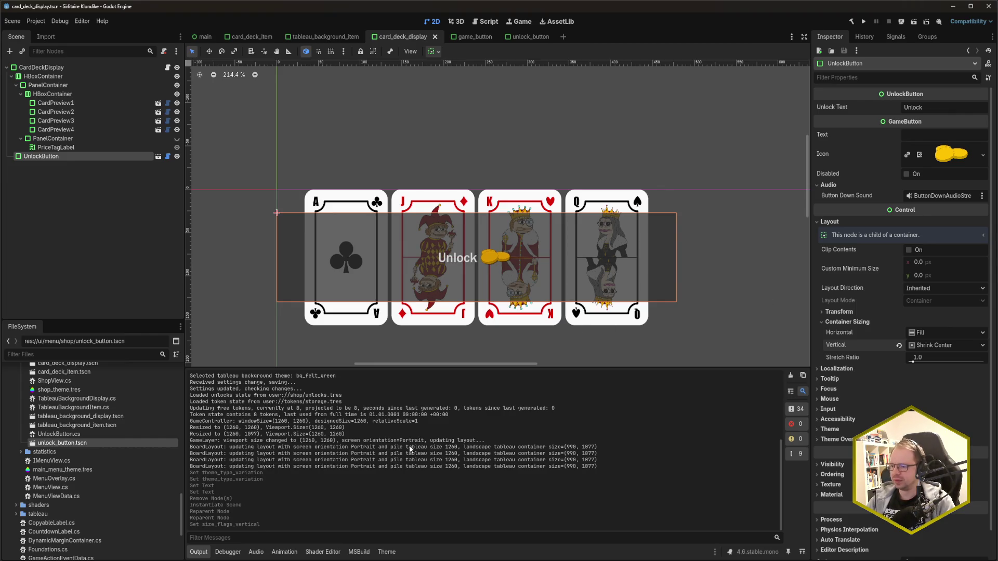
click(385, 552)
click(677, 419)
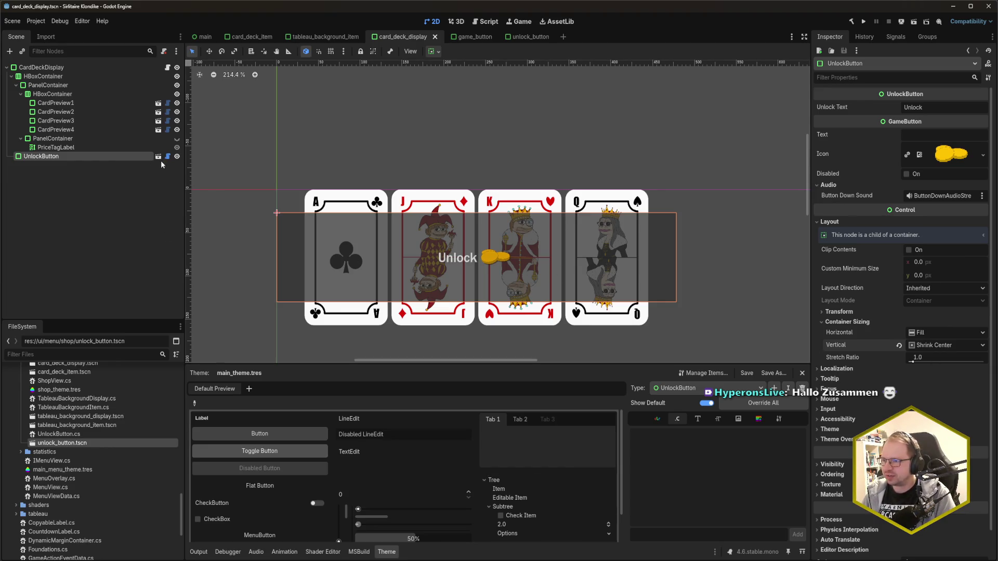
- Hide the UnlockButton overlay so the four card previews show unobscured
click(177, 156)
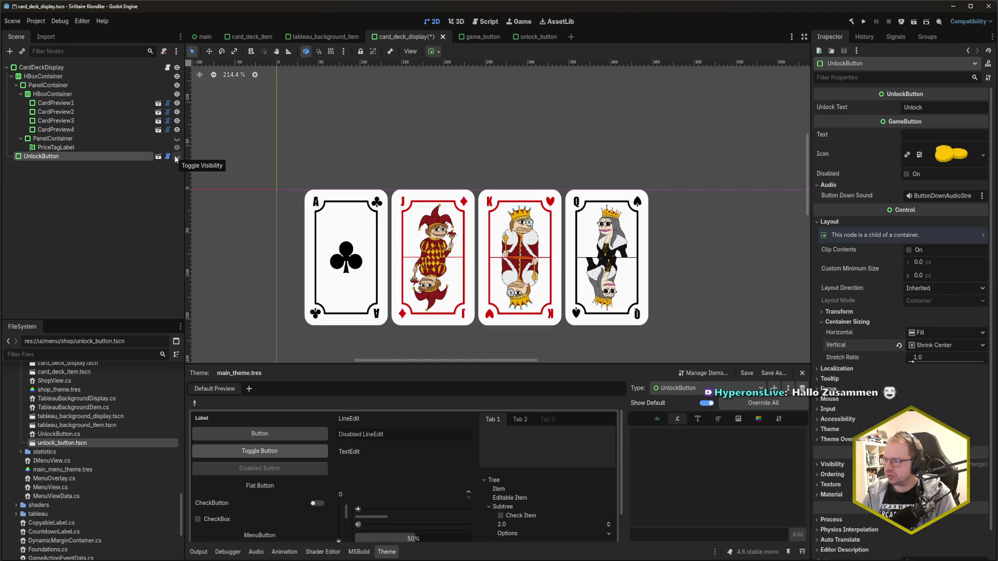
- Unhide the UnlockButton, save the scene, and start naming a new theme item
click(176, 156)
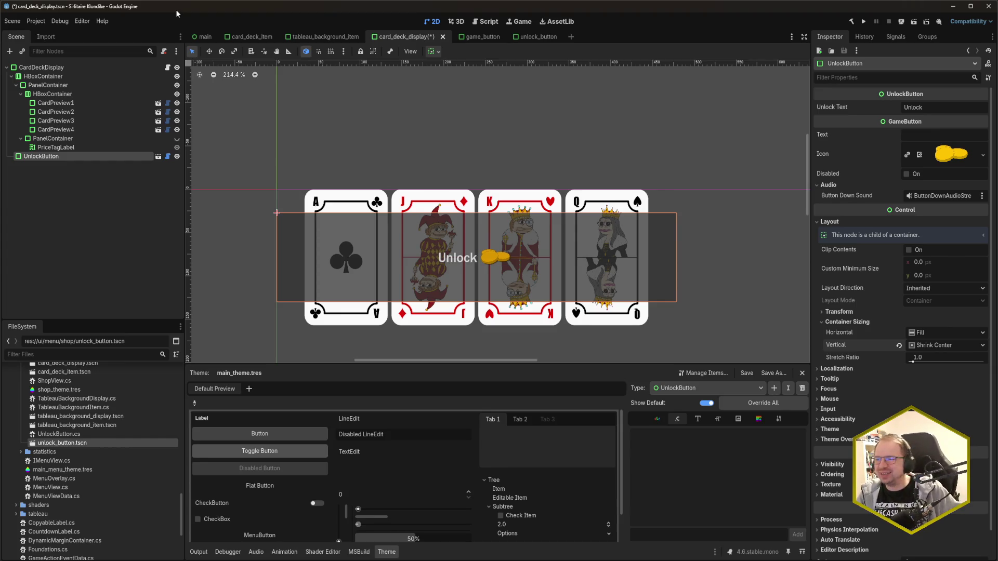
key(ctrl+s)
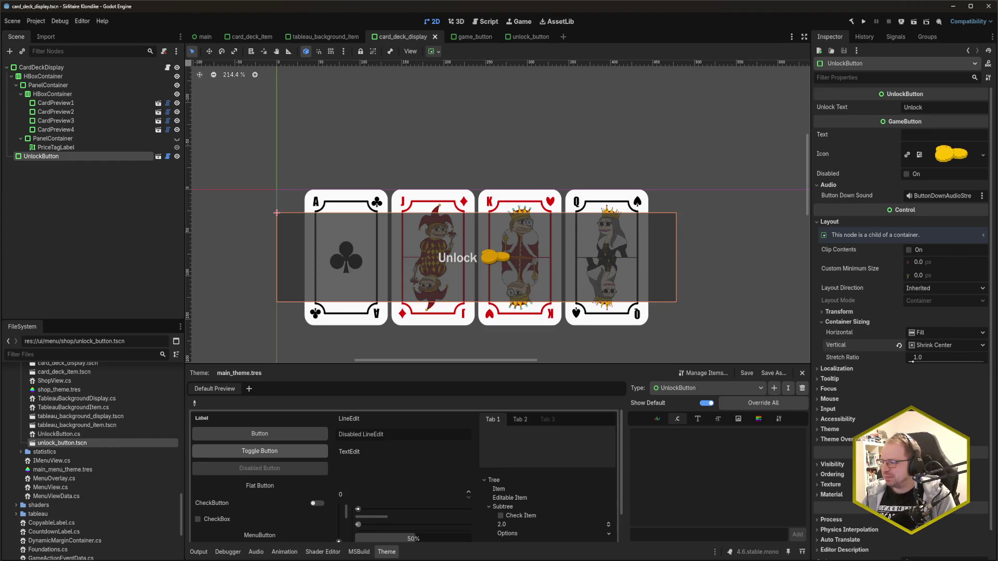
click(708, 534)
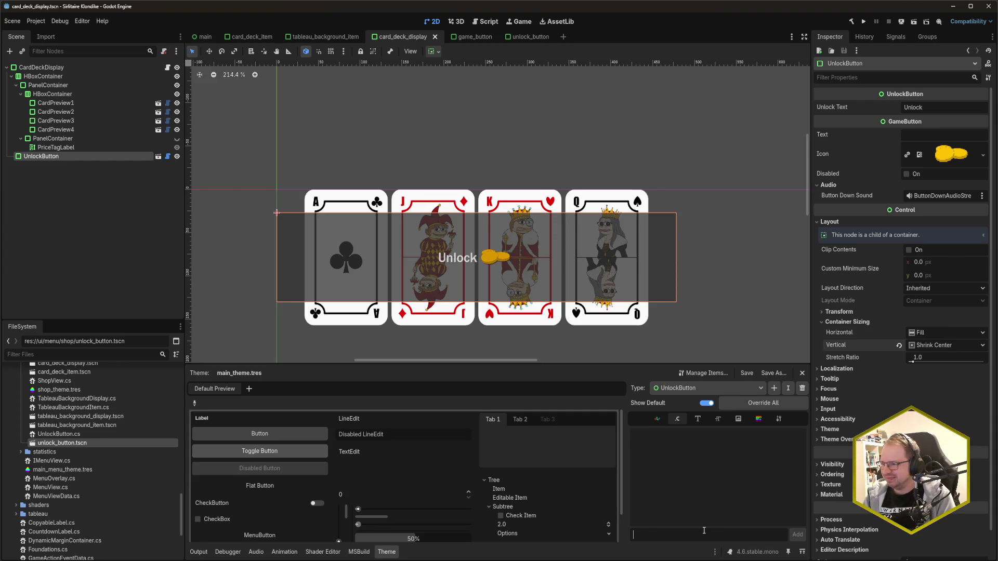
- Look at lines 149–150 of GameButton.cs in Rider, then return to Godot
key(alt+Tab)
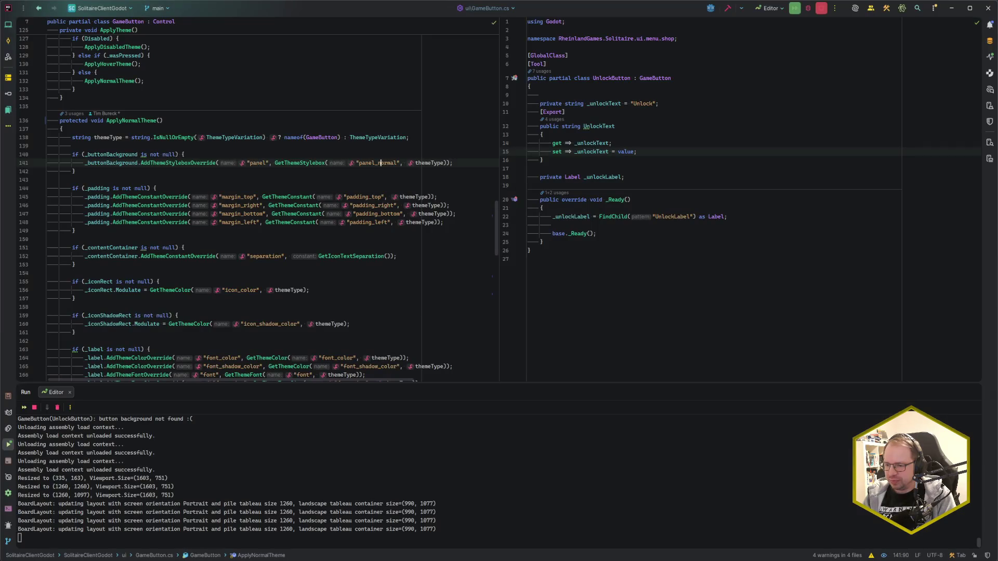
click(312, 238)
click(281, 234)
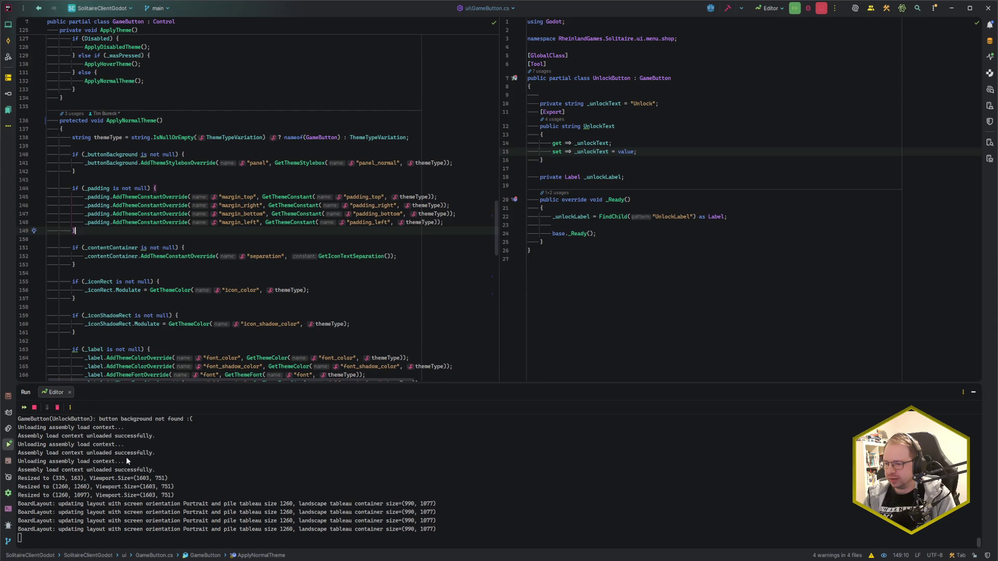
key(alt+Tab)
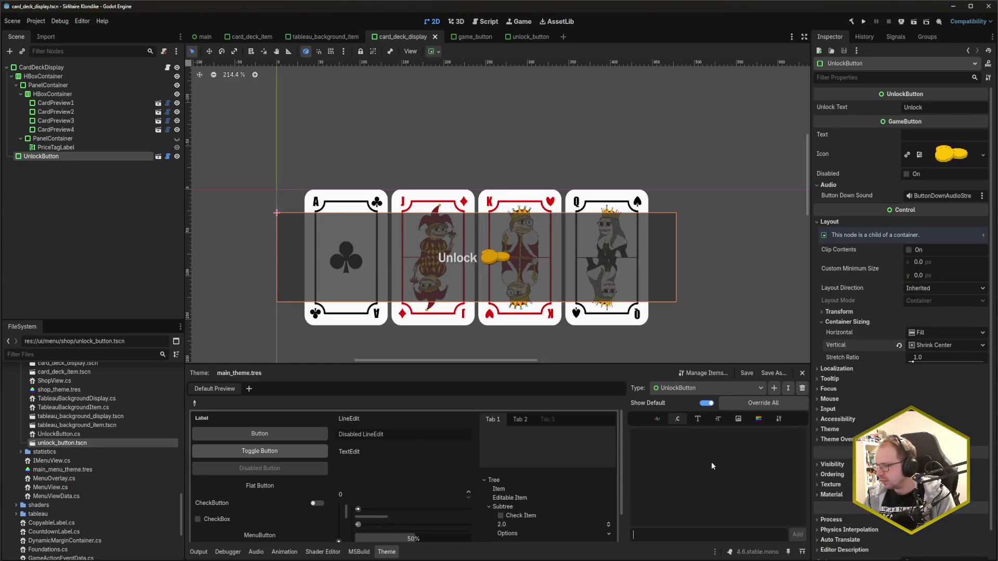
- Add padding_top and padding_bottom constants of 0 to the UnlockButton theme type, save, and open unlock_button
text(padding_top)
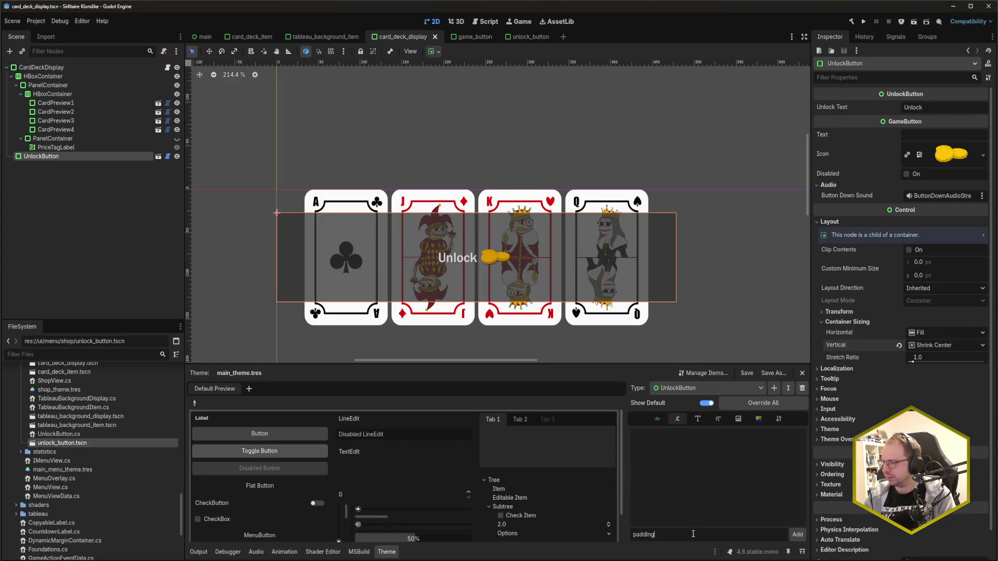
click(798, 535)
click(707, 538)
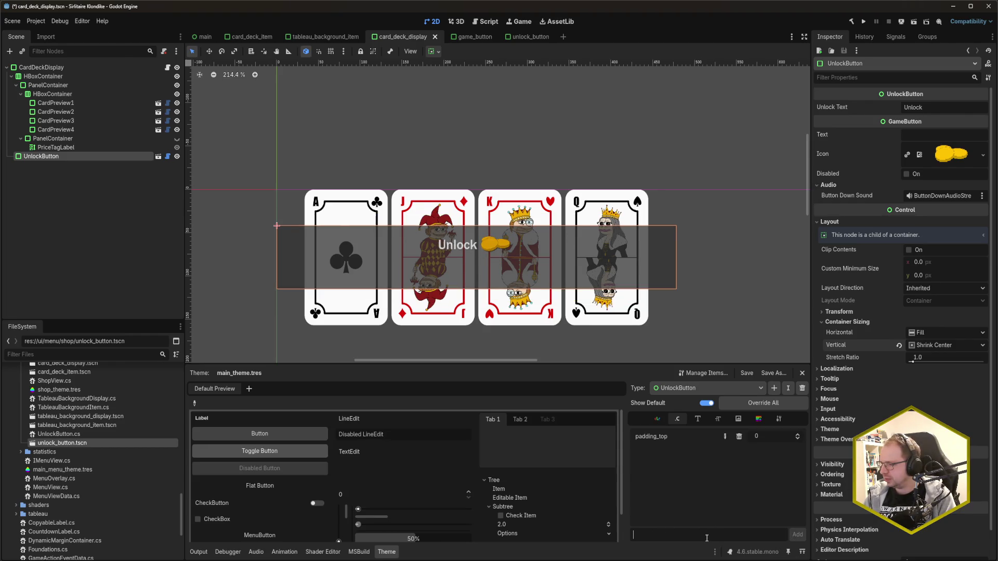
text(pad)
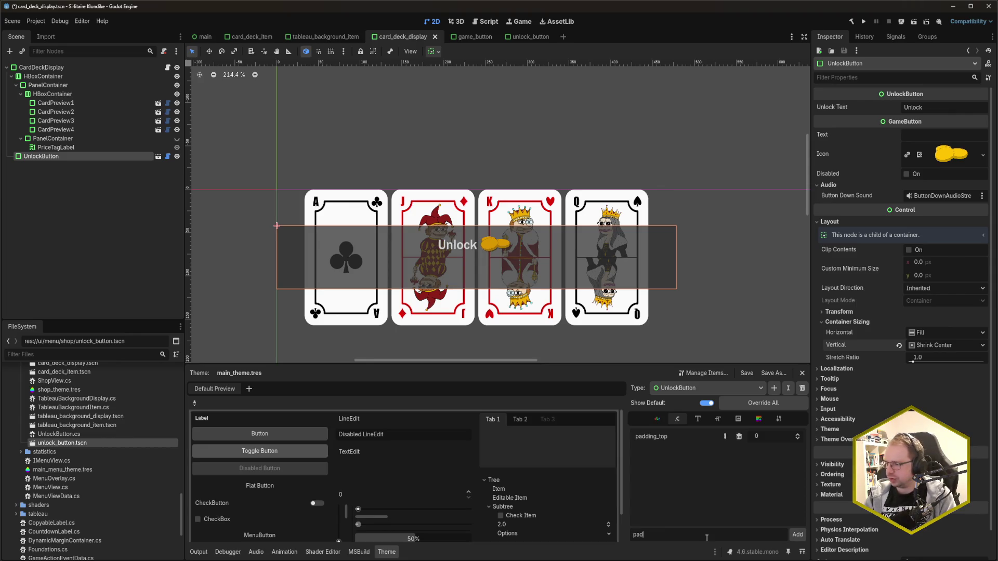
text(ding_bottom)
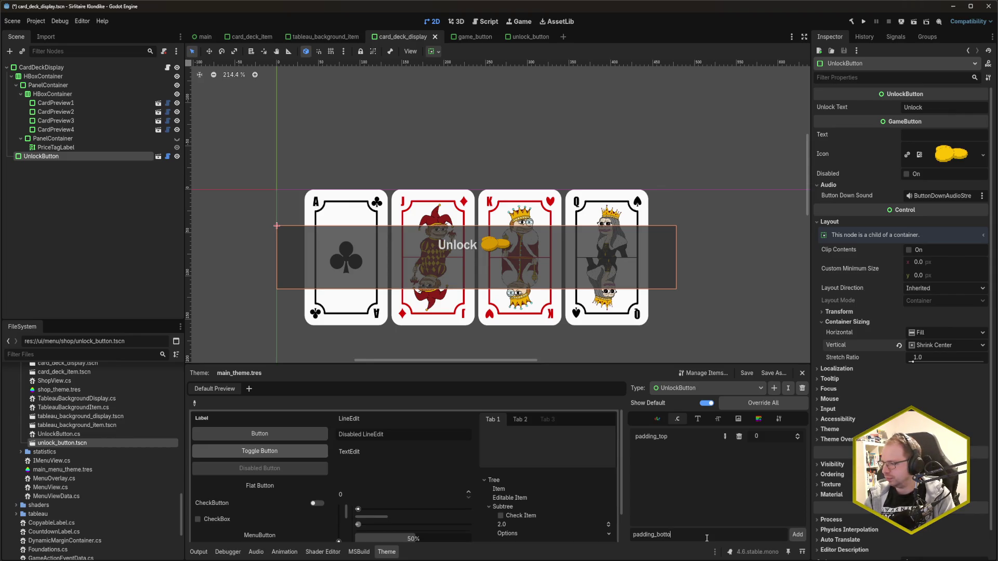
click(797, 534)
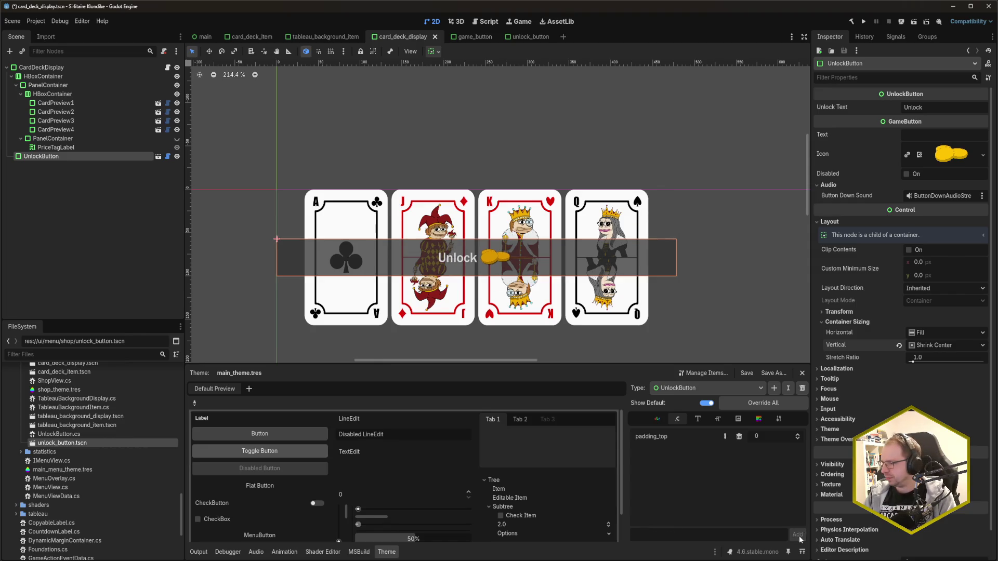
key(ctrl+s)
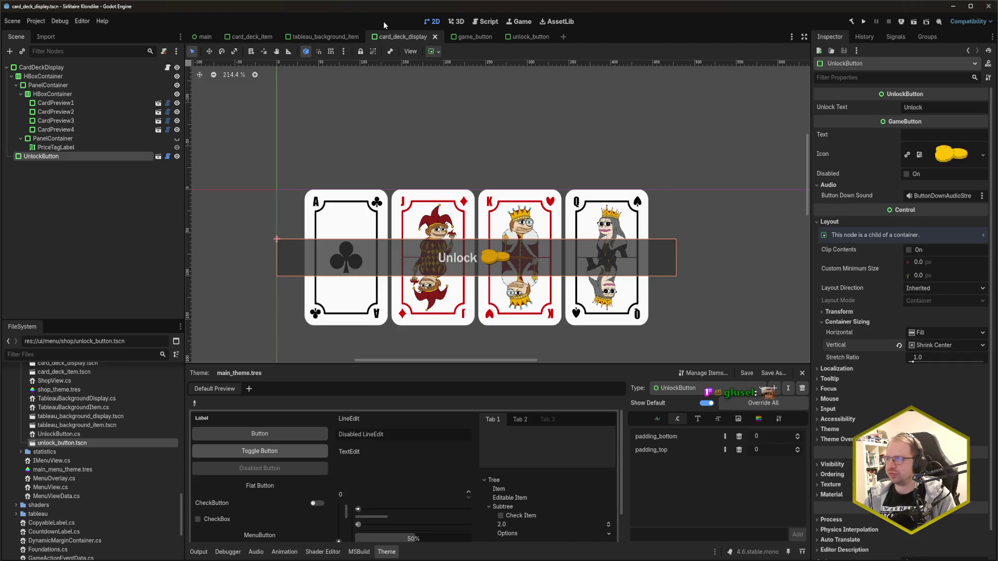
click(524, 37)
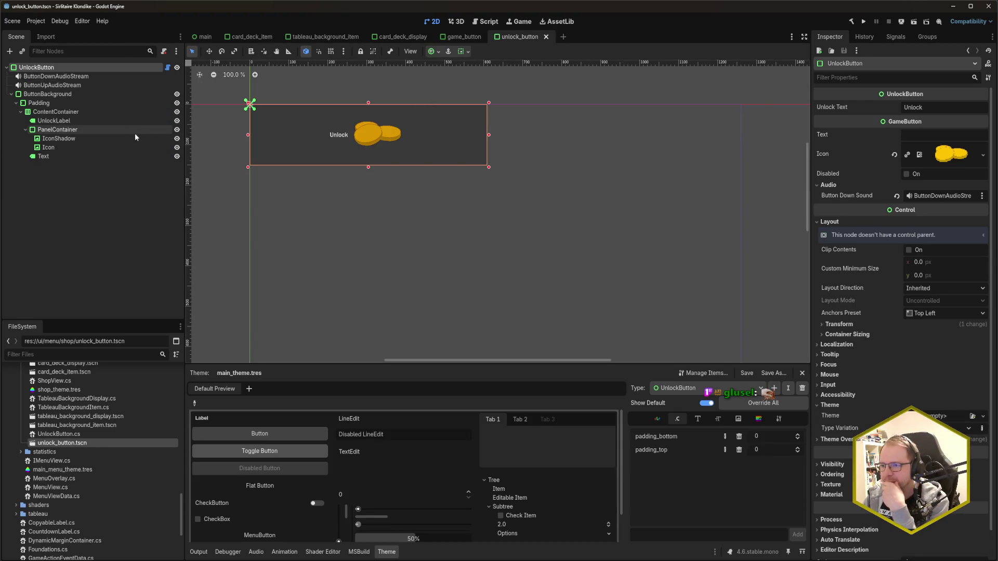
click(66, 102)
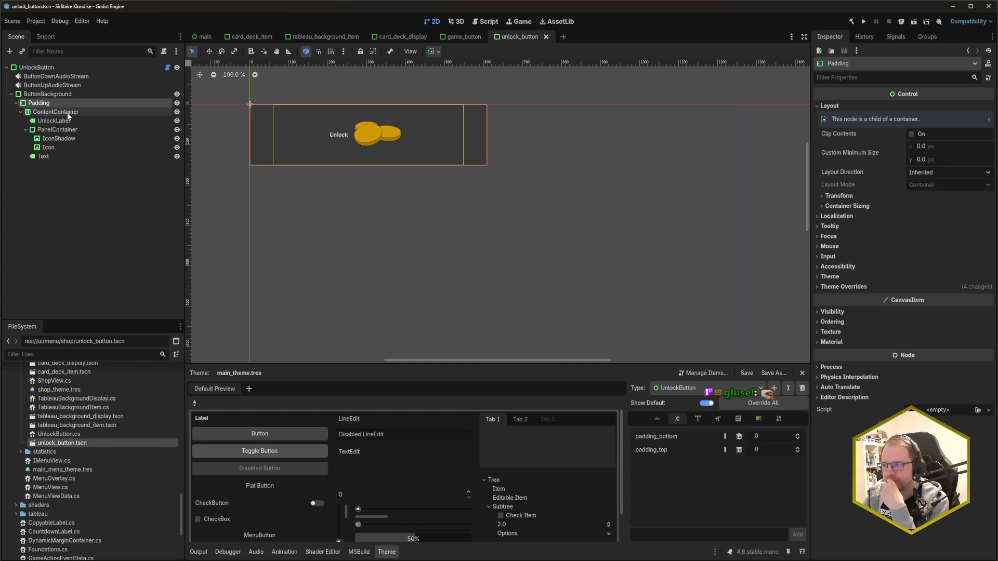
click(68, 114)
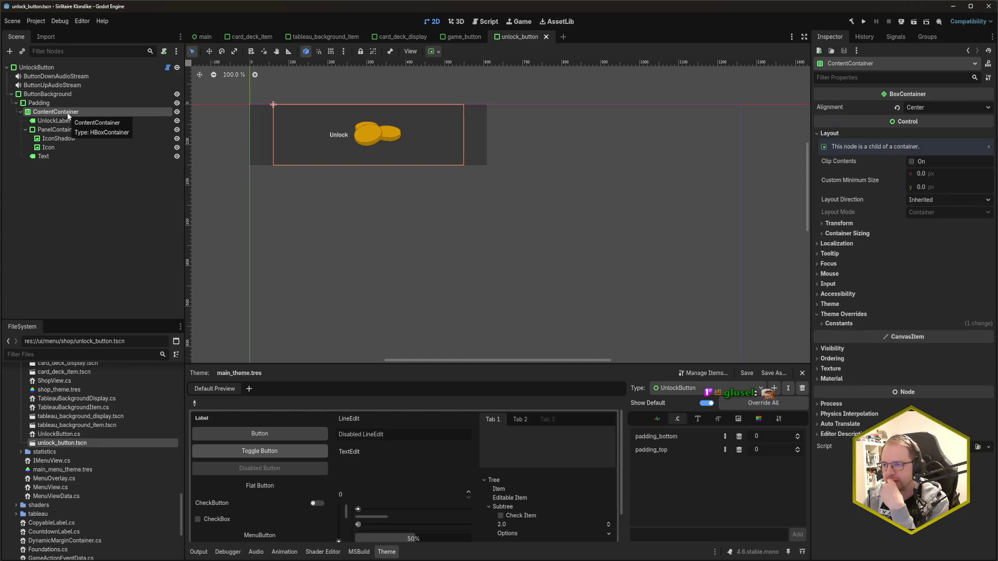
click(67, 121)
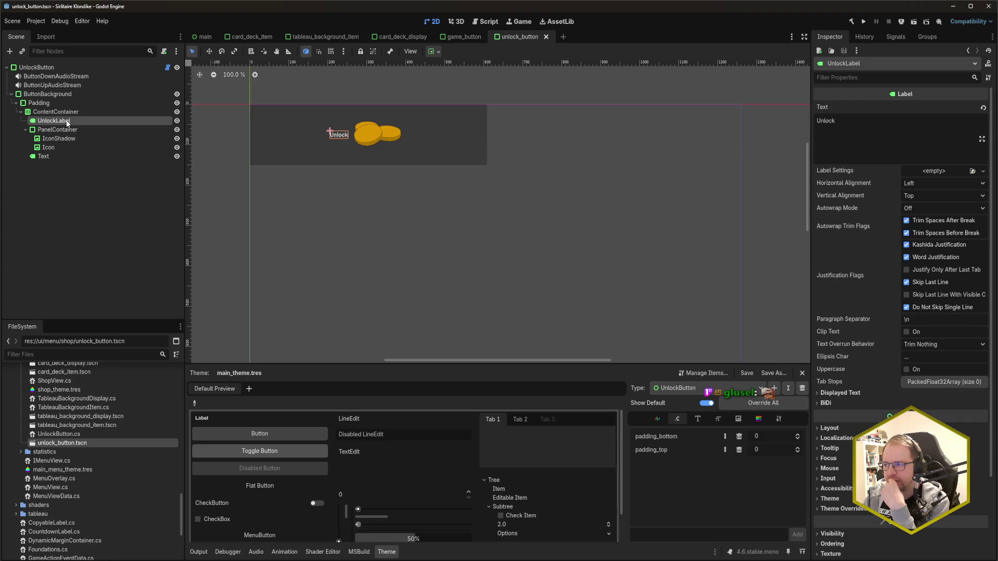
click(67, 131)
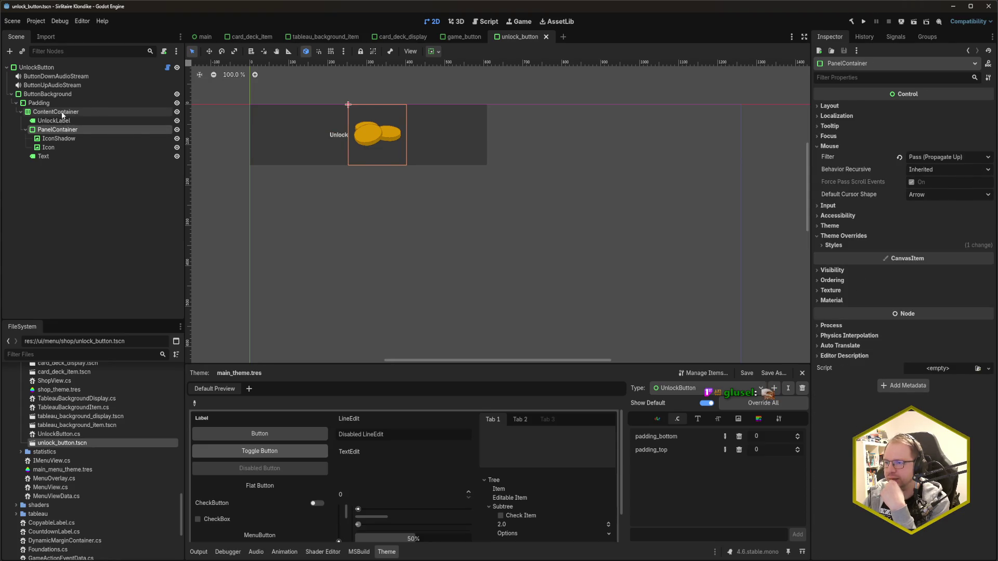
click(65, 112)
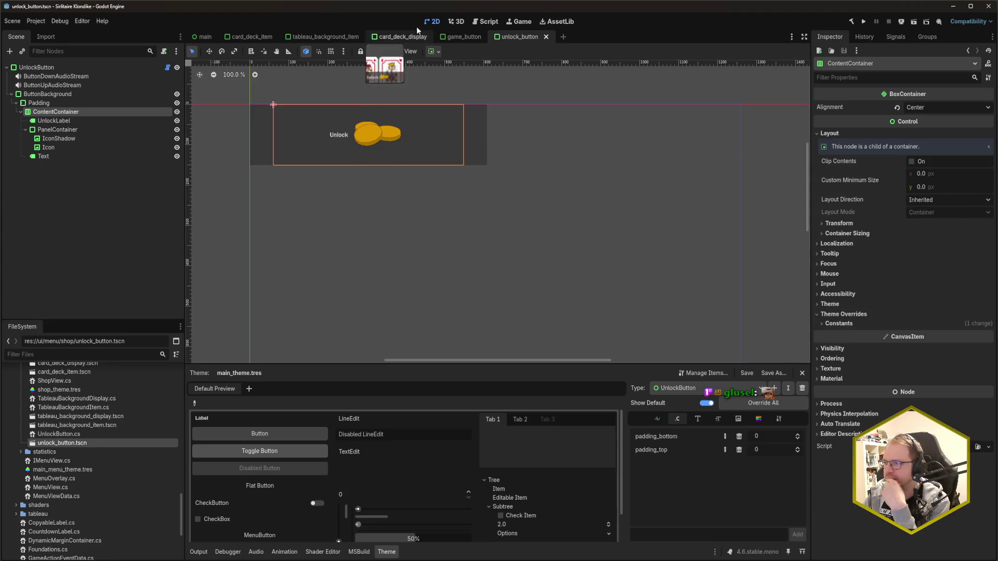
click(460, 37)
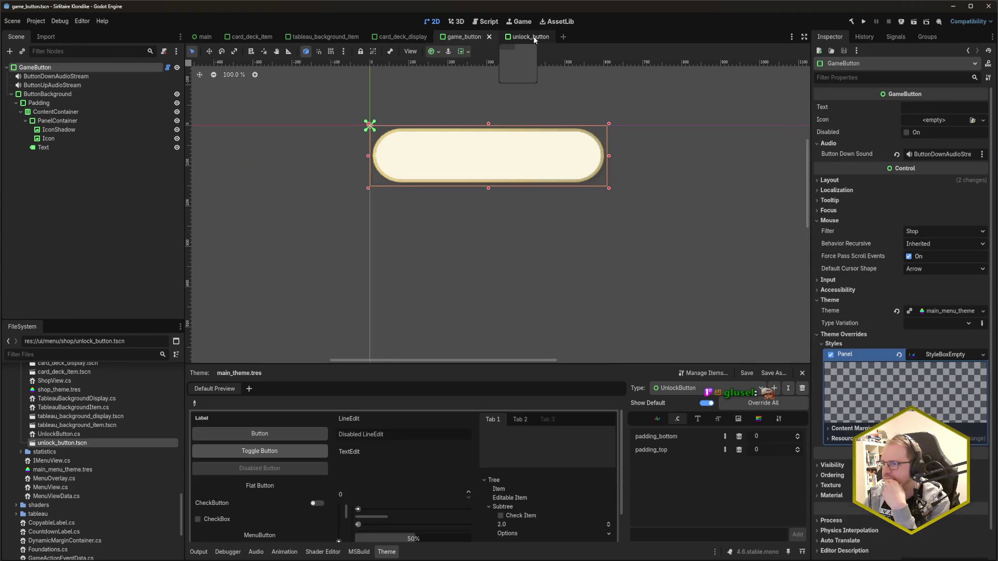
click(517, 37)
mouse_move(51, 560)
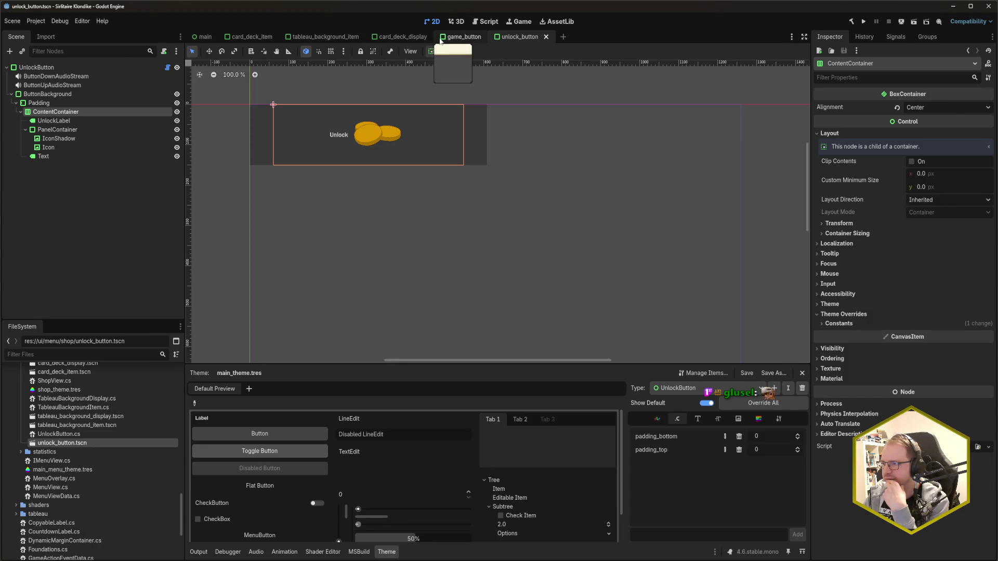
click(404, 39)
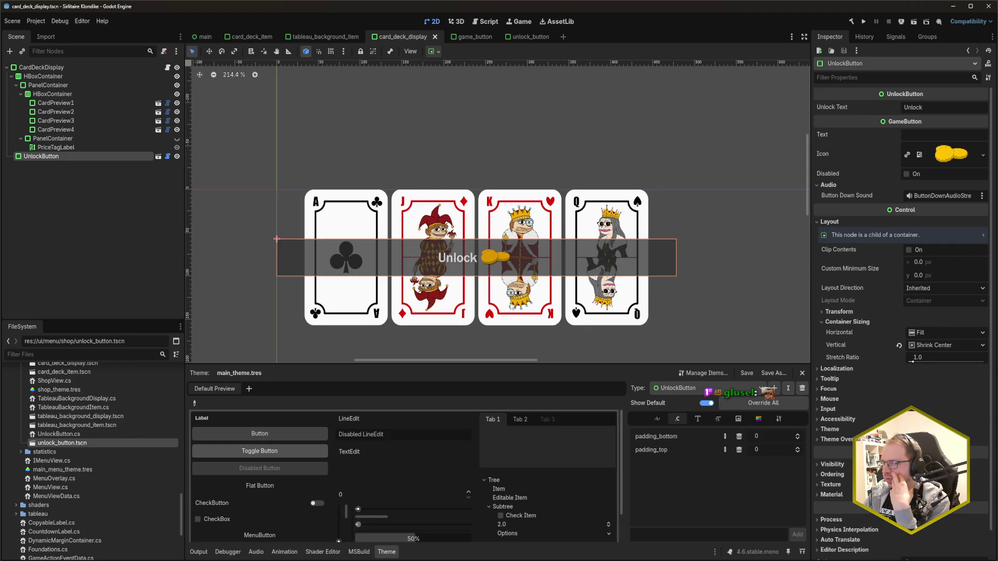
key(F5)
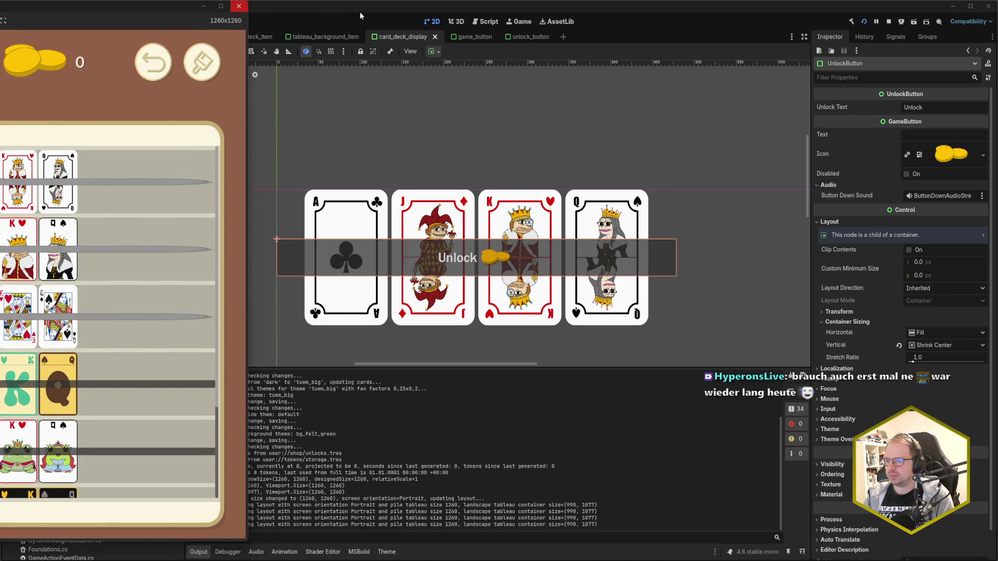
- Bring the running game into view, scroll the Decks list to inspect the Unlock rows, then close it
drag(50, 8, 400, 18)
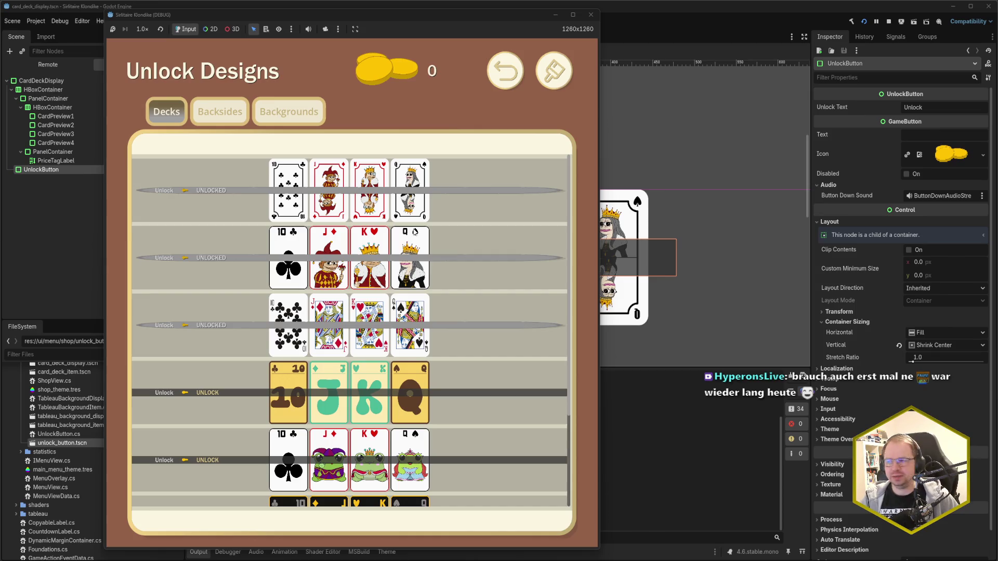
scroll(285, 414, down, 3)
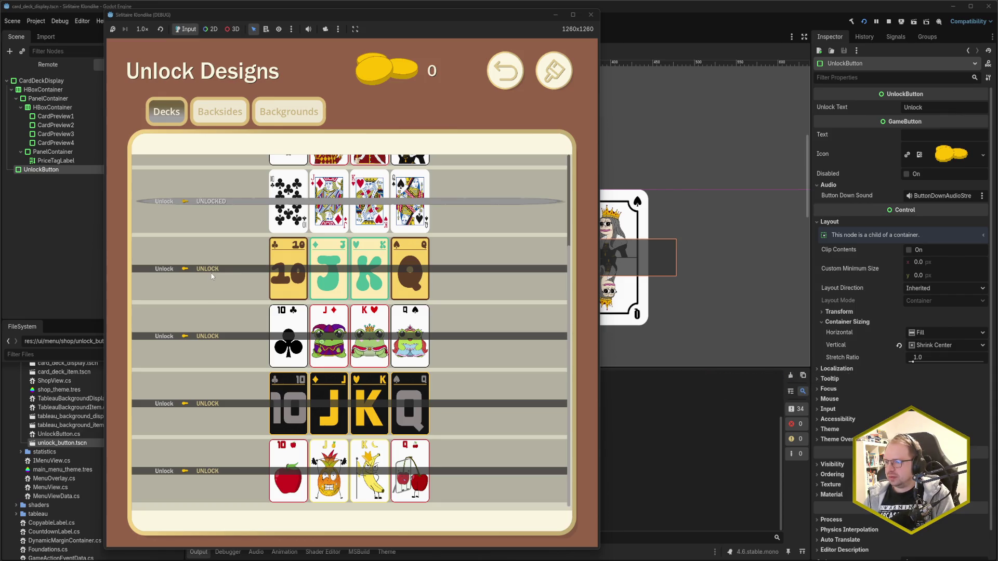
click(591, 14)
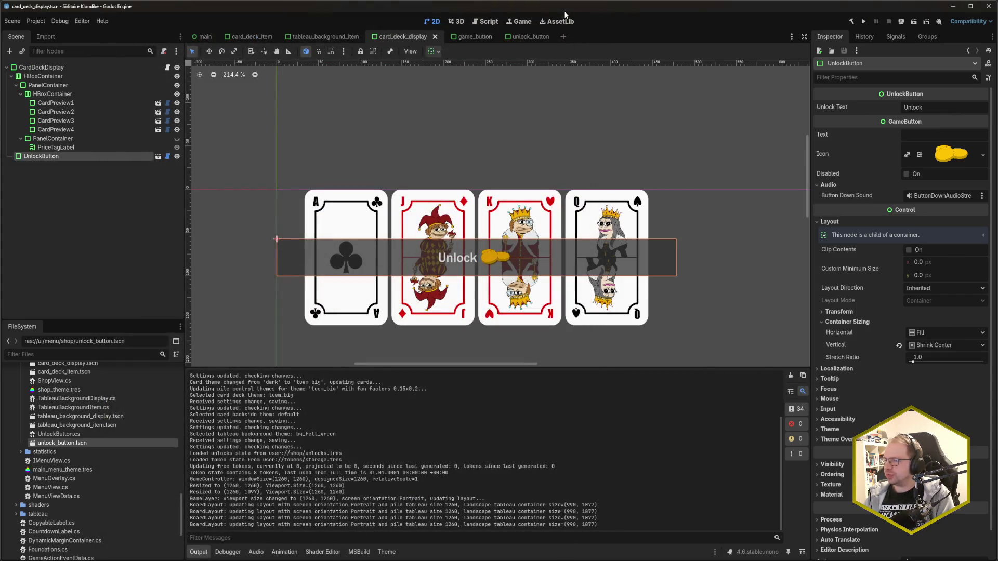
- View the unlock_button scene's ContentContainer Center alignment, then switch over to Rider
click(530, 37)
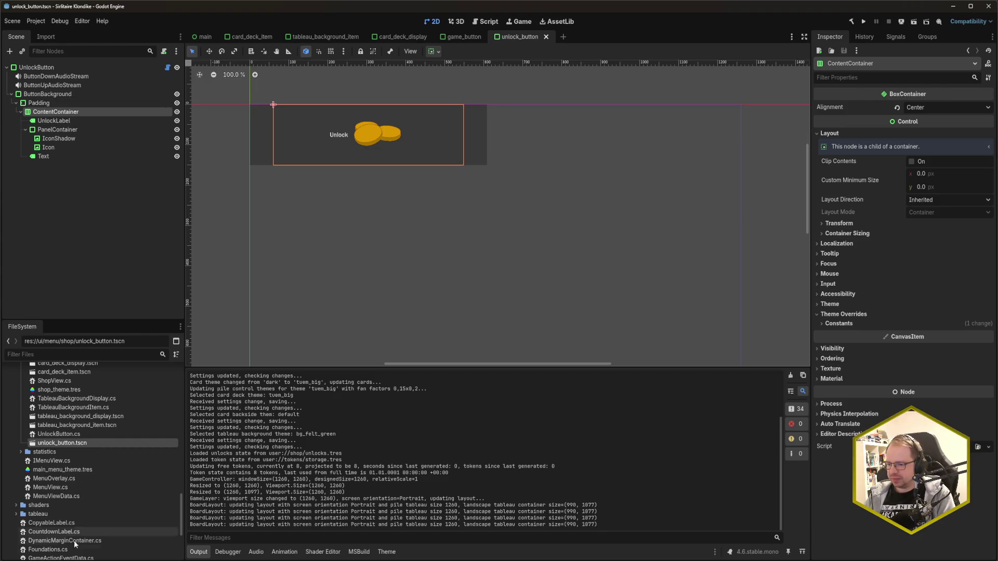
key(alt+Tab)
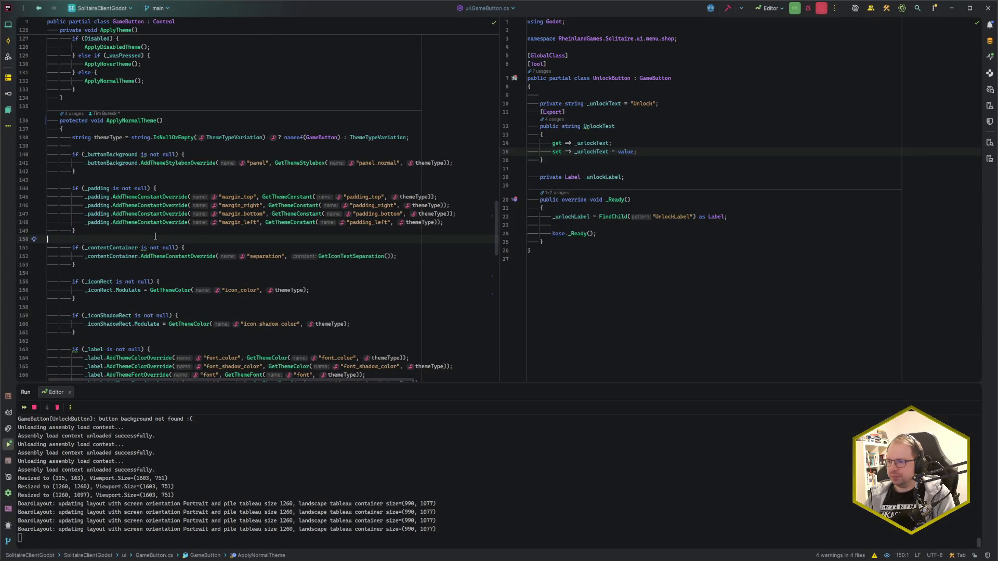
scroll(182, 275, down, 15)
scroll(149, 271, down, 3)
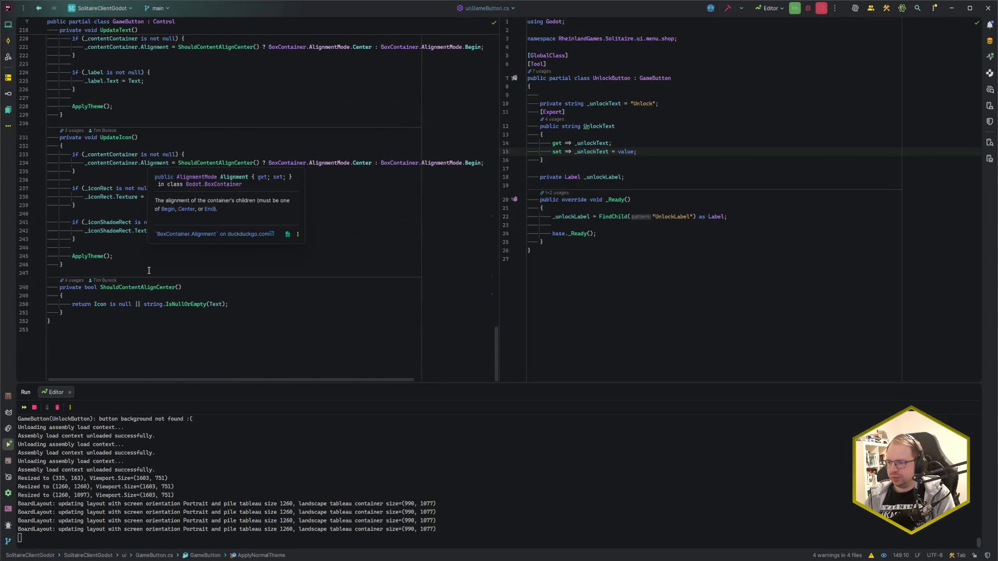
click(250, 302)
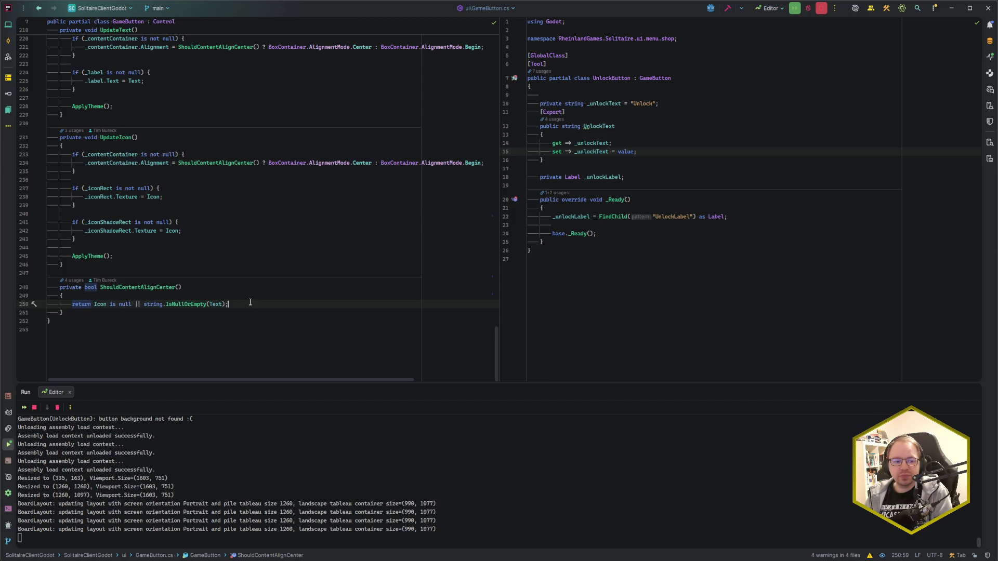
scroll(234, 294, up, 20)
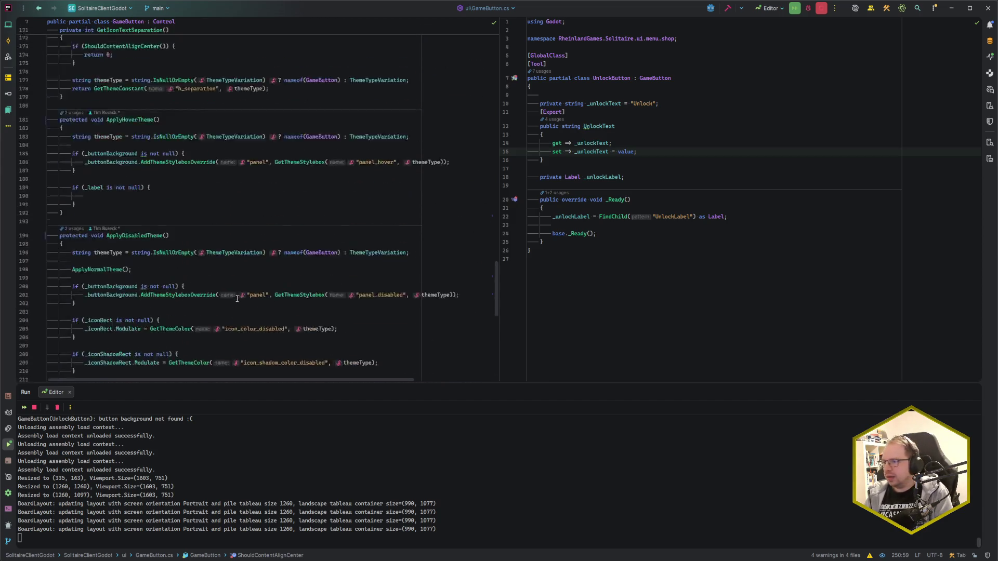
scroll(216, 285, up, 5)
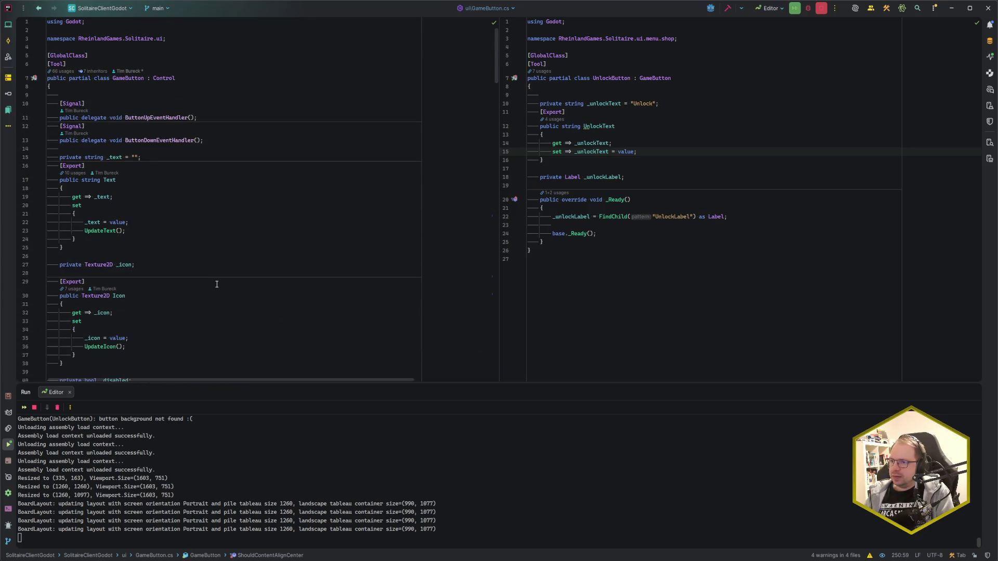
click(215, 140)
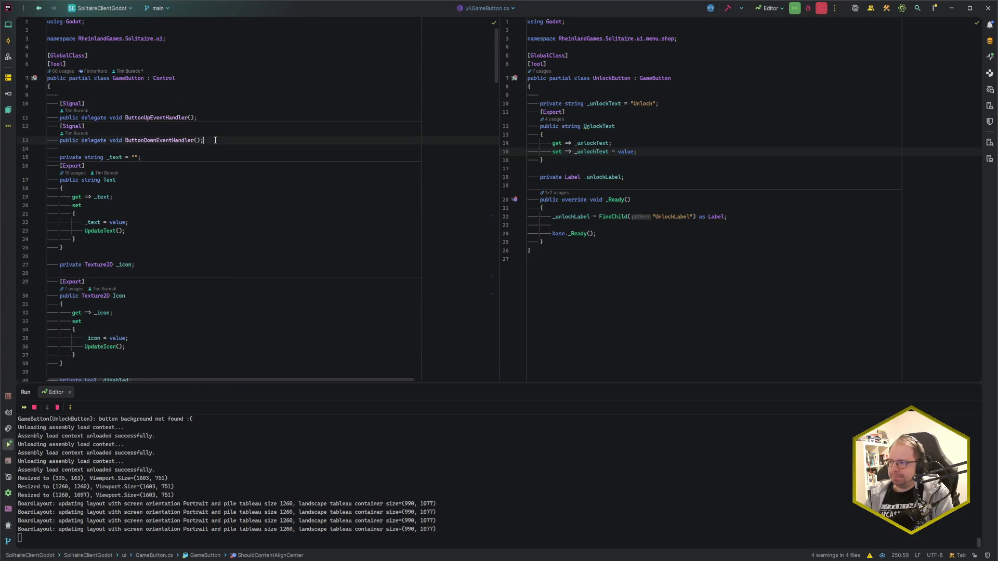
click(173, 40)
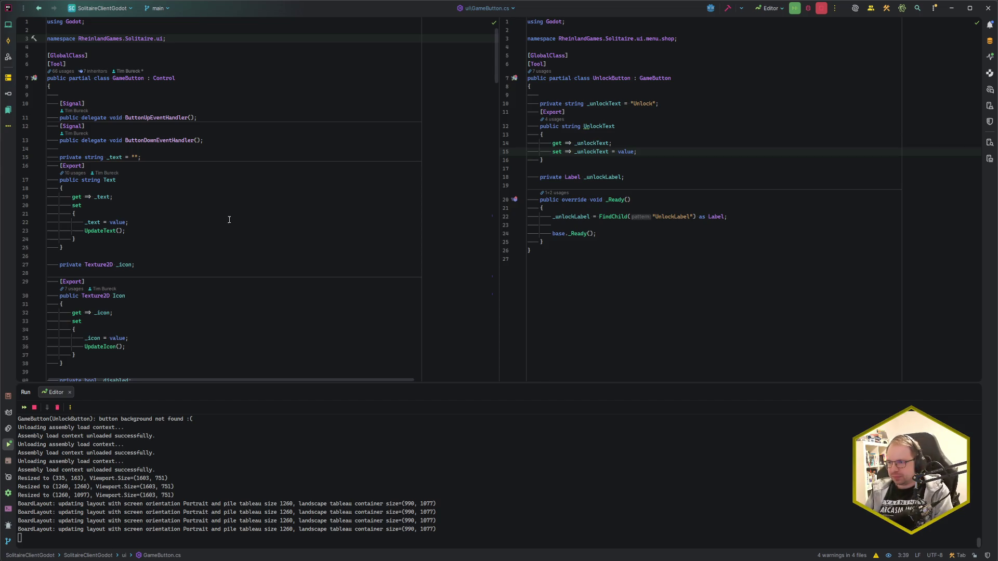
click(193, 79)
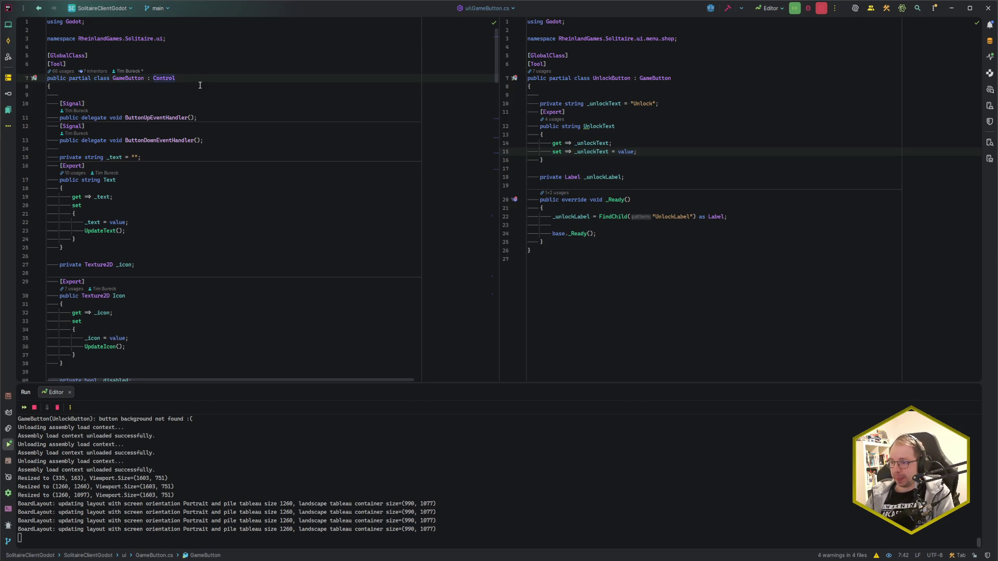
click(192, 38)
scroll(236, 246, down, 20)
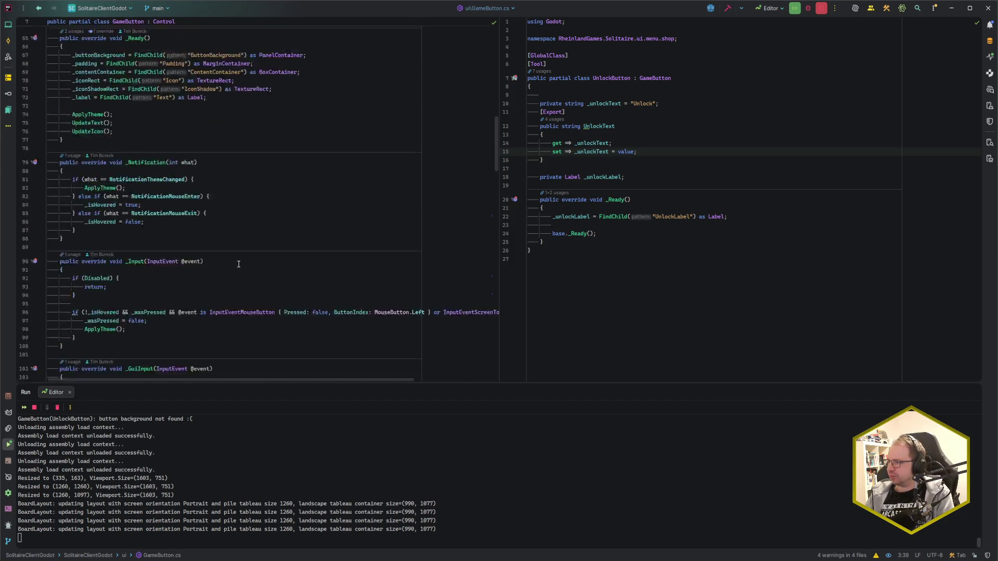
click(236, 304)
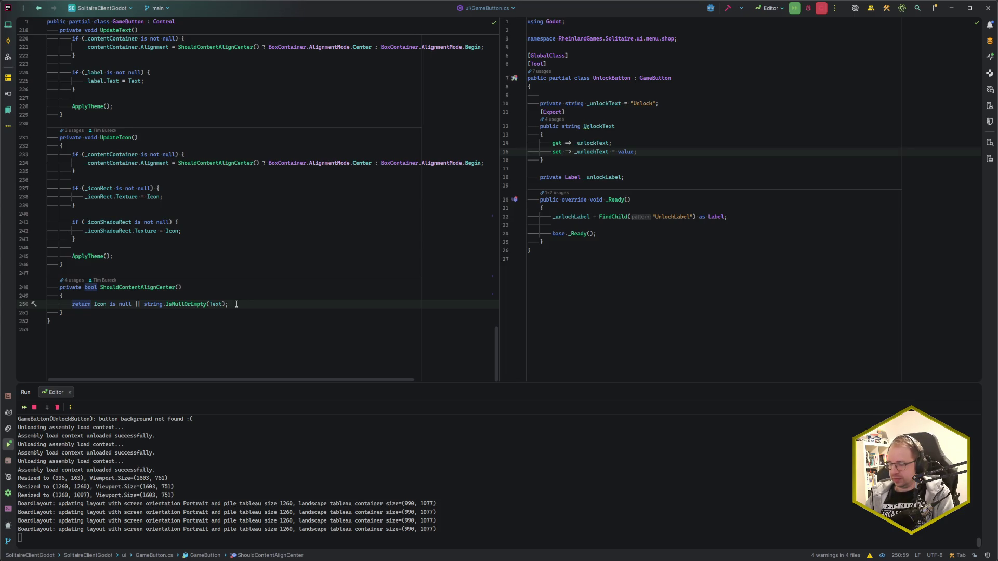
drag(237, 304, 94, 304)
click(248, 305)
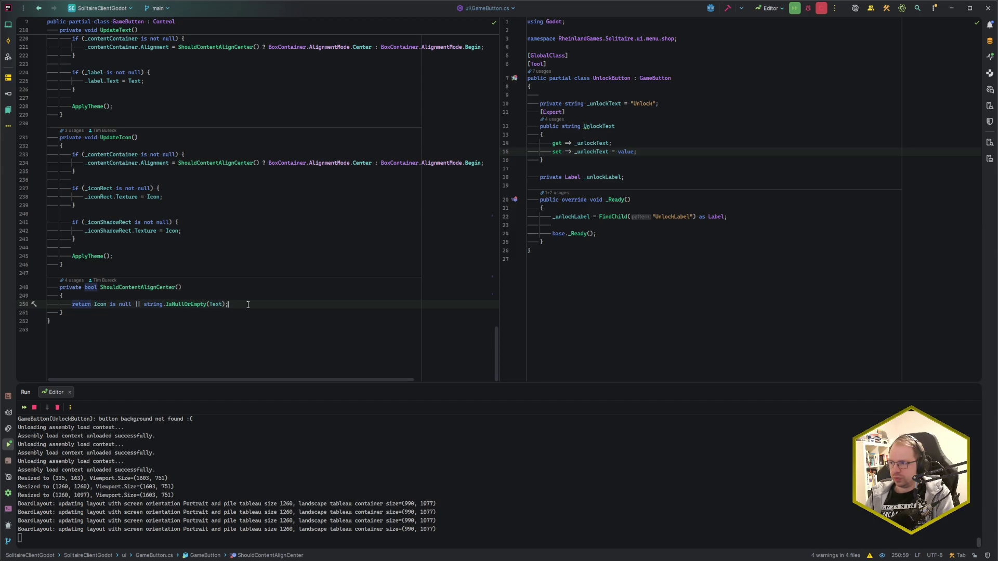
scroll(247, 305, up, 3)
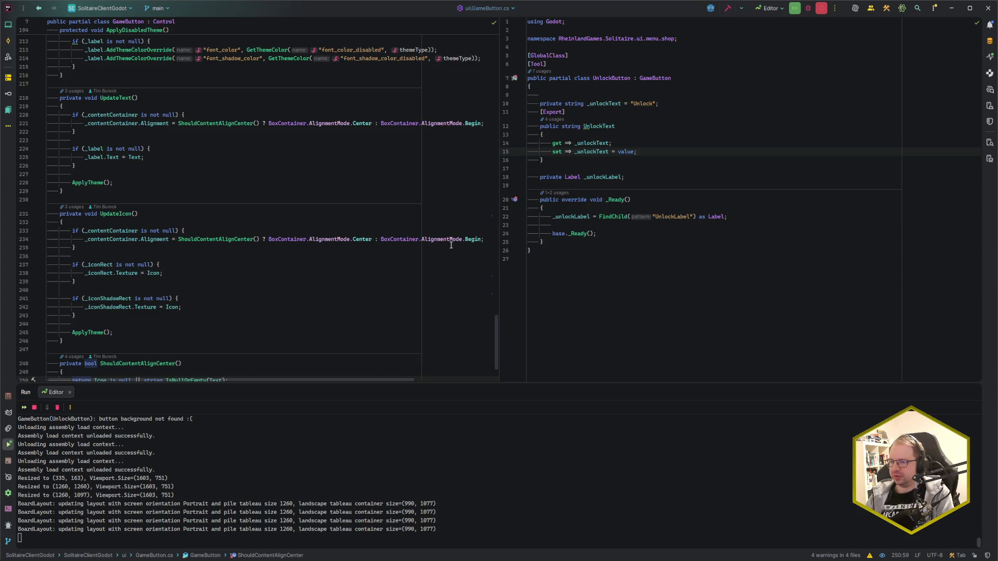
click(335, 239)
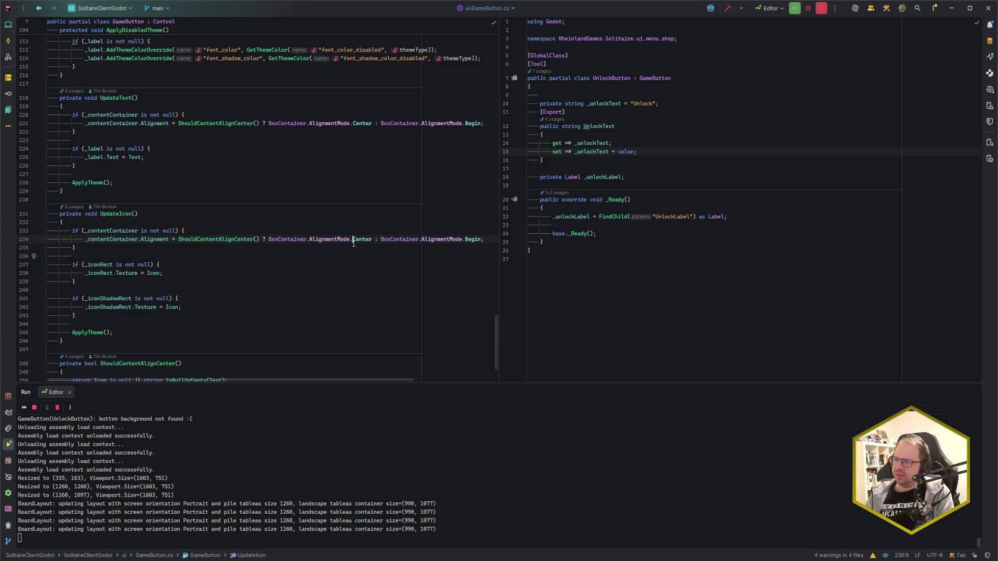
ctrl+click(336, 239)
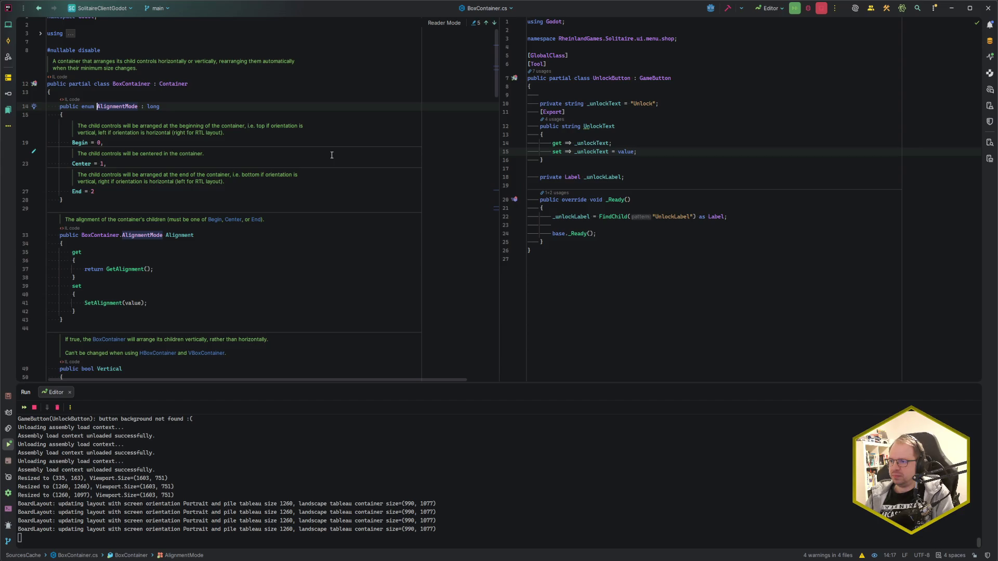
key(ctrl+alt+Left)
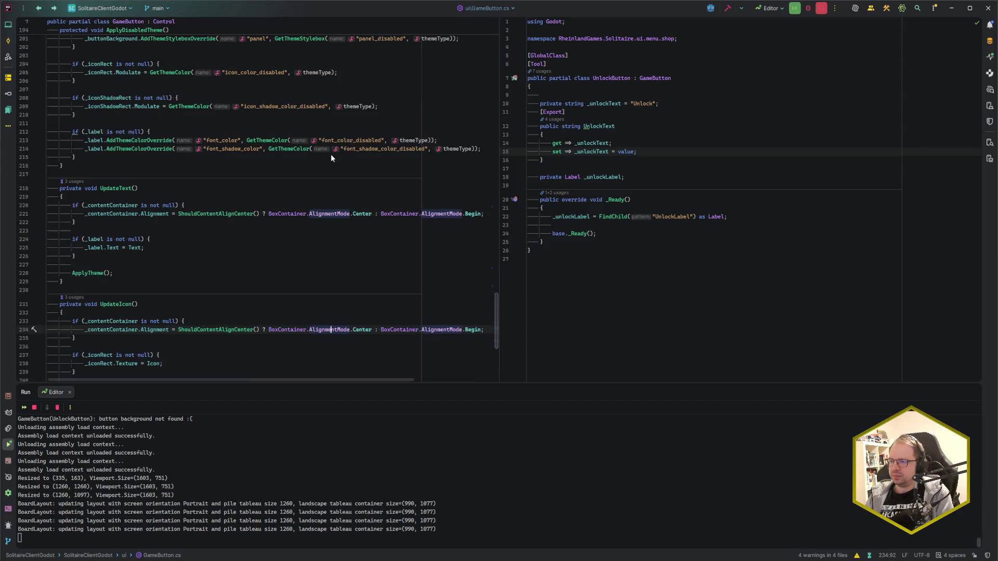
click(124, 241)
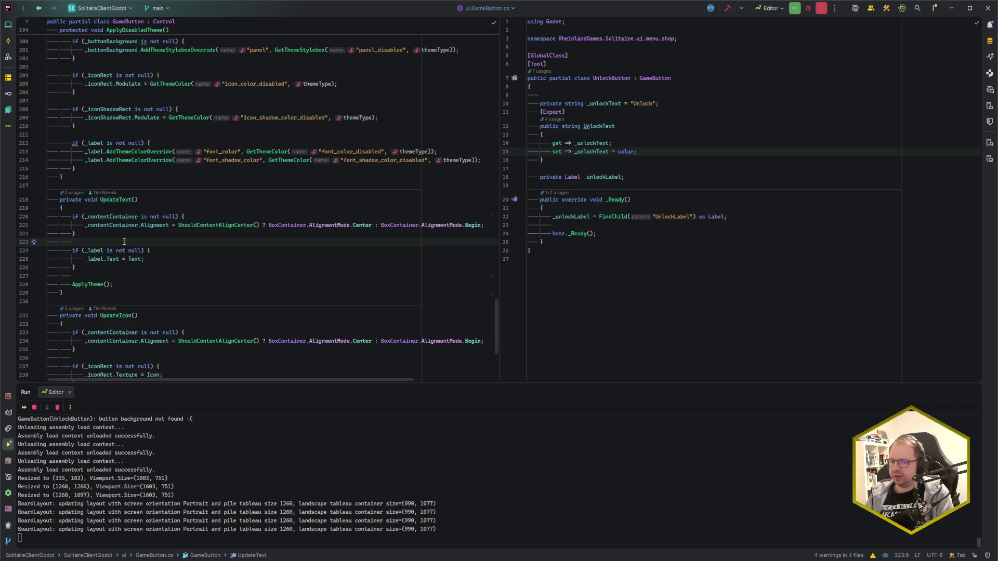
scroll(216, 312, up, 20)
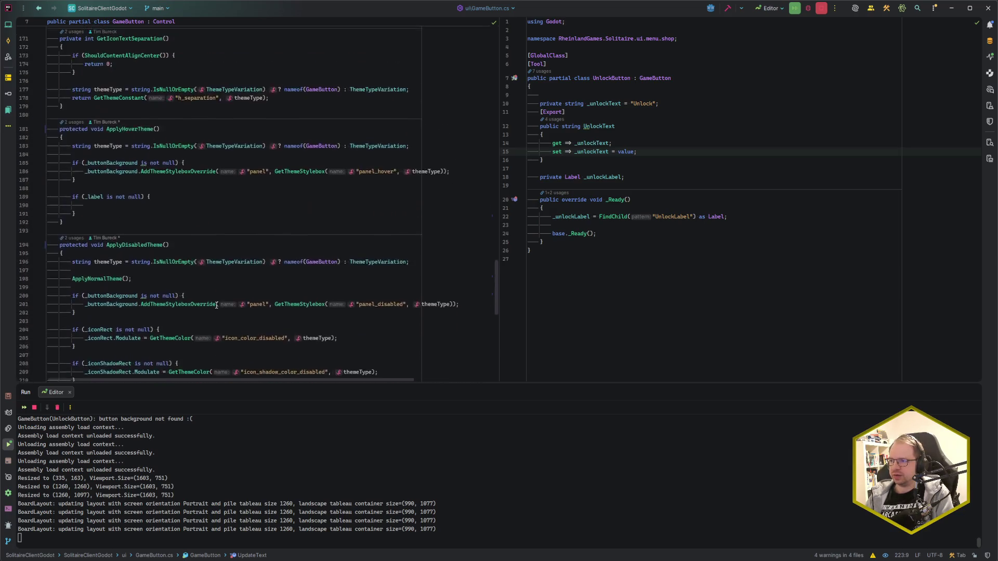
scroll(216, 305, up, 15)
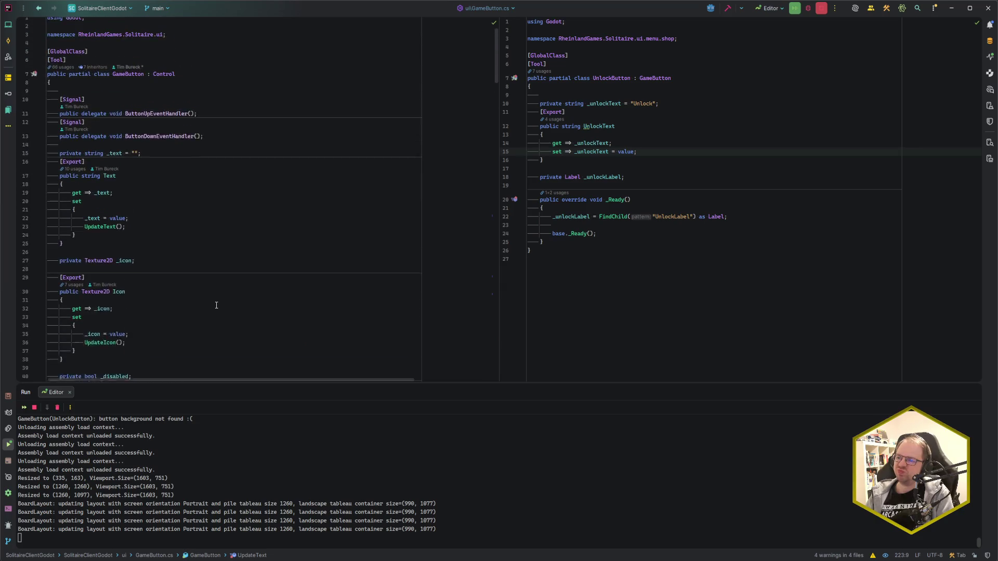
click(214, 39)
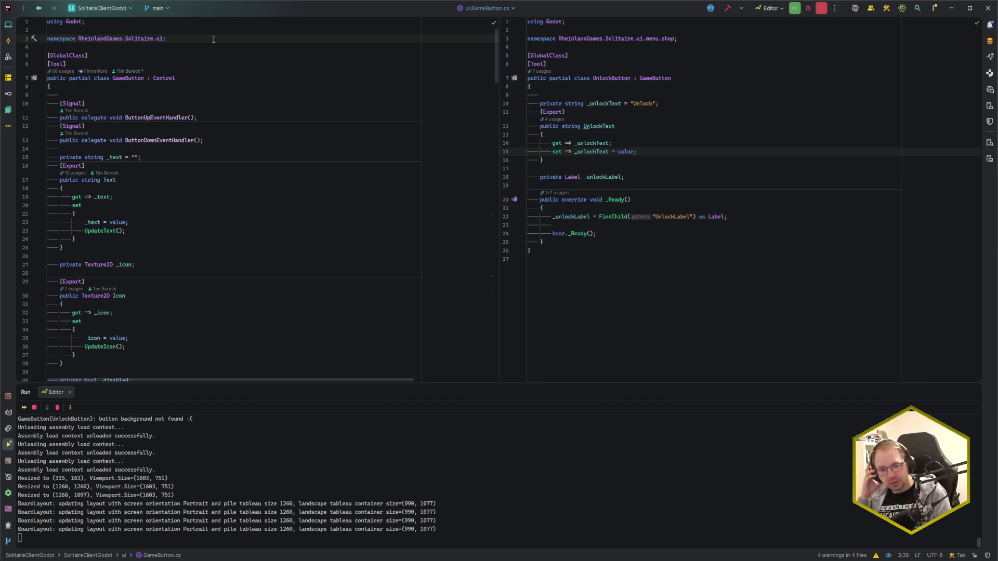
- Declare 'public enum GameButtonContentAlignment' below the namespace line and open its body
key(Return)
key(Return)
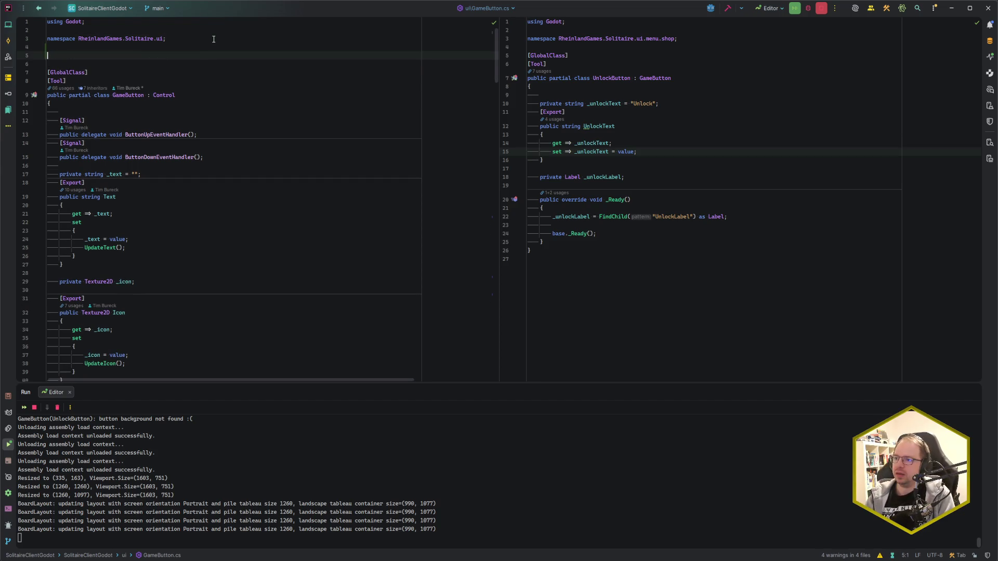
text(public enum GameB)
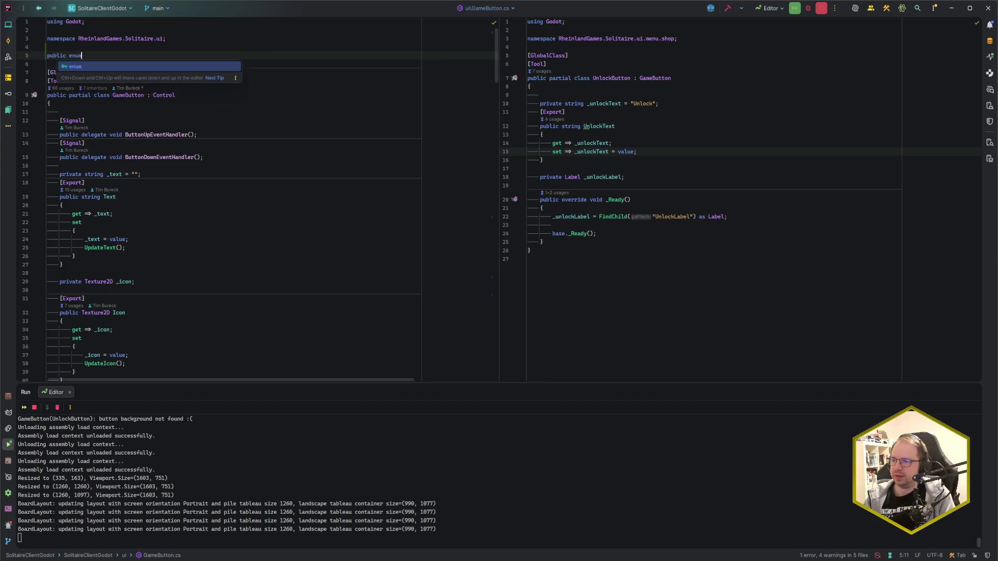
text(uttonContentAlign)
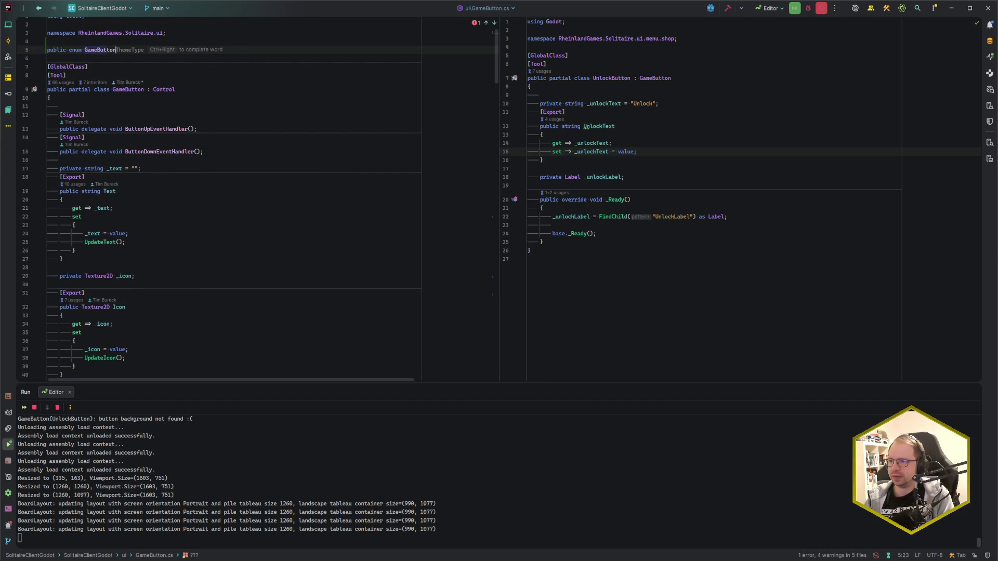
key(shift+Right)
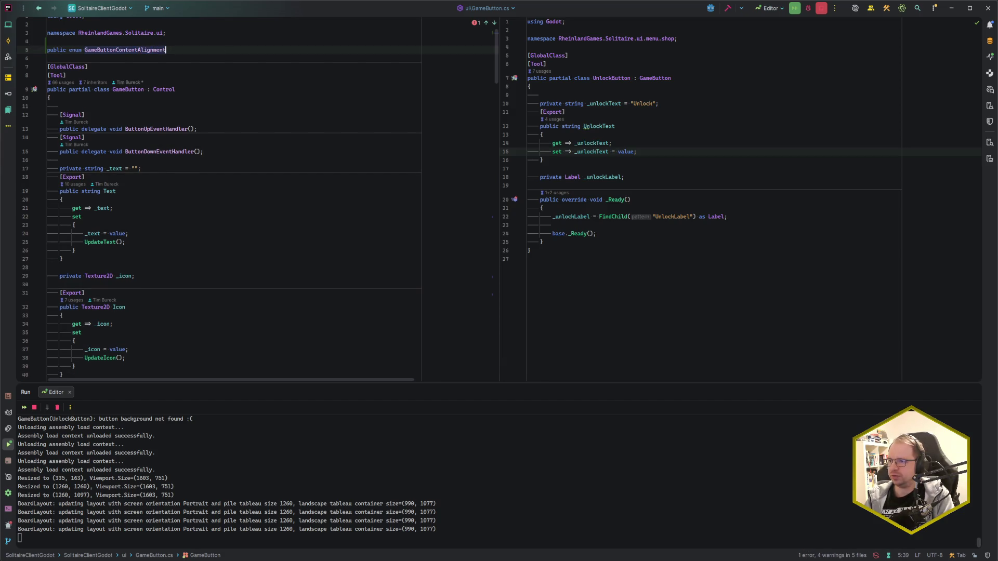
key(Return)
text({)
key(Return)
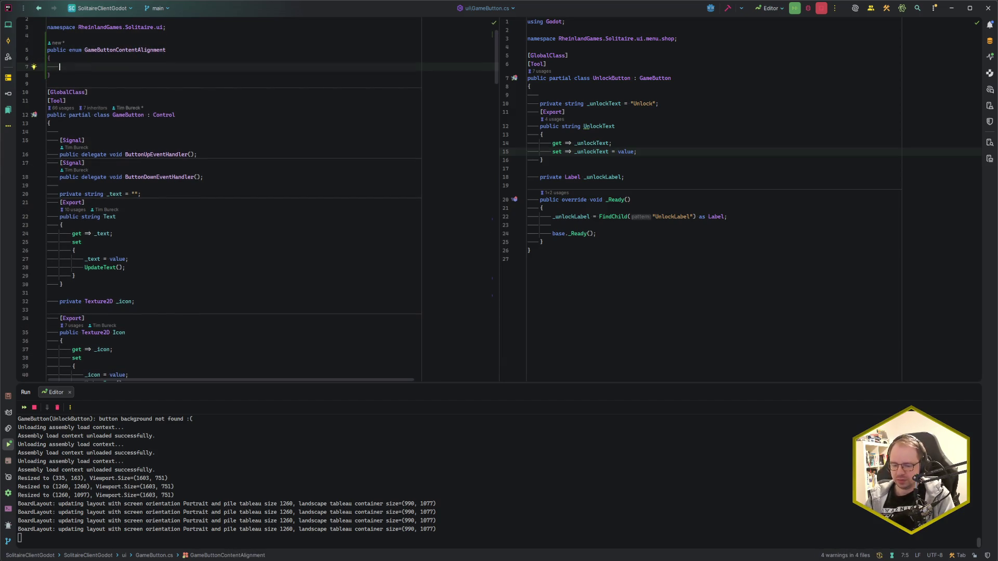
- List the enum values Automatic, Begin, Center and End
text(Begin)
key(BackSpace)
key(BackSpace)
key(BackSpace)
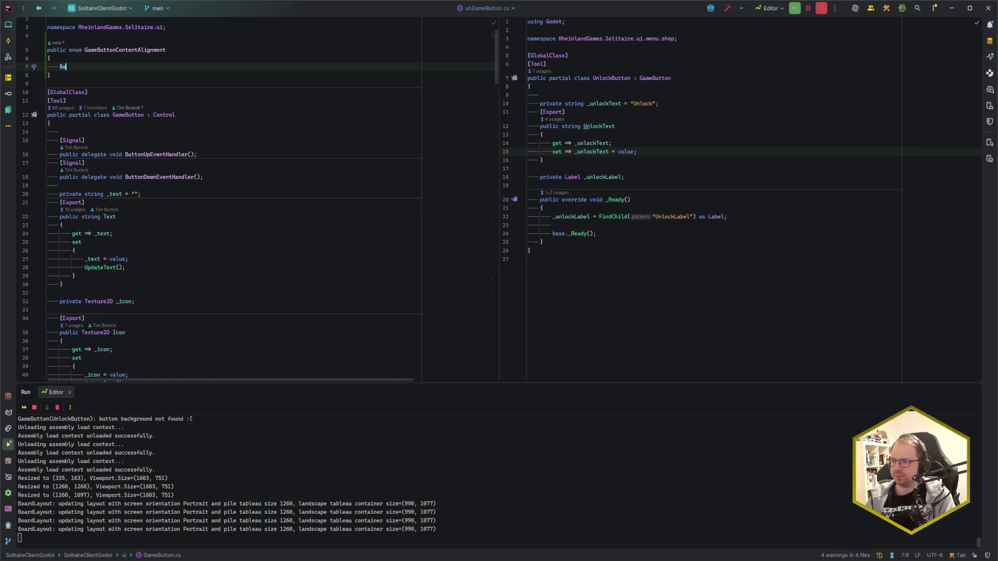
key(BackSpace)
key(BackSpace)
text(Automatic,)
key(Return)
text(Begin,)
key(Return)
text(Center,)
key(Return)
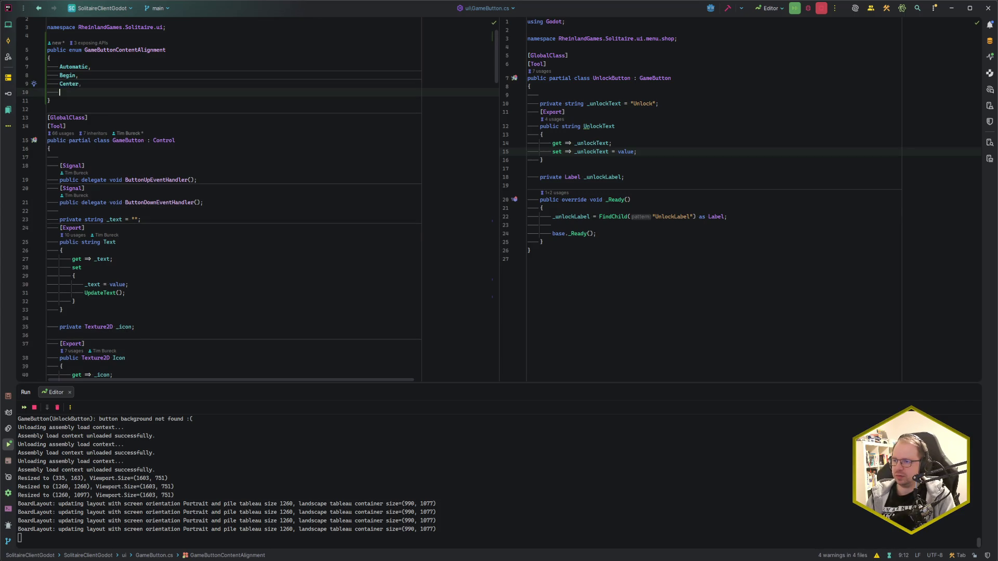
text(End)
key(BackSpace)
key(BackSpace)
key(BackSpace)
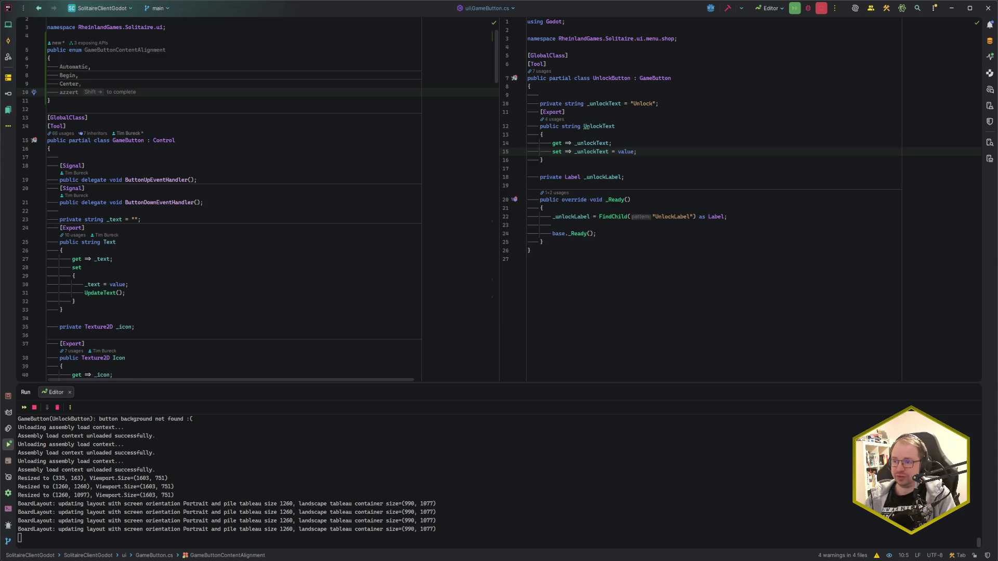
text(End)
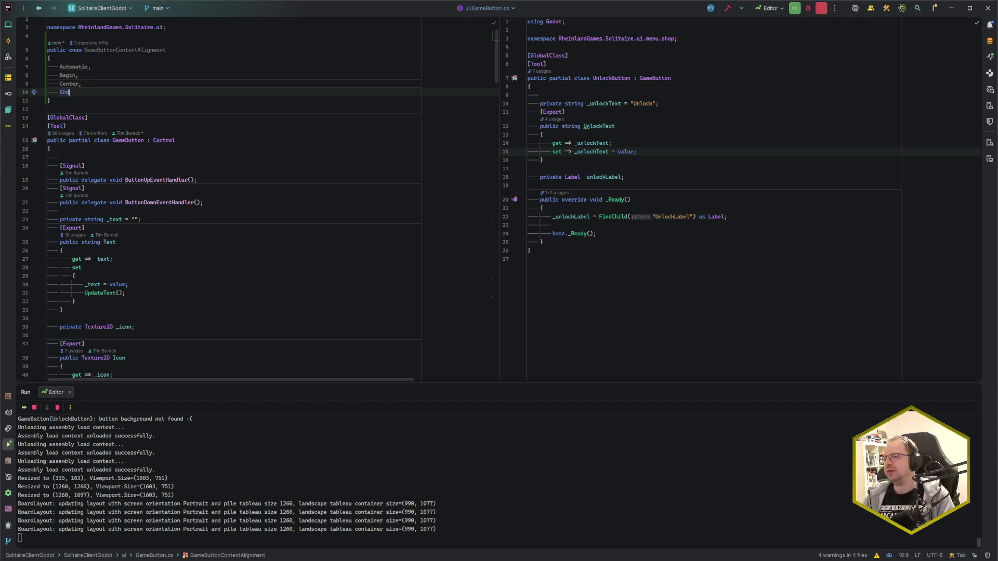
- Add an [ExportGroup("Layout")] line right after the Disabled property
scroll(157, 215, down, 10)
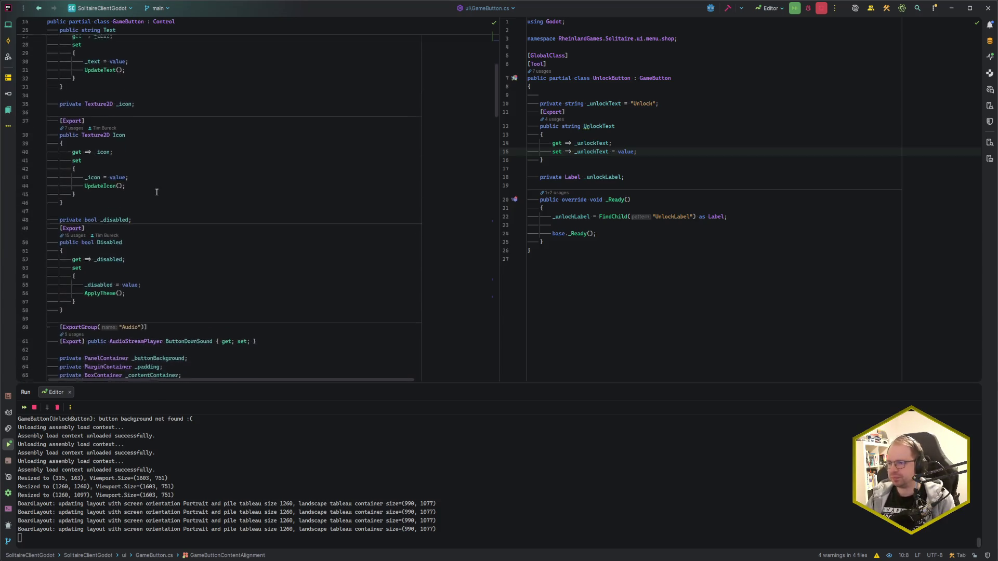
click(148, 253)
scroll(148, 234, up, 4)
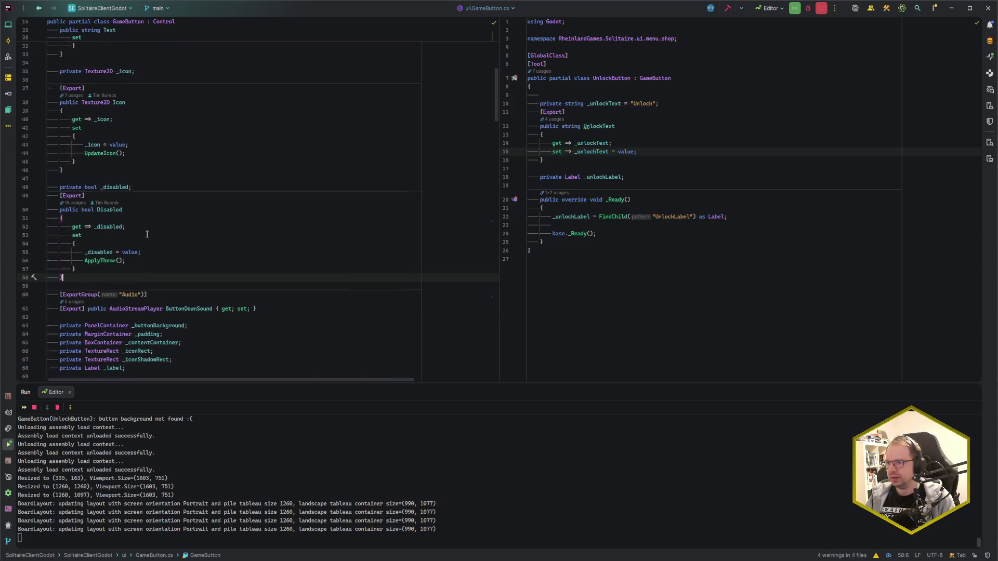
scroll(147, 234, up, 3)
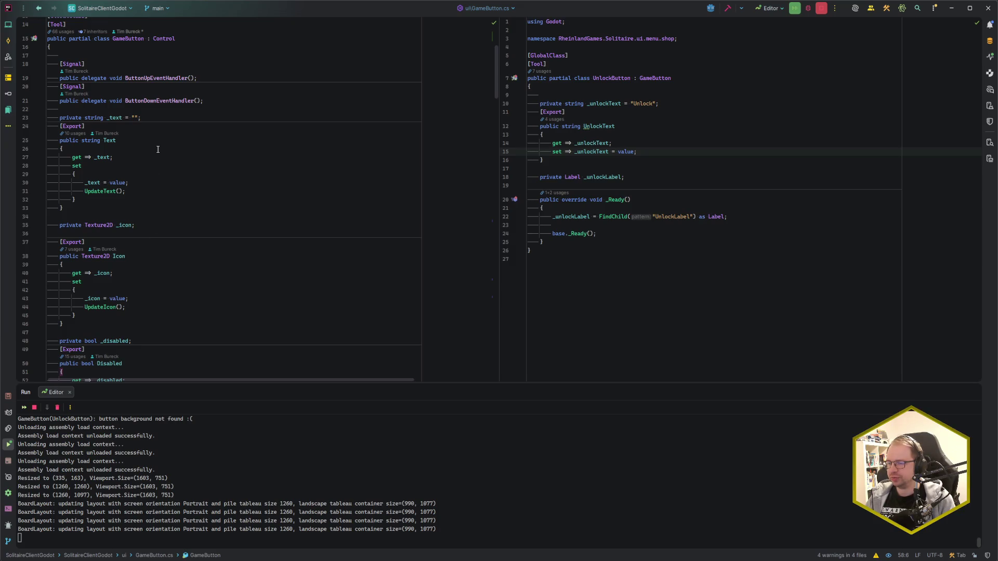
click(174, 110)
scroll(203, 146, down, 8)
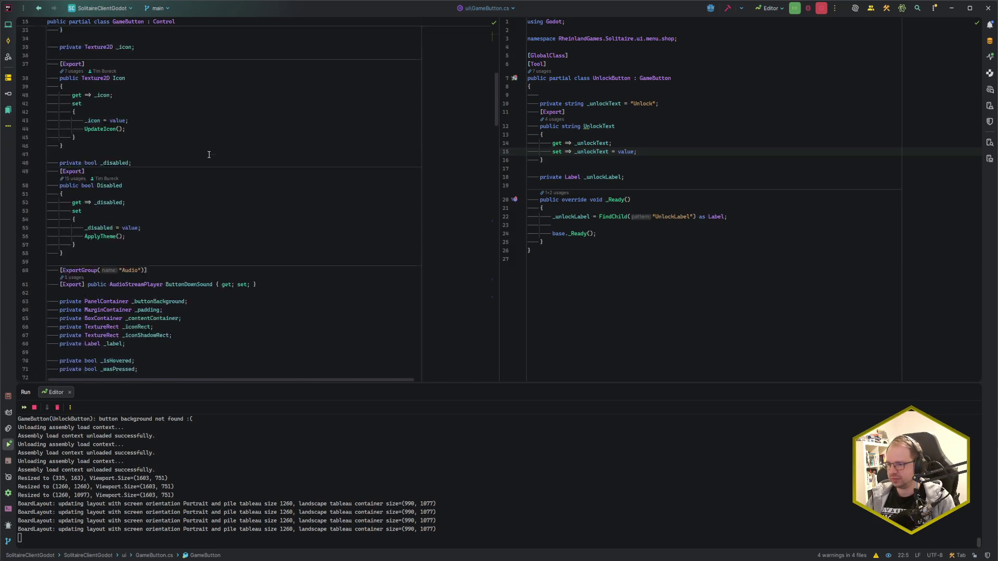
click(120, 206)
key(Return)
key(Return)
text([ExportGroup("La)
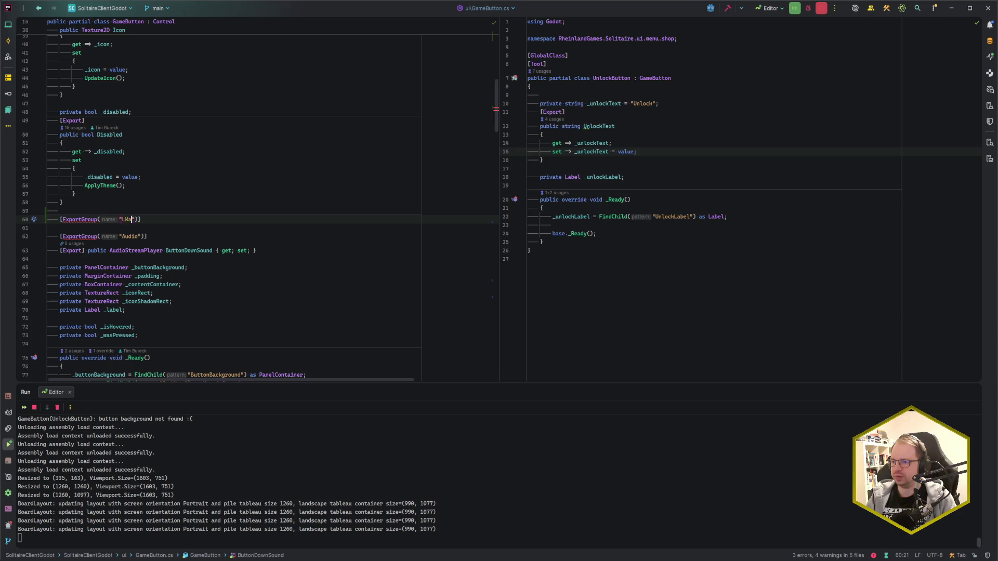
text(yout)
key(End)
key(Return)
- Add an [Export] ContentAlignment property of type GameButtonContentAlignment defaulting to Automatic
text([Export] public )
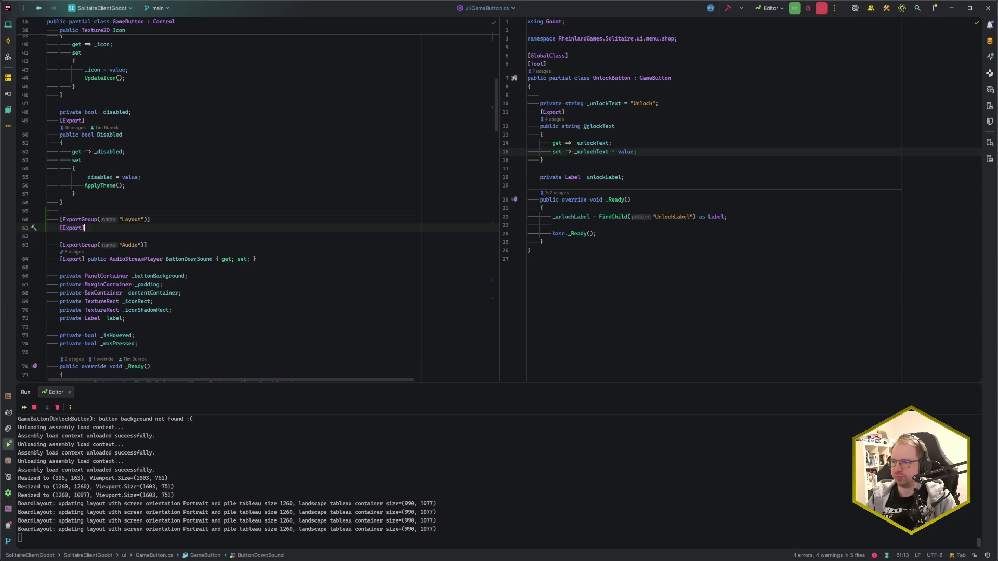
text(GBCAl)
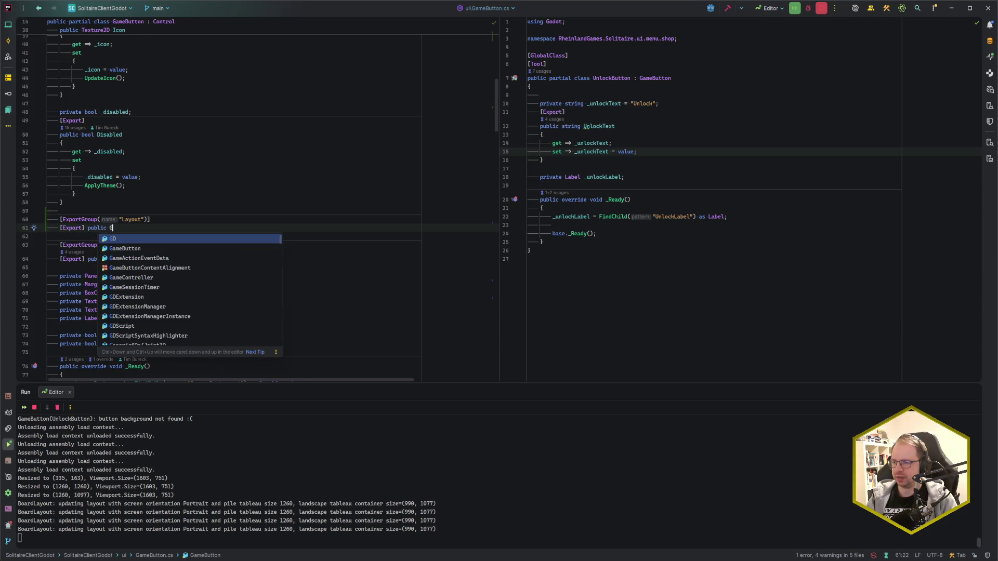
key(Return)
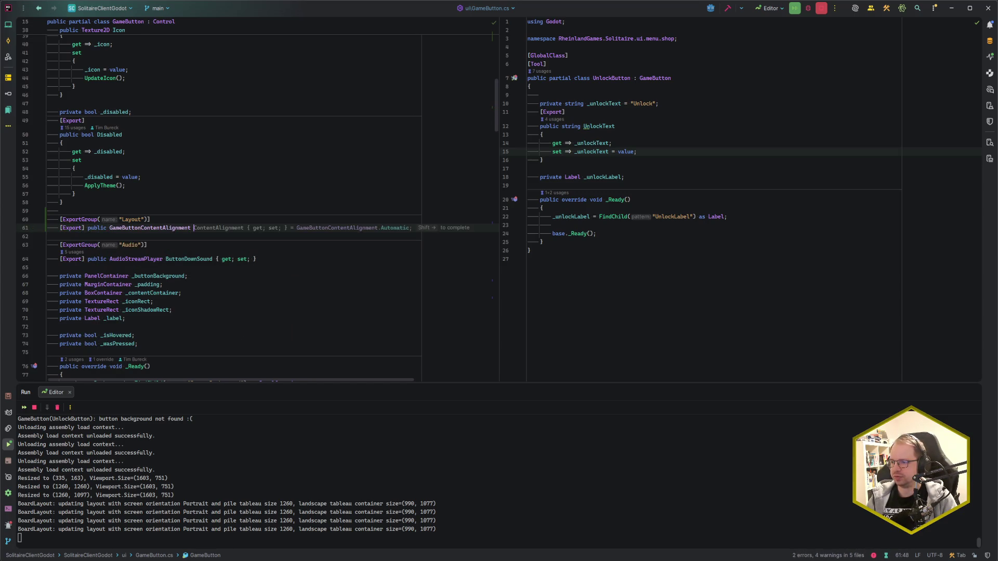
key(shift+Right)
key(ctrl+End)
click(172, 302)
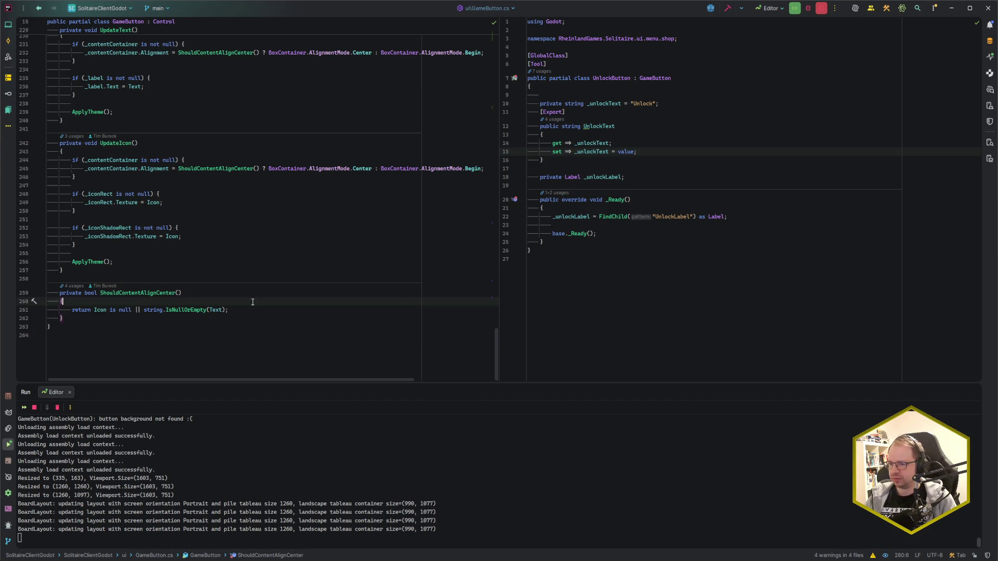
- Keep ShouldContentAlignCenter as a single bool return, discarding the trial if line and return-type edit
key(Return)
text(if ()
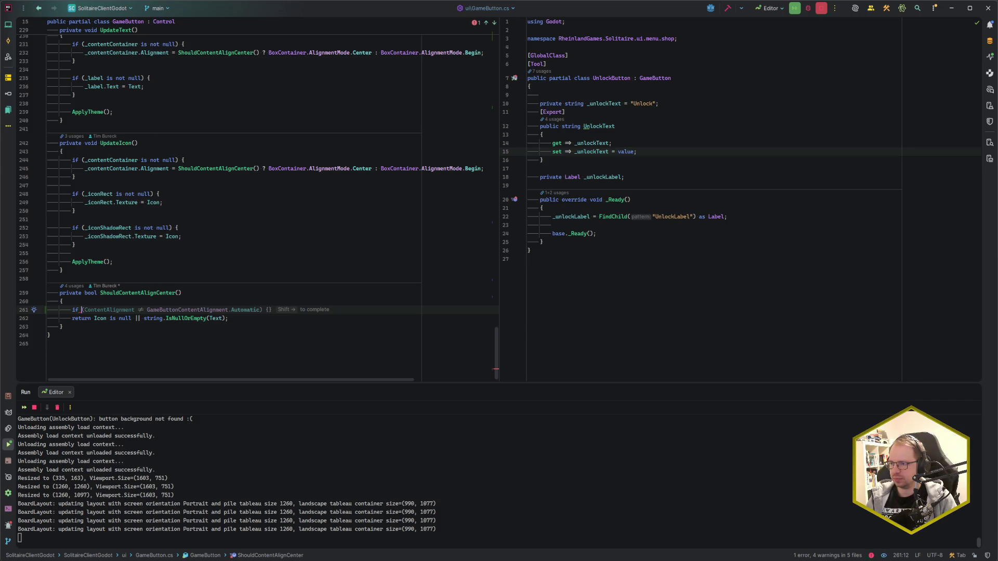
key(BackSpace)
key(BackSpace)
key(BackSpace)
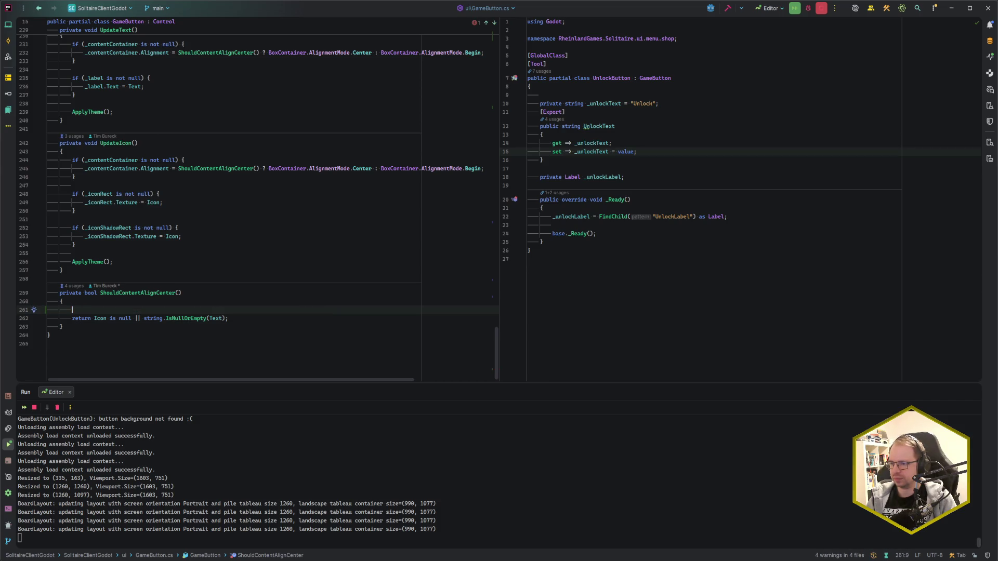
key(BackSpace)
key(BackSpace)
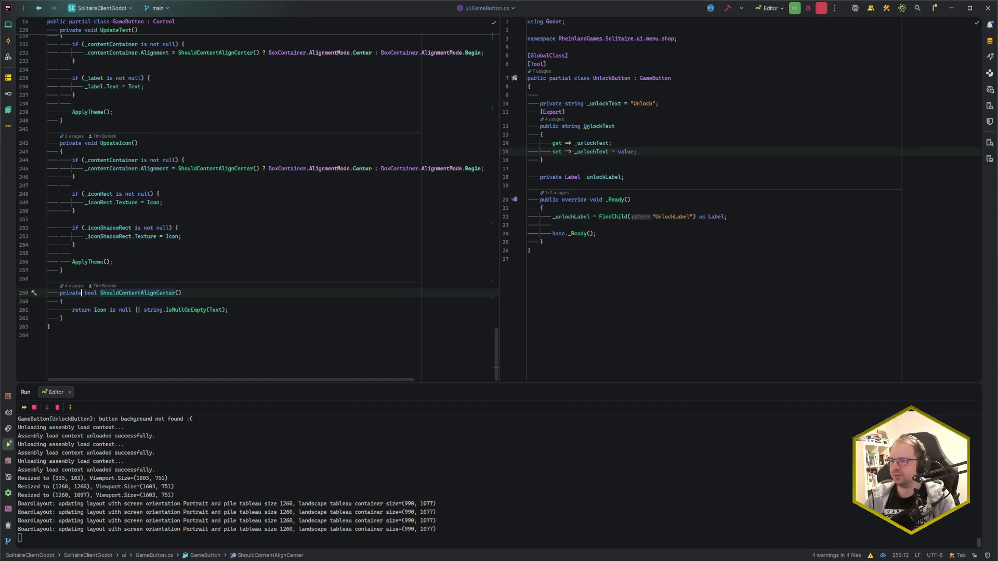
scroll(174, 312, up, 1)
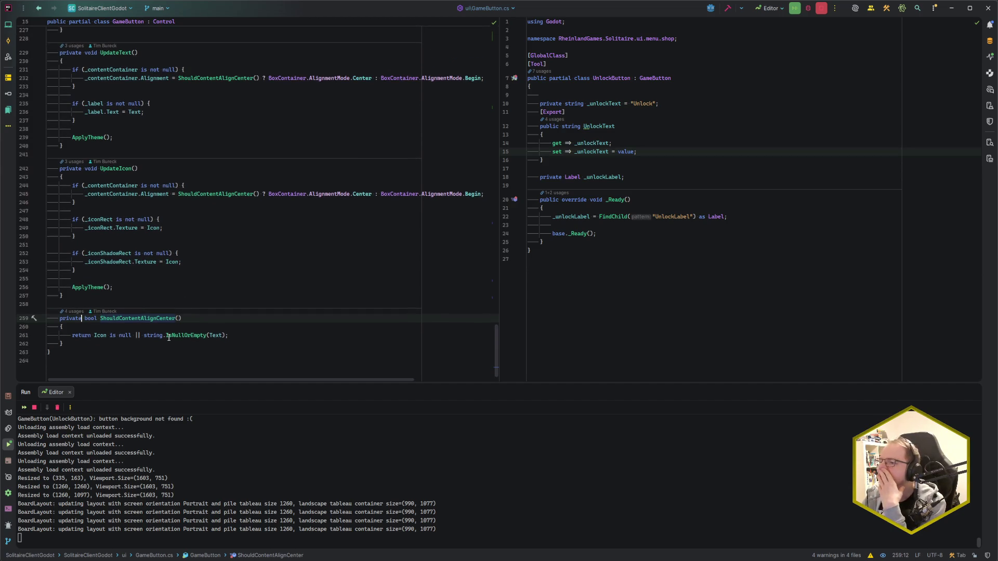
scroll(169, 338, up, 1)
scroll(169, 338, down, 2)
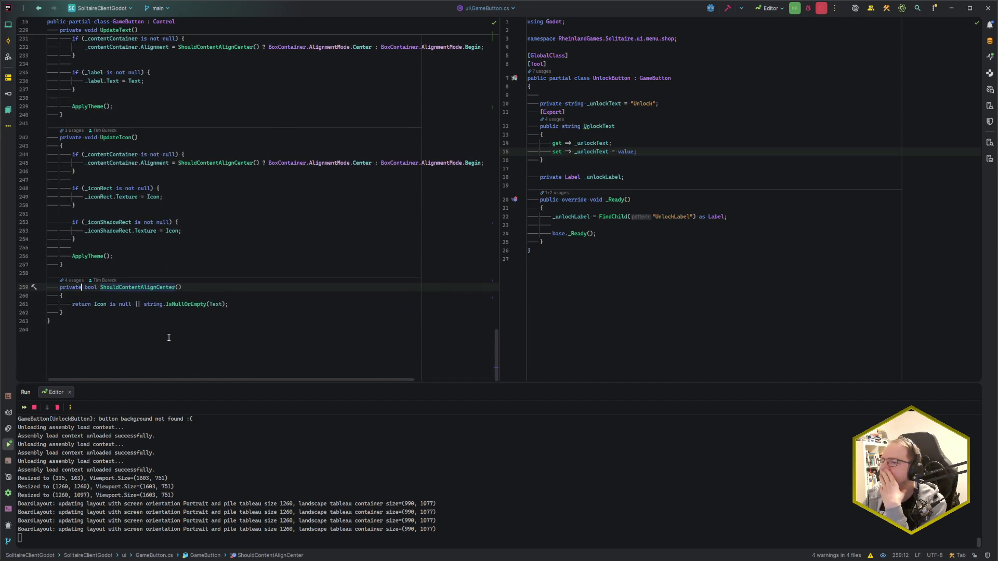
key(ctrl+w)
text(GameB)
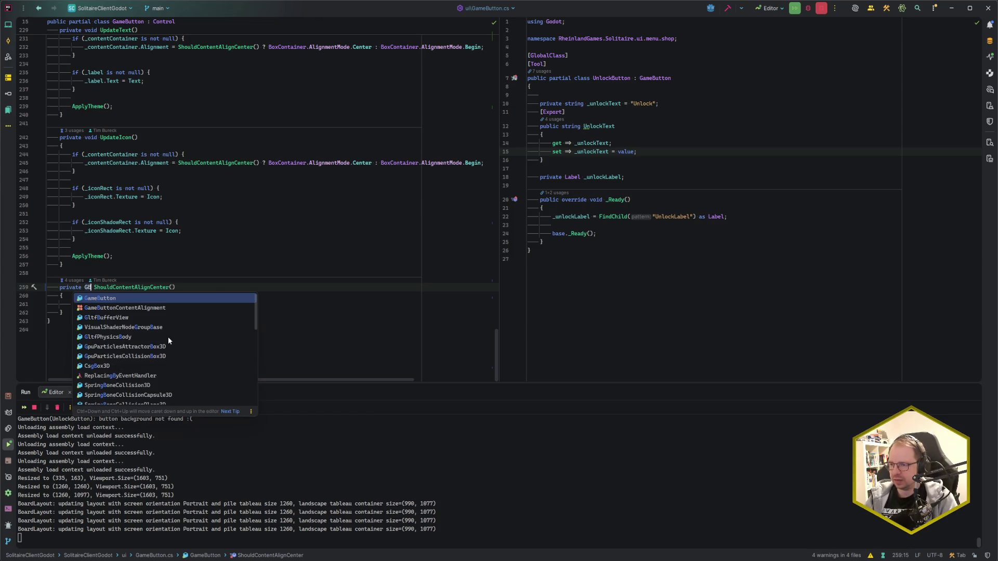
text(u)
key(ctrl+z)
key(ctrl+z)
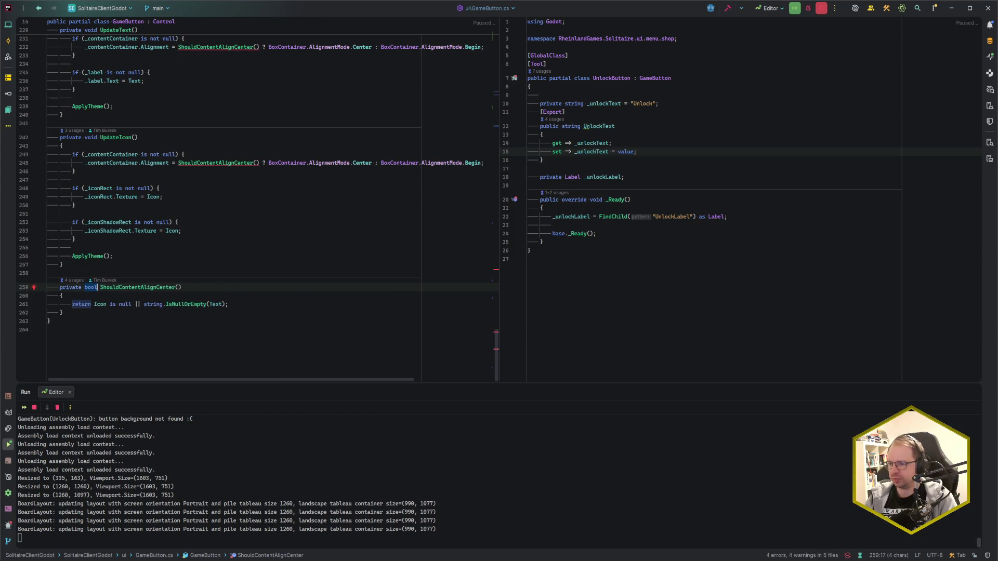
- Start a new member below ShouldContentAlignCenter, typing 'protected GameButtonC'
click(62, 313)
key(Return)
text(priva)
key(Return)
key(ctrl+z)
text(protected )
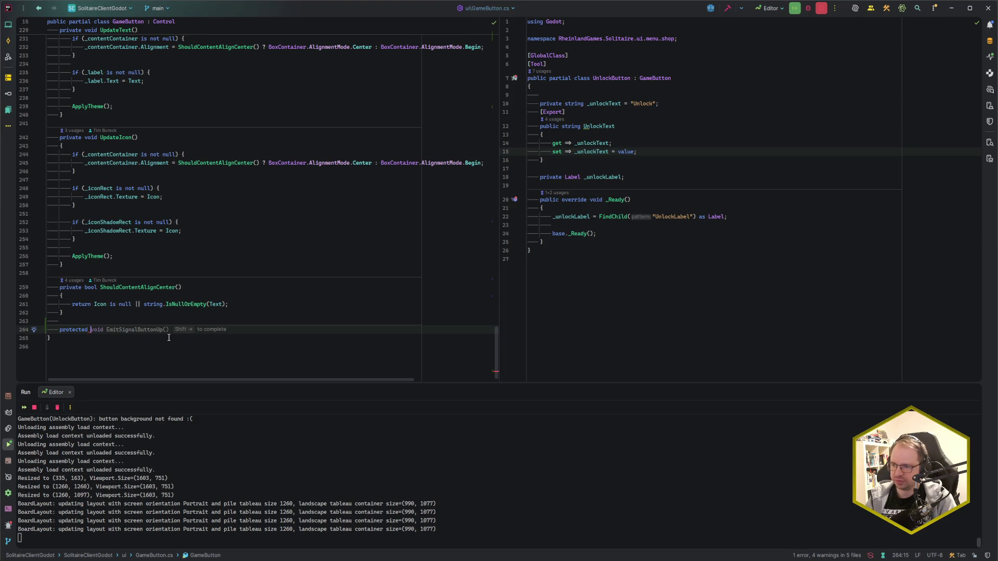
text(GameButton)
text(C)
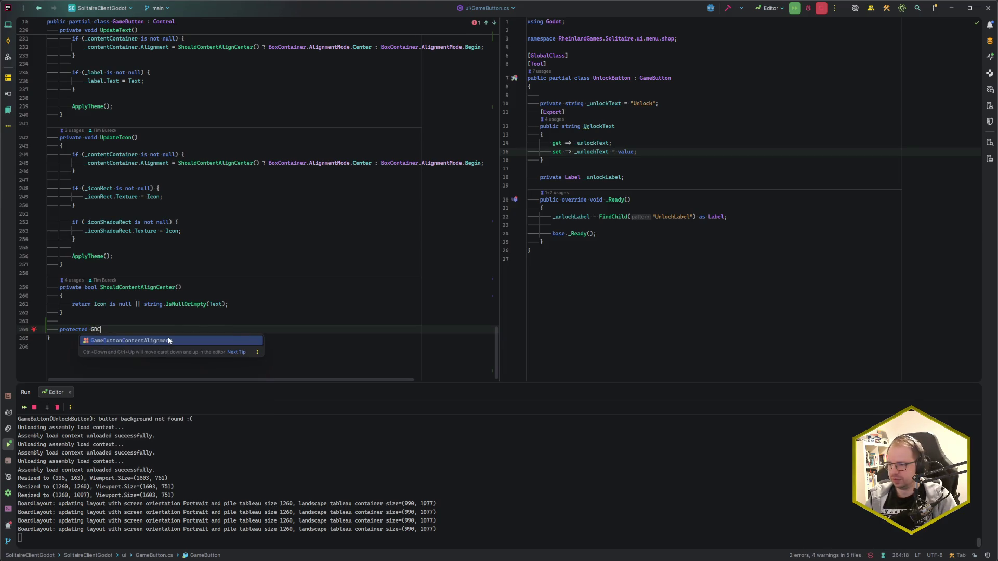
- Complete the signature GameButtonContentAlignment DetermineContentAlignment() and open its body
key(Return)
text(DetermineAli)
text(gnme)
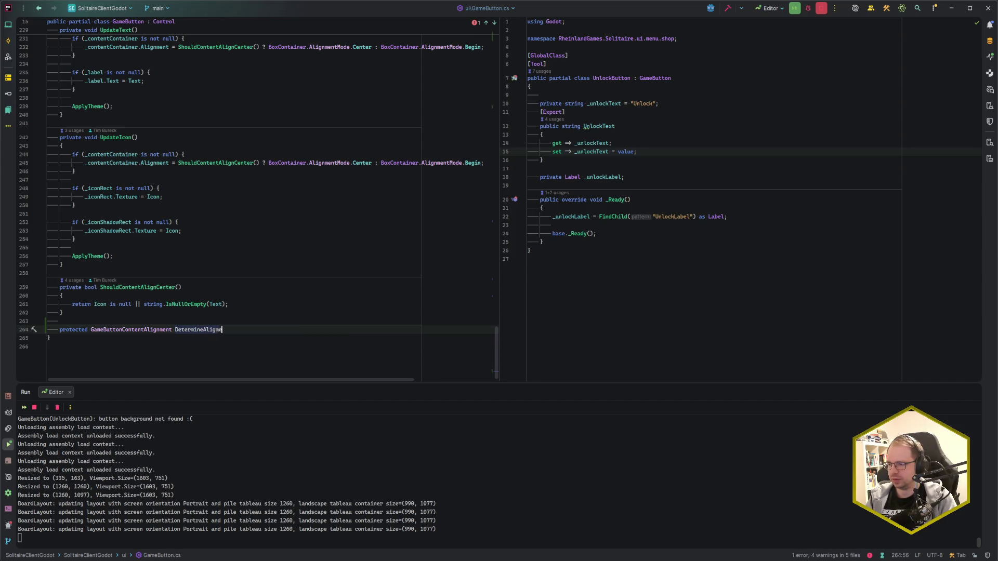
key(ctrl+BackSpace)
text(ContentA)
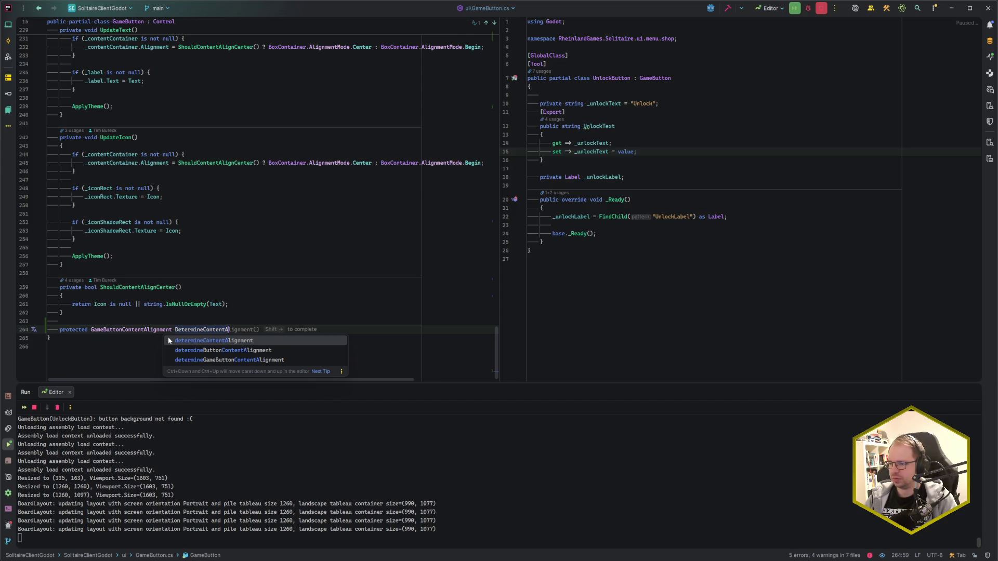
key(shift+Right)
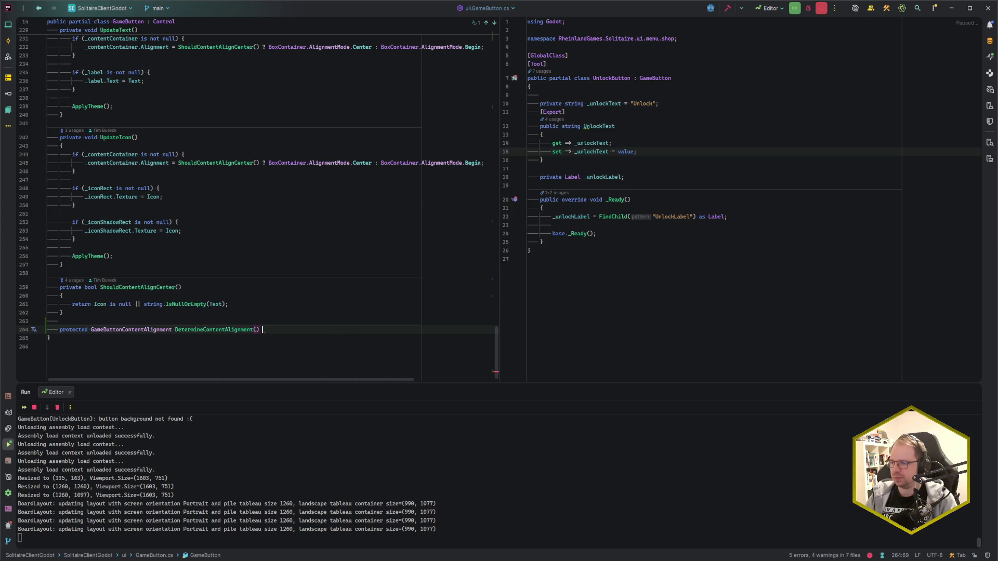
key(Return)
text({)
key(Return)
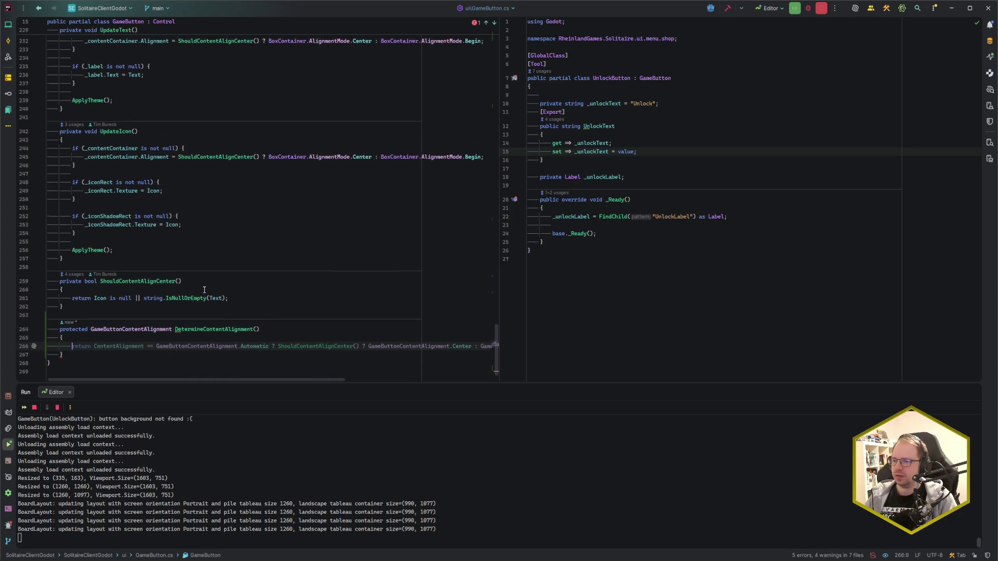
scroll(230, 321, down, 2)
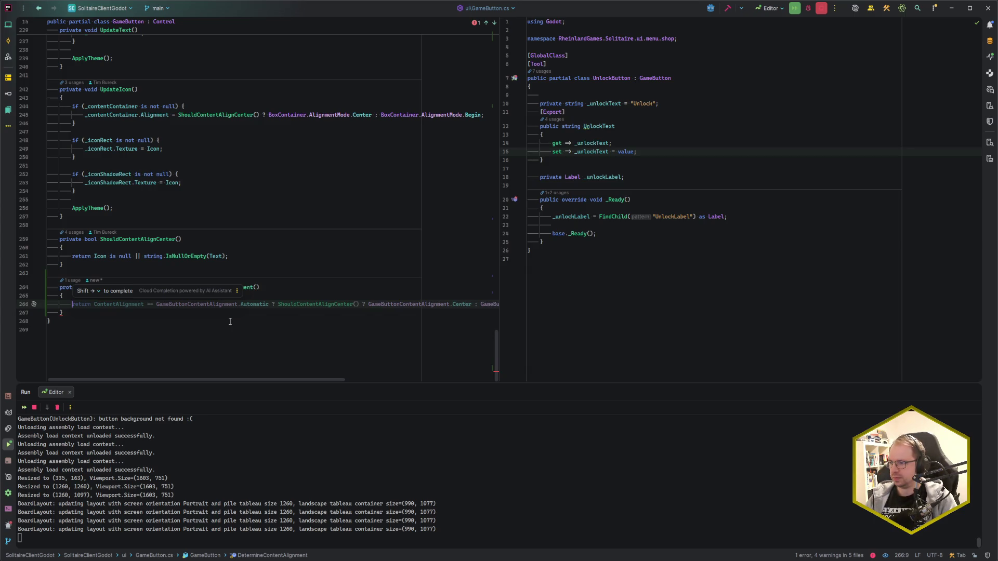
- Accept the suggested return expression, try parenthesizing its conditional, then delete the return line
key(shift+Right)
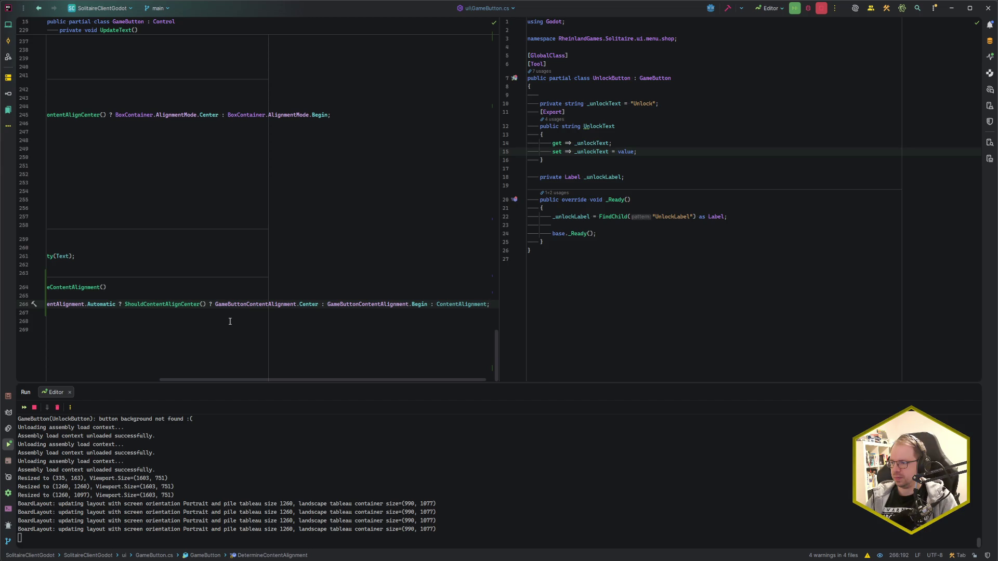
key(Home)
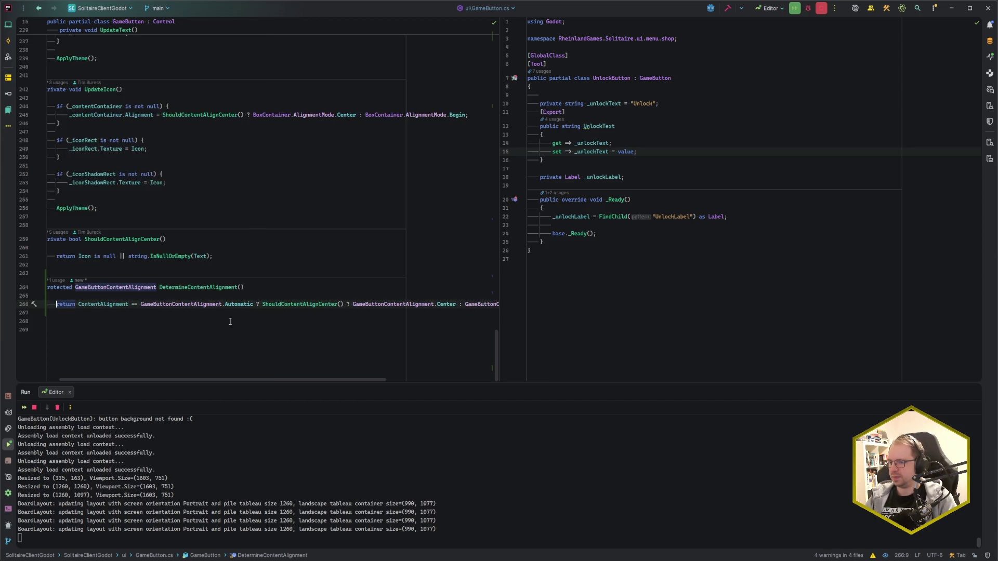
key(Right)
key(Right)
key(Right)
key(Right)
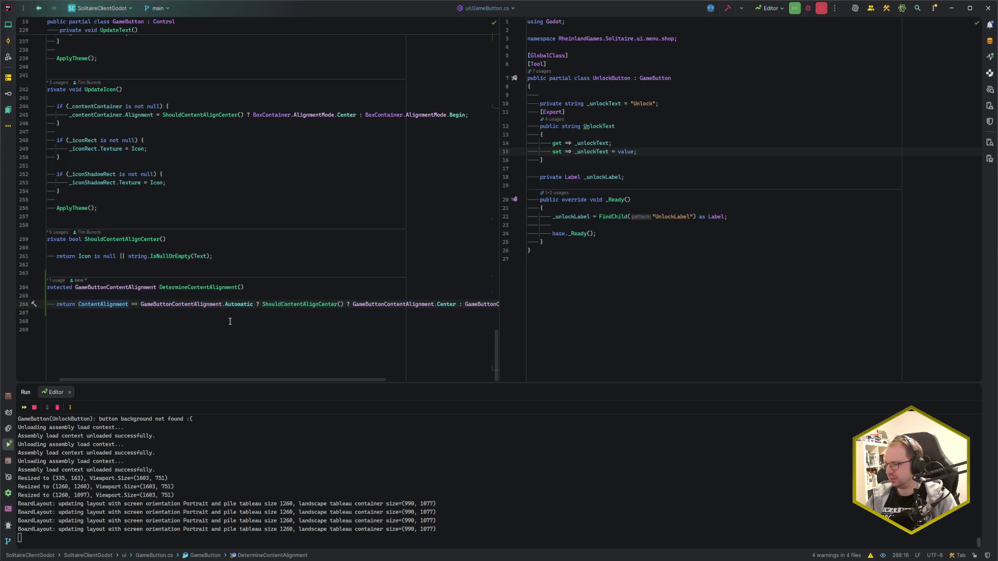
key(ctrl+Right)
key(ctrl+Right)
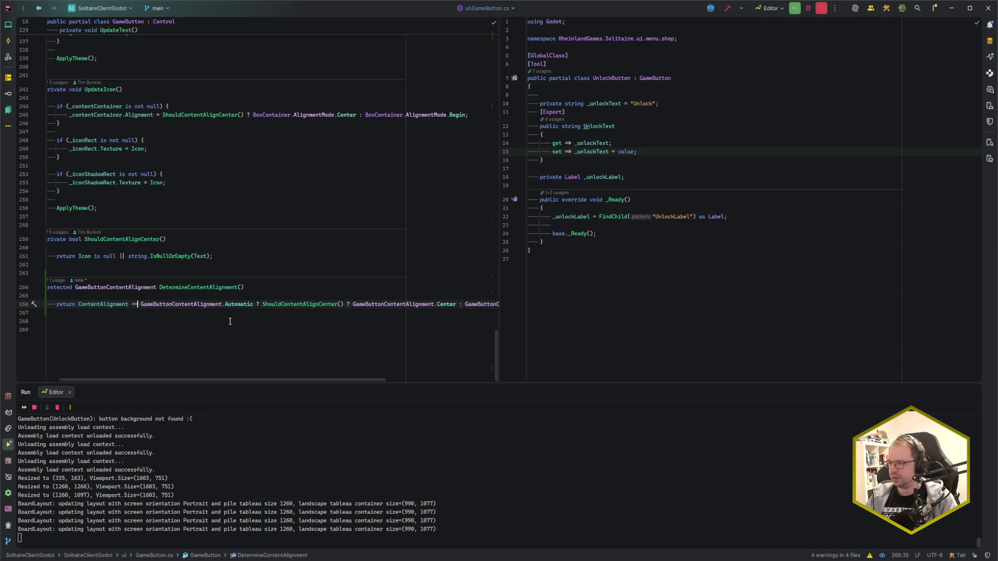
key(ctrl+Right)
key(shift+End)
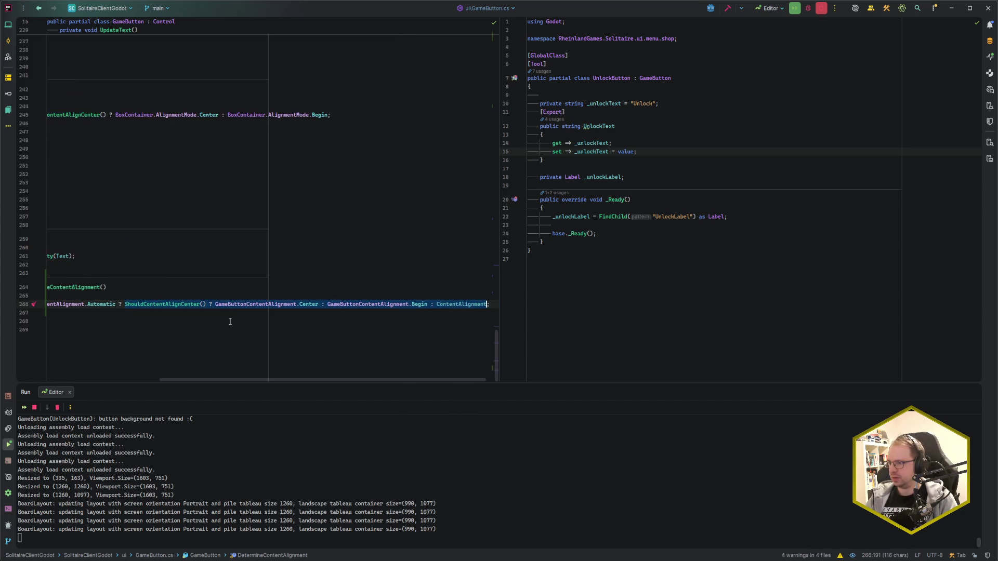
key(ctrl+shift+Left)
key(ctrl+shift+Left)
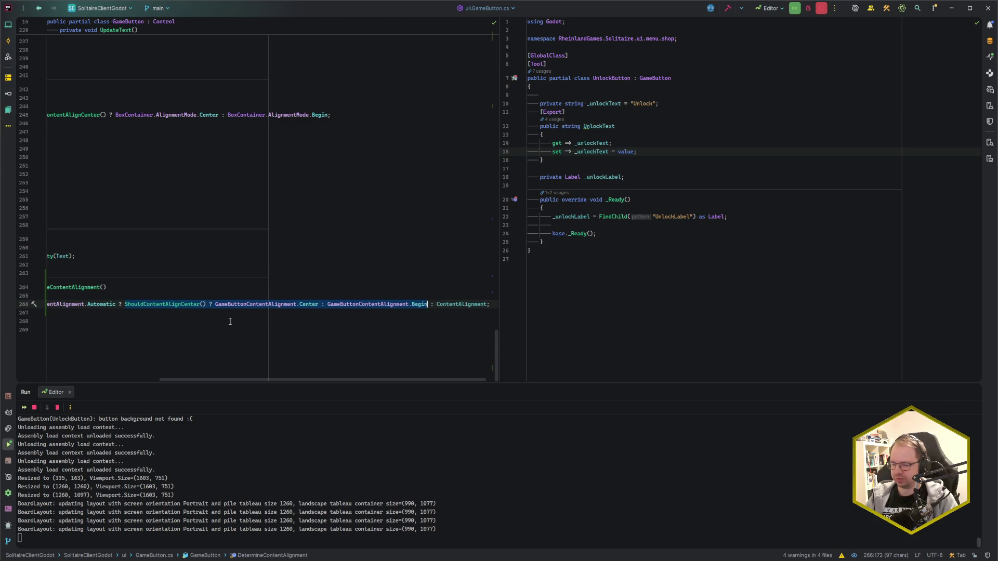
text(()
key(Home)
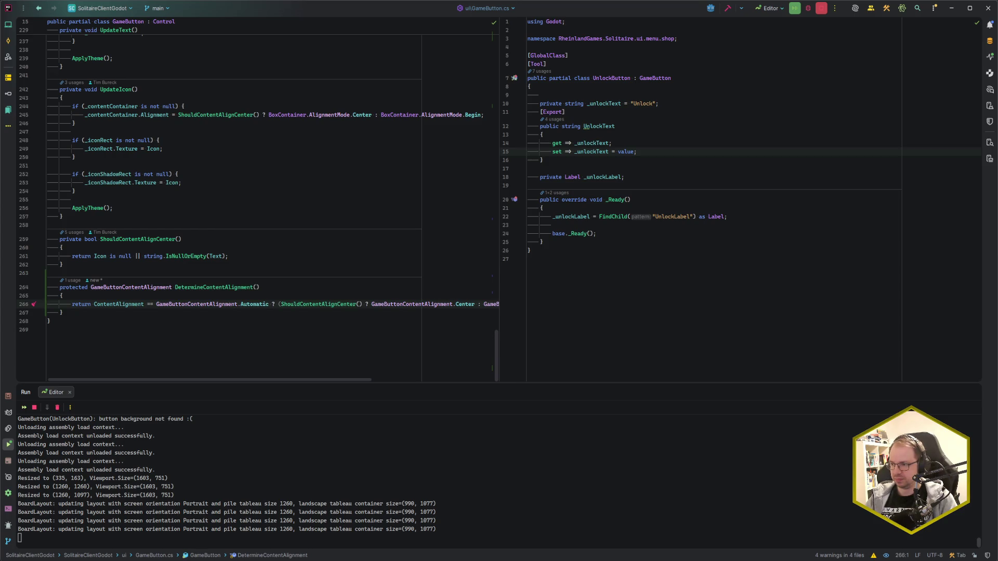
key(ctrl+z)
key(ctrl+z)
key(End)
key(shift+Home)
key(BackSpace)
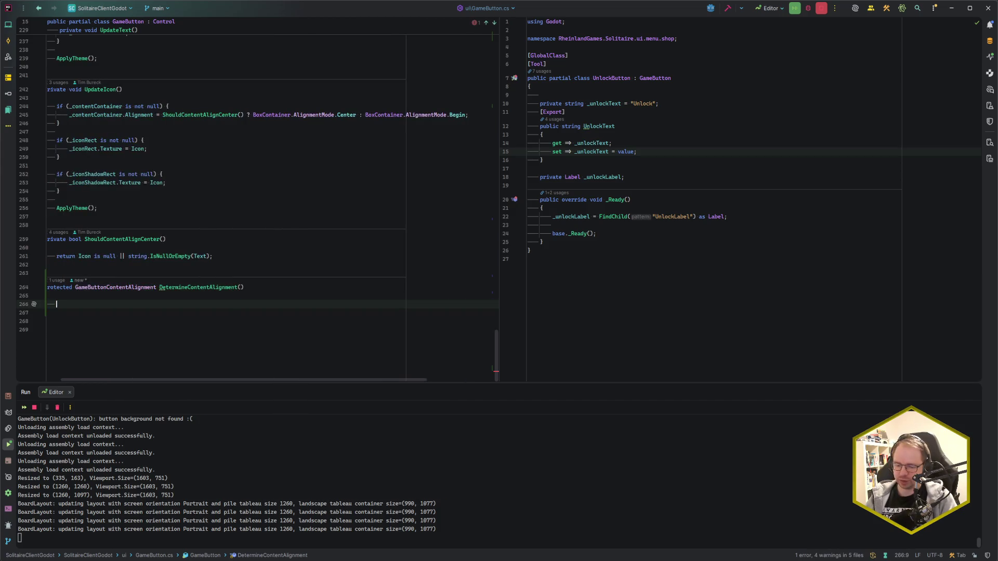
- Add an if (ContentAlignment != Automatic) block that returns ContentAlignment
text(if ()
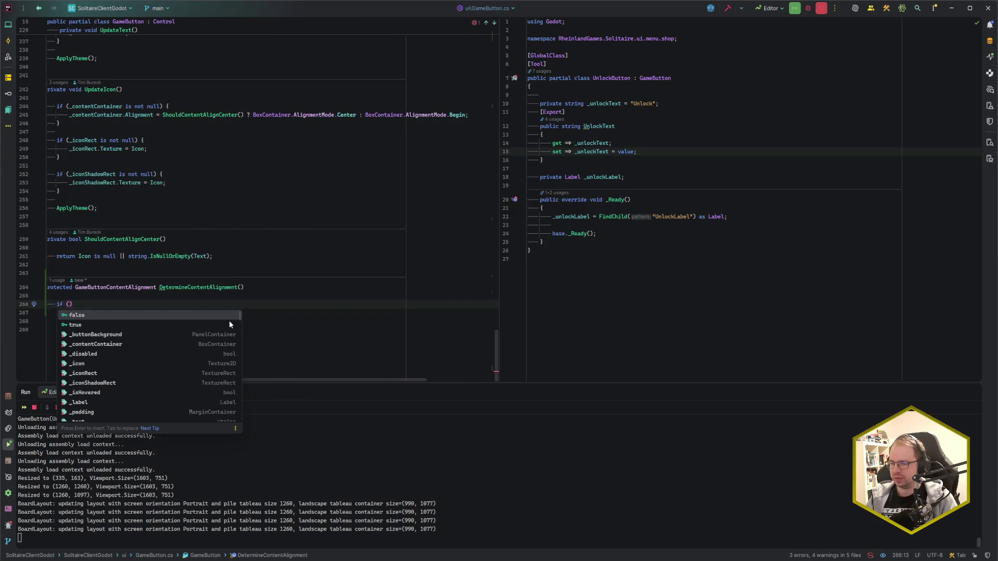
text(A)
key(BackSpace)
text(Cont)
key(Return)
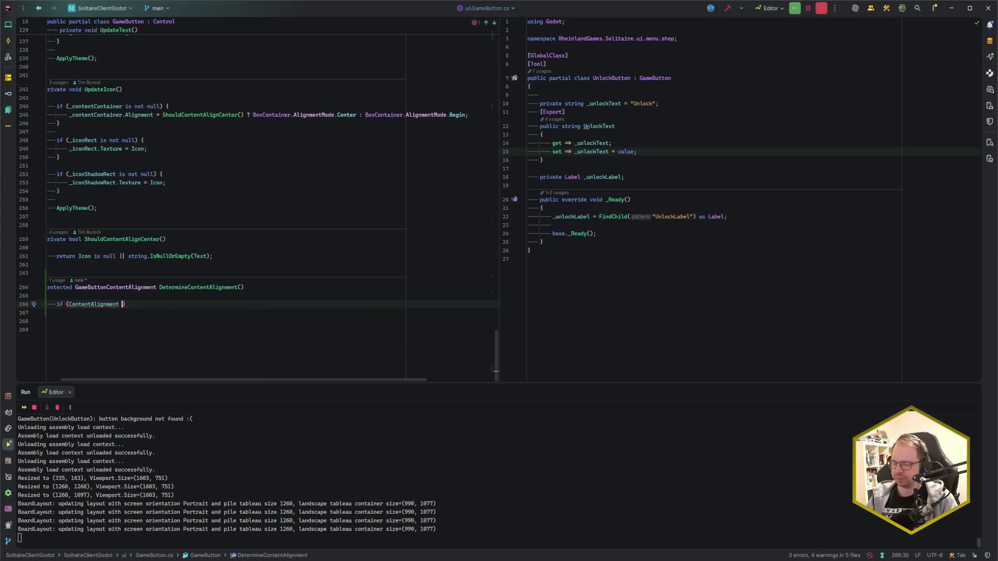
text(!=)
key(Return)
text({)
key(Return)
text(return CA)
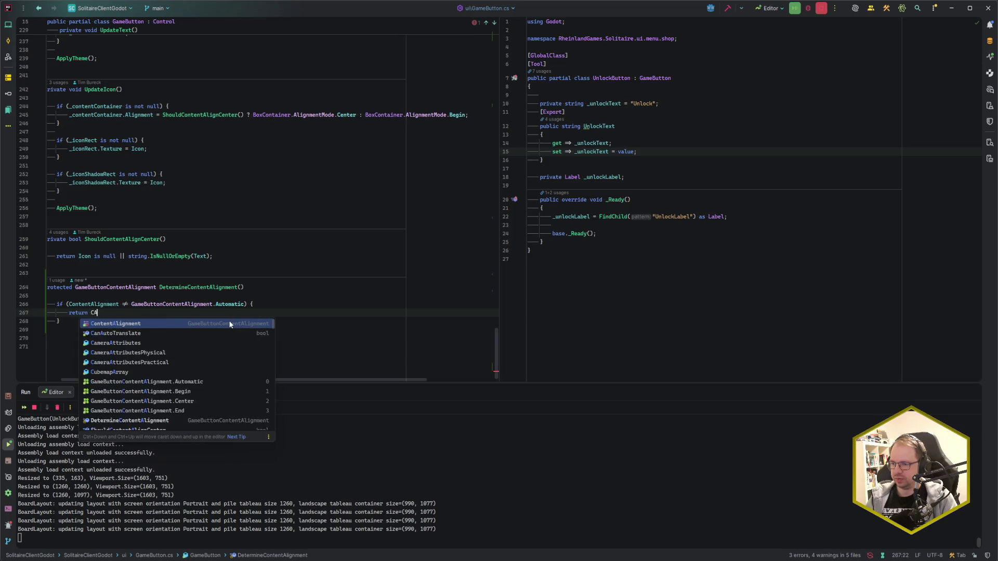
key(Return)
text(;)
- Add the fallback return: ShouldContentAlignCenter() ? Center : Begin
key(Down)
key(Return)
key(Return)
text(return)
key(Tab)
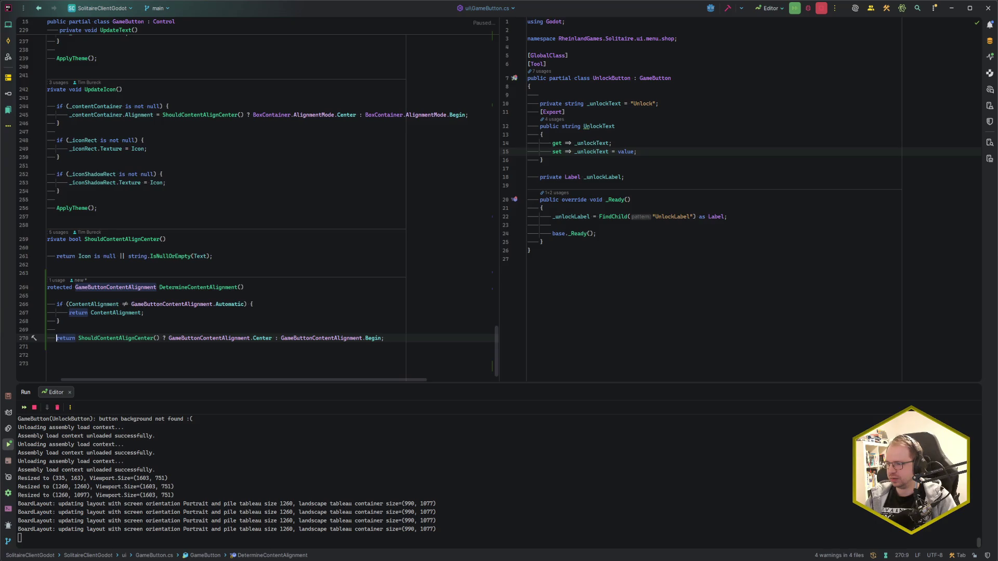
scroll(176, 193, up, 3)
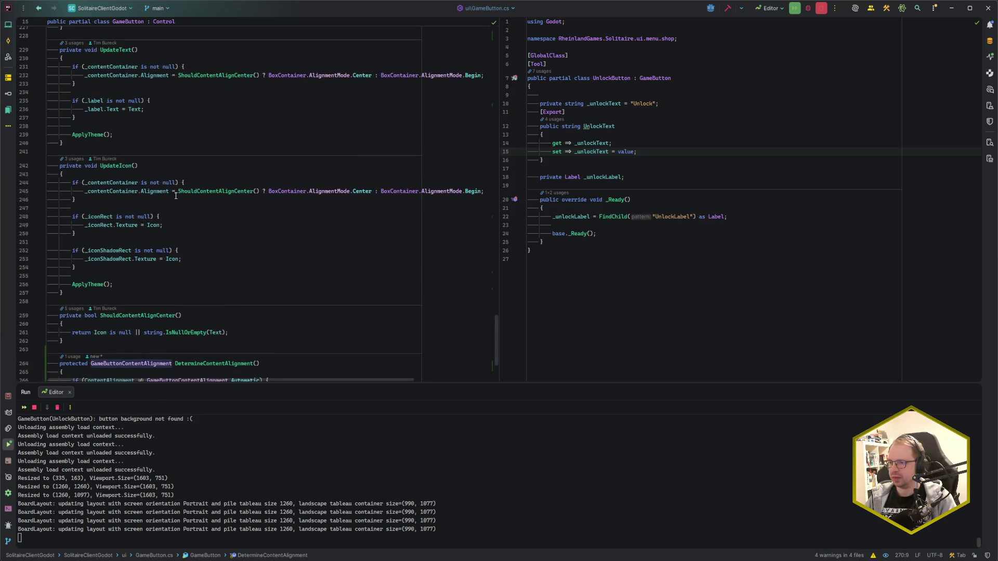
- Try using DetermineContentAlignment for UpdateIcon's alignment, then undo that change
mouse_move(178, 192)
mouse_down()
mouse_move(457, 183)
mouse_move(483, 191)
mouse_up()
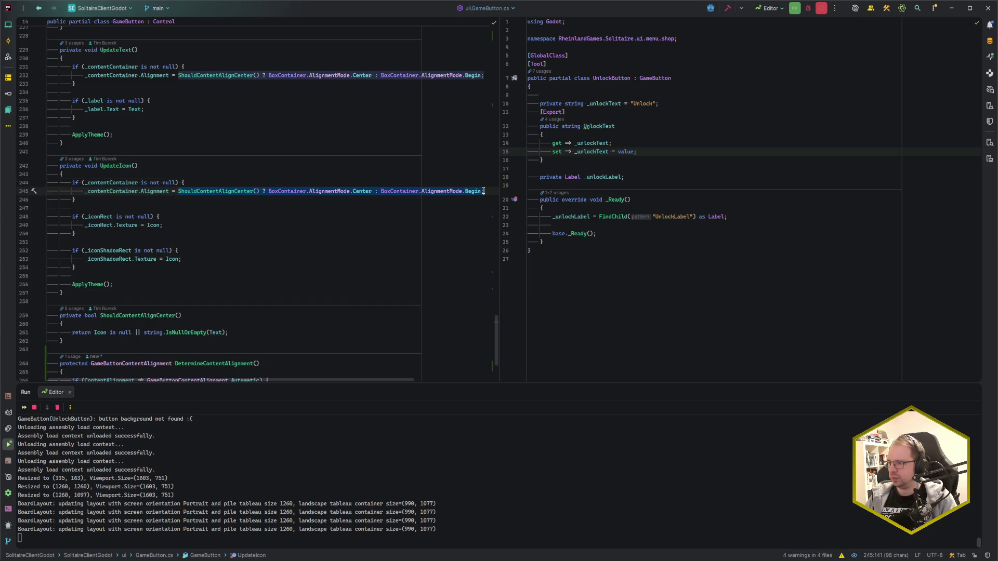
text(Deter)
key(Return)
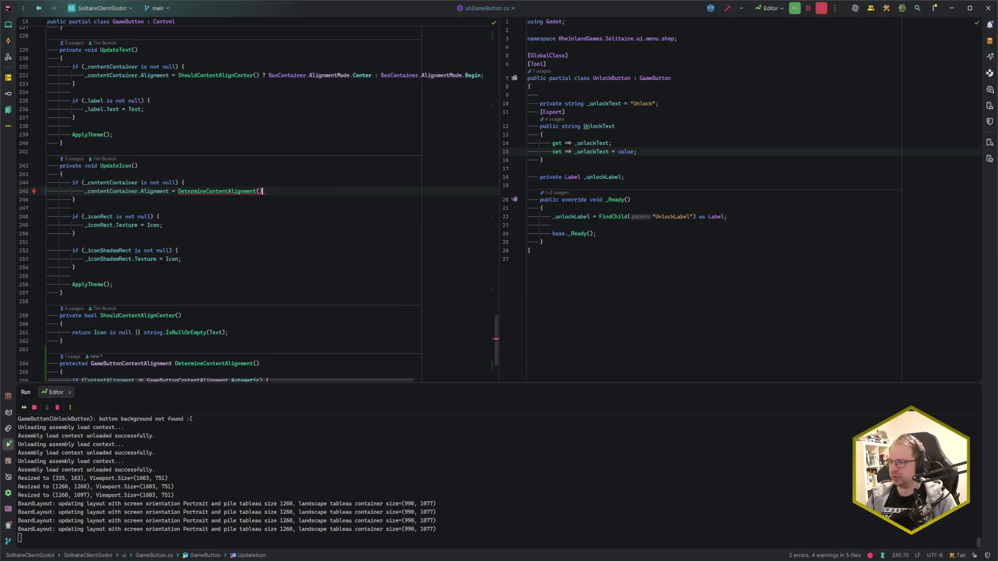
text(;)
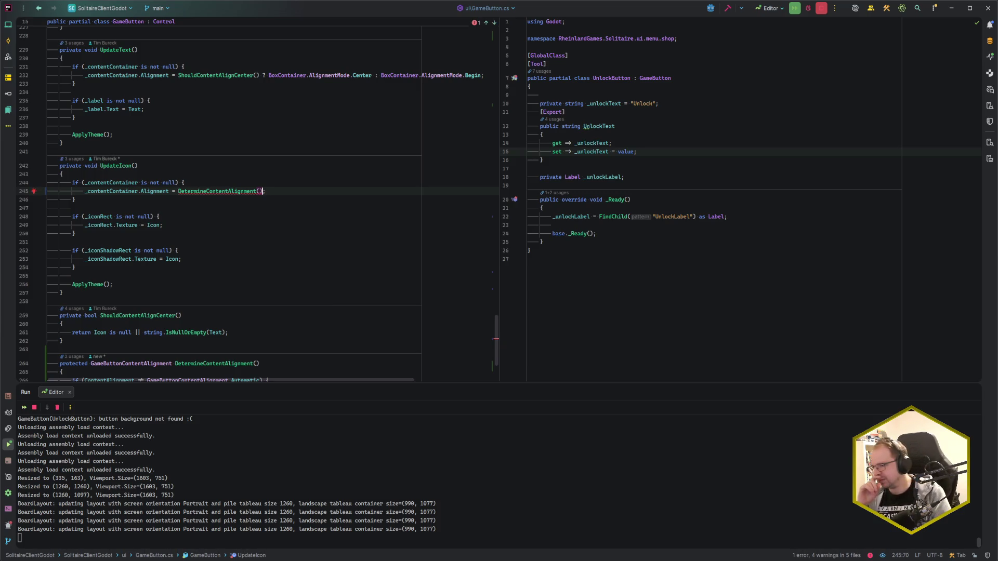
key(ctrl+z)
key(ctrl+z)
key(ctrl+z)
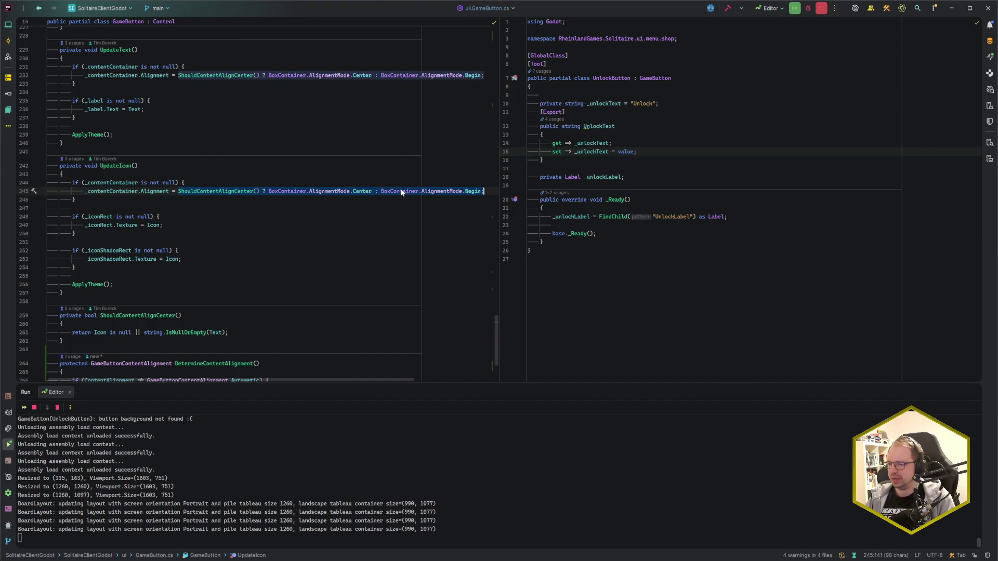
click(491, 190)
- Review DetermineContentAlignment, discard a started protected member below it, and jump to the file's top
scroll(228, 281, down, 4)
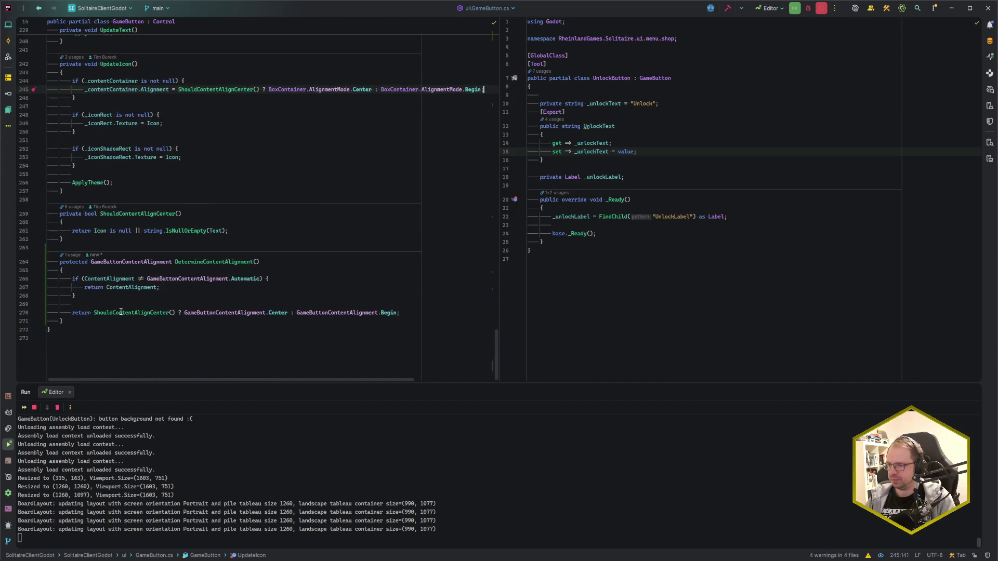
click(142, 294)
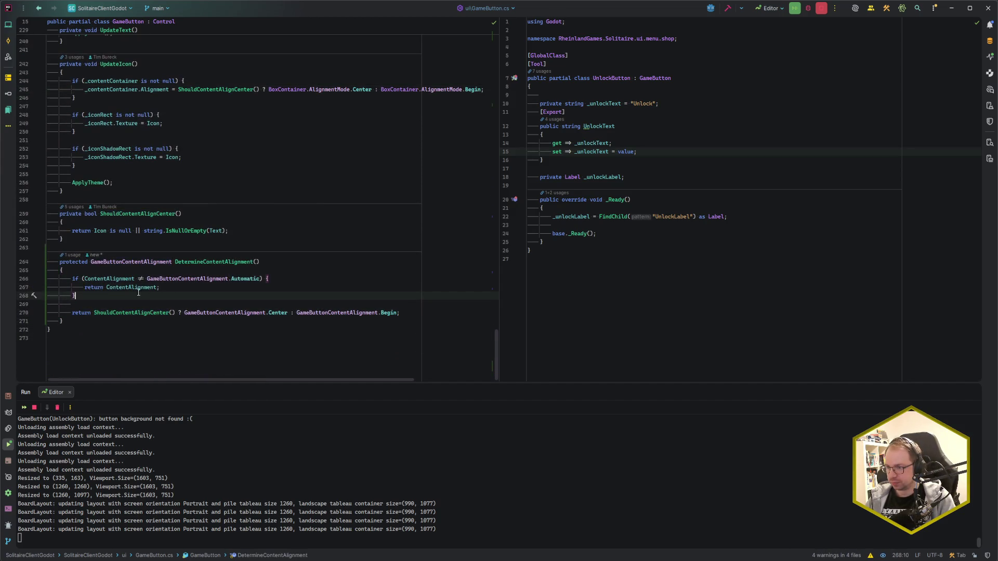
click(138, 287)
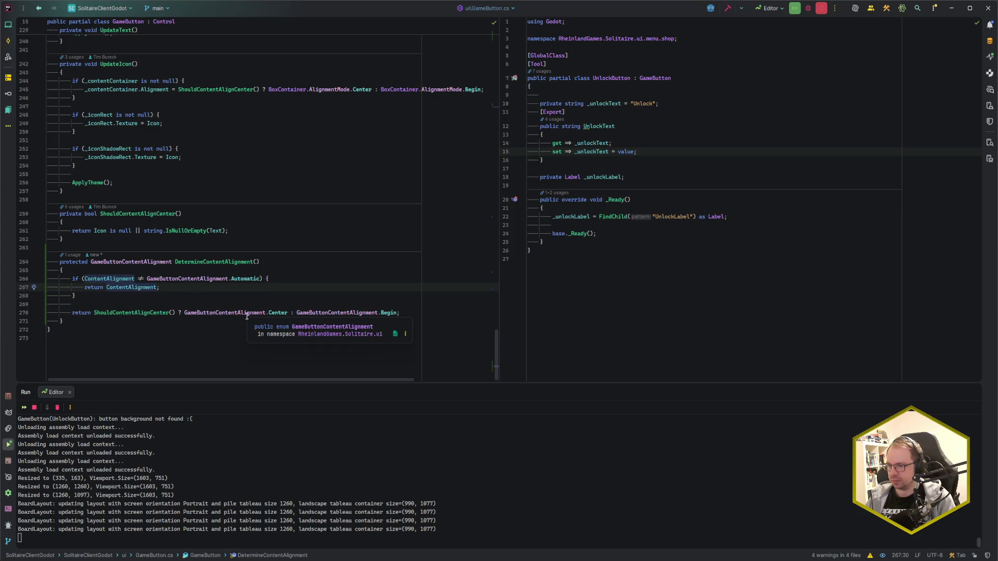
key(Down)
key(Down)
key(Down)
key(Return)
key(Return)
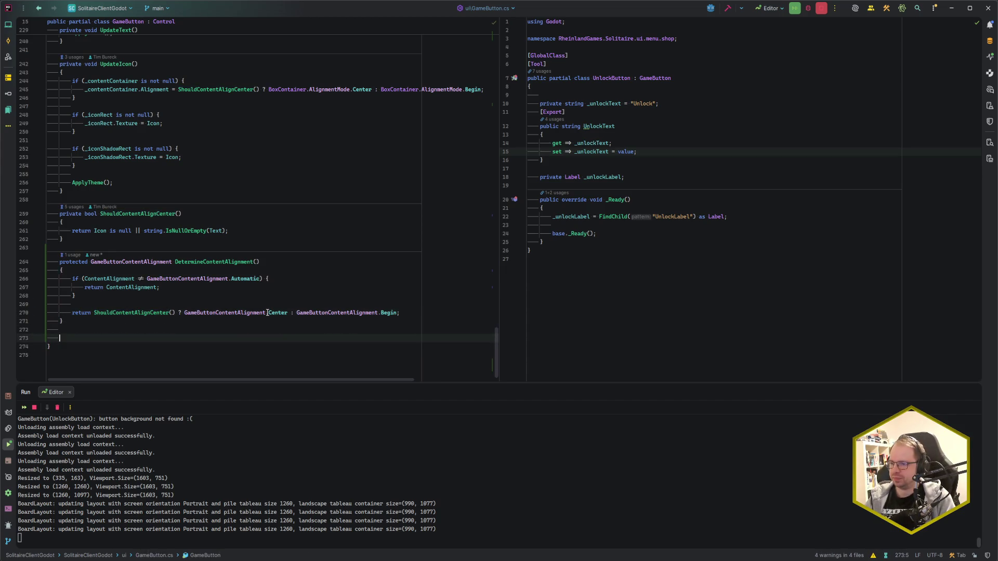
text(protected)
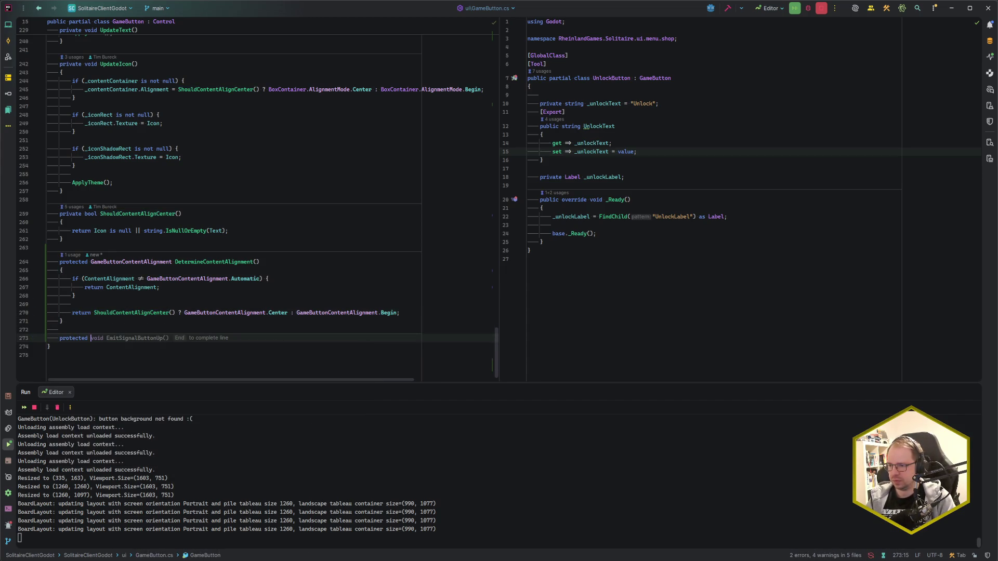
key(BackSpace)
key(BackSpace)
key(BackSpace)
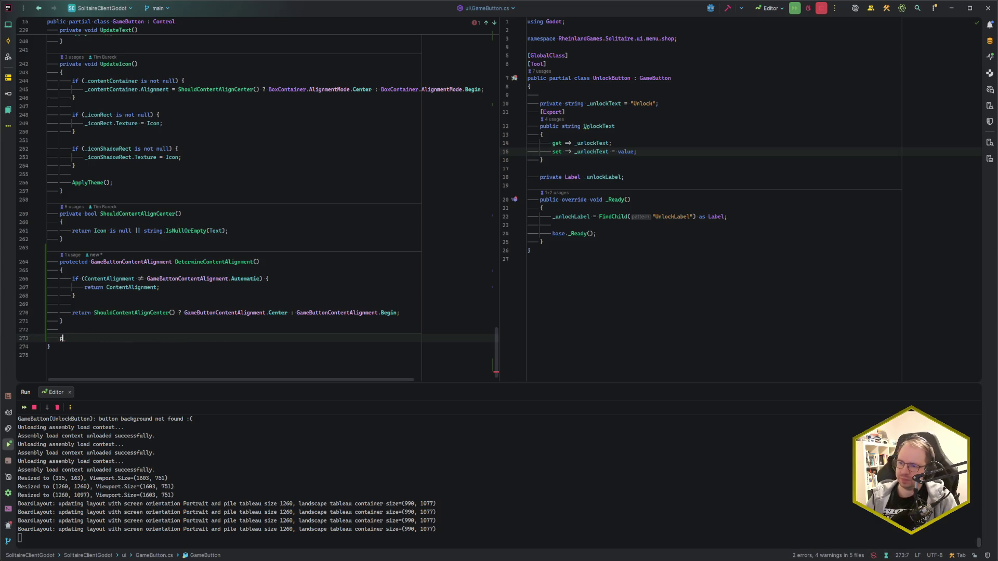
key(BackSpace)
key(ctrl+Home)
key(Down)
key(Down)
key(Down)
key(Down)
- Start a public static method below DetermineContentAlignment, checking the container Alignment property's declaration
click(69, 103)
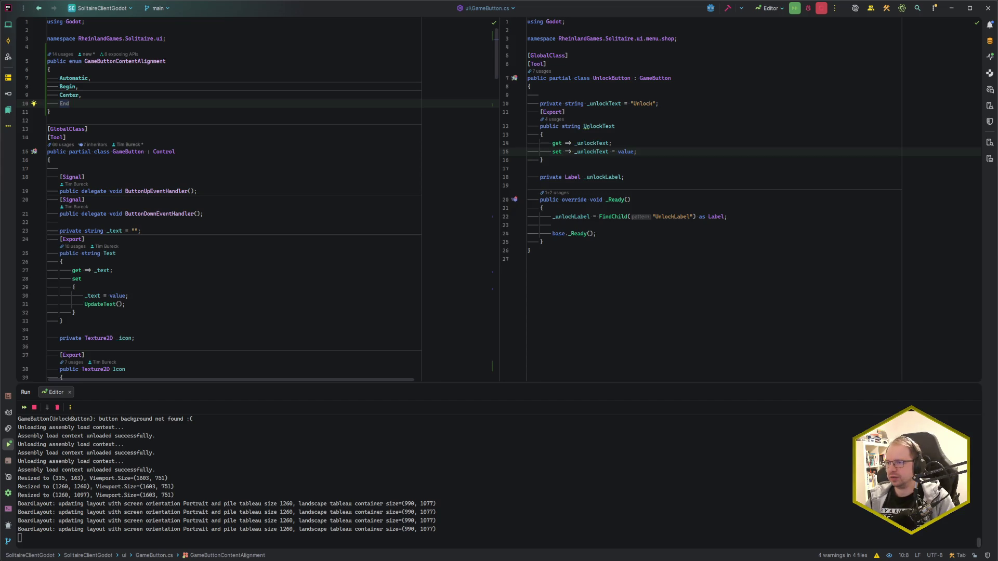
key(Return)
key(Return)
text(pub)
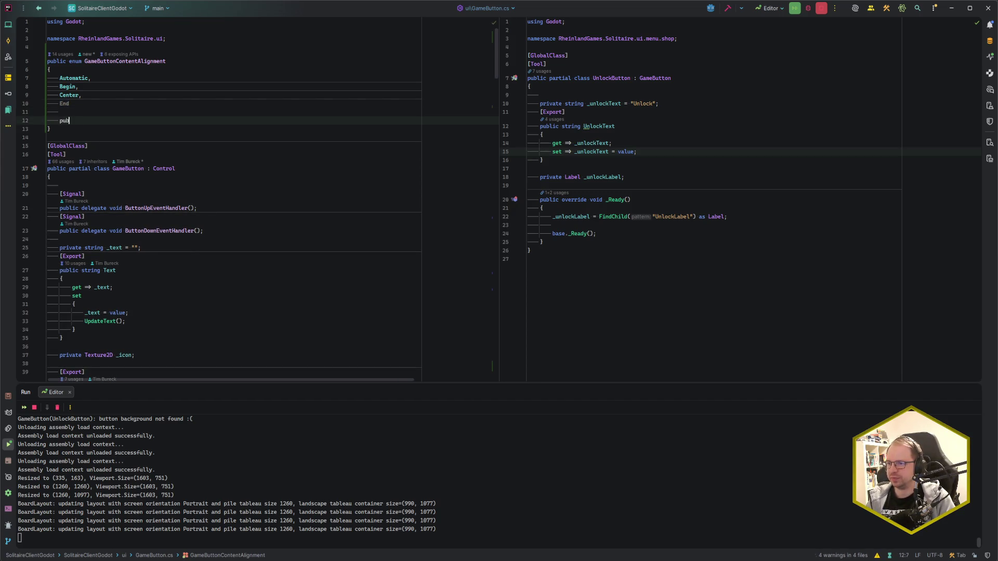
key(BackSpace)
key(BackSpace)
key(BackSpace)
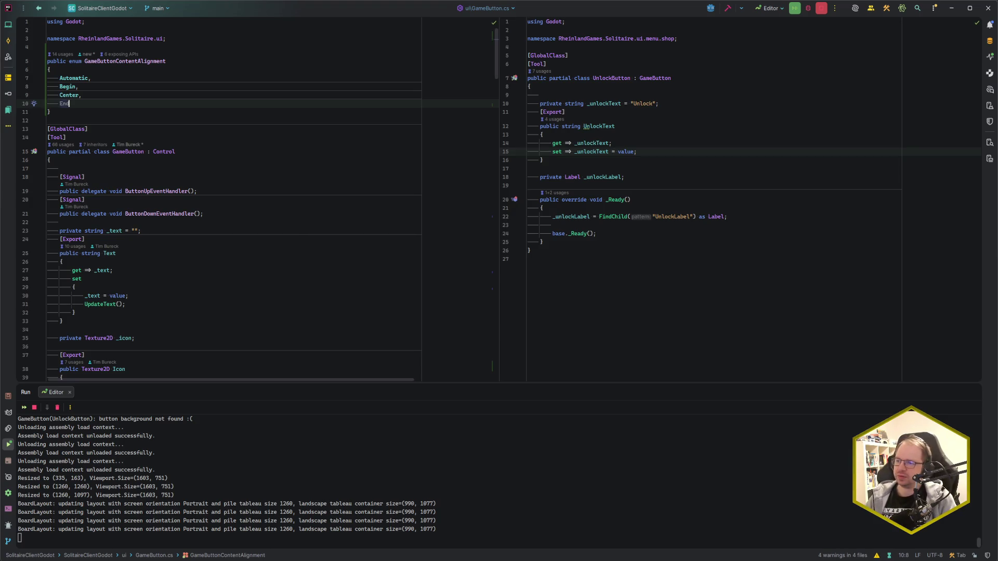
scroll(133, 302, down, 20)
scroll(133, 301, down, 12)
click(117, 315)
key(Return)
key(Return)
text(public static )
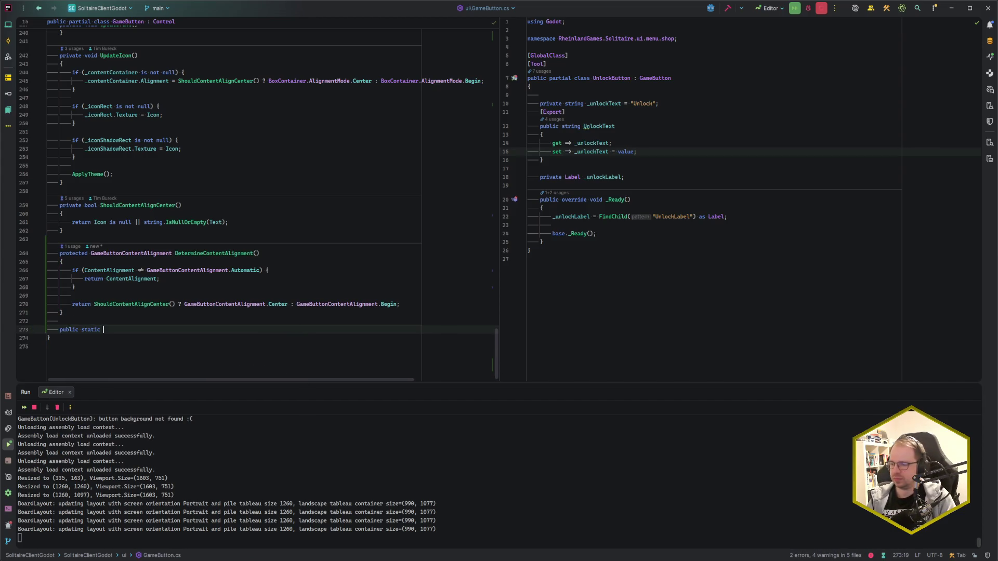
text(Align)
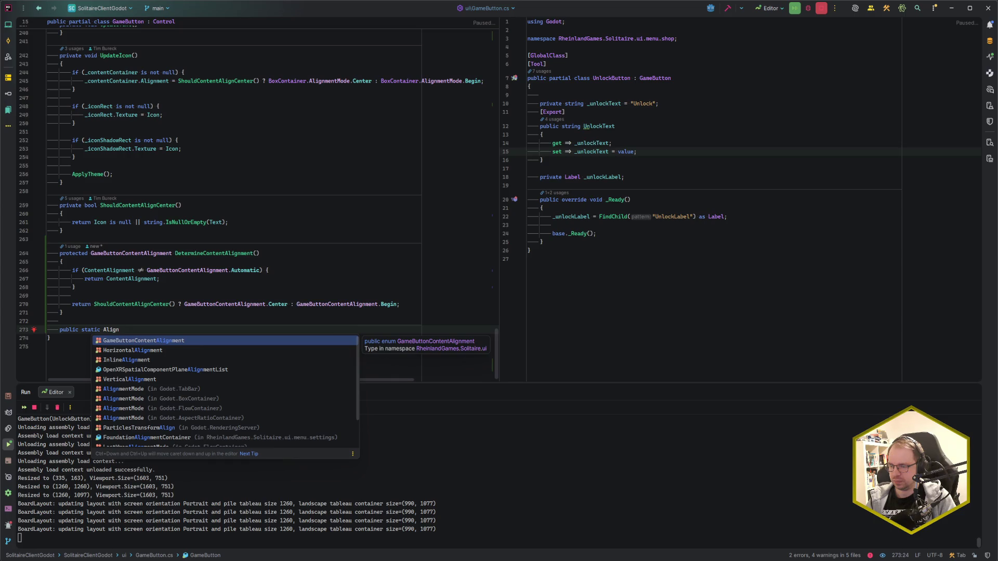
key(BackSpace)
key(BackSpace)
key(BackSpace)
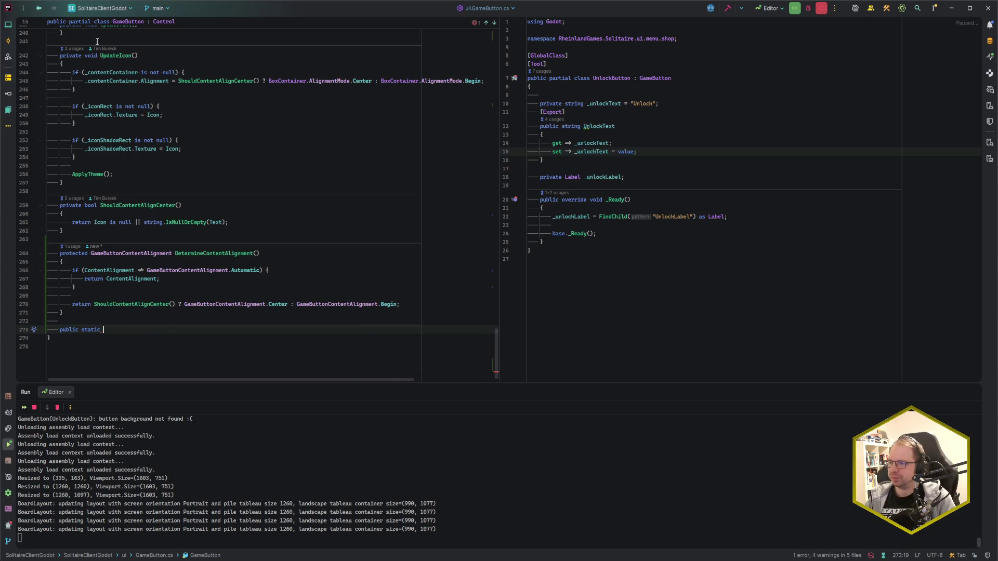
ctrl+click(150, 82)
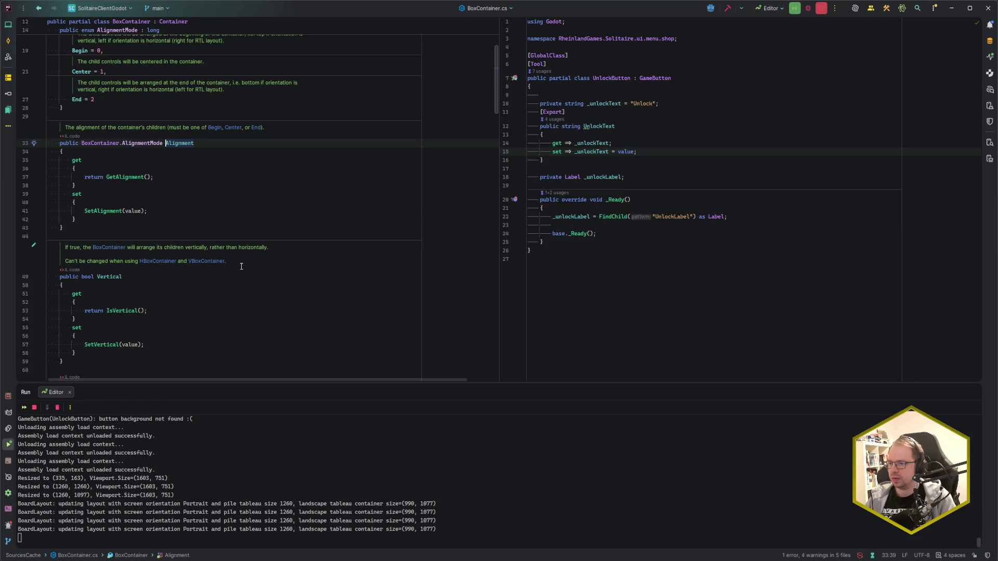
key(ctrl+alt+Left)
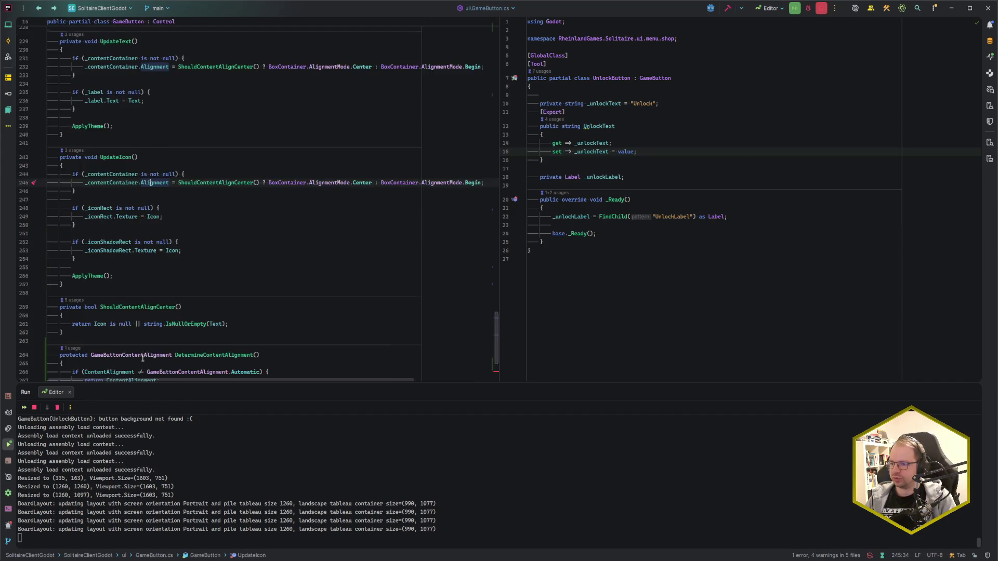
click(137, 315)
- Make it BoxContainer.AlignmentMode ToBoxContainerAlignmentMode and accept the suggested switch body
text(AlignMode)
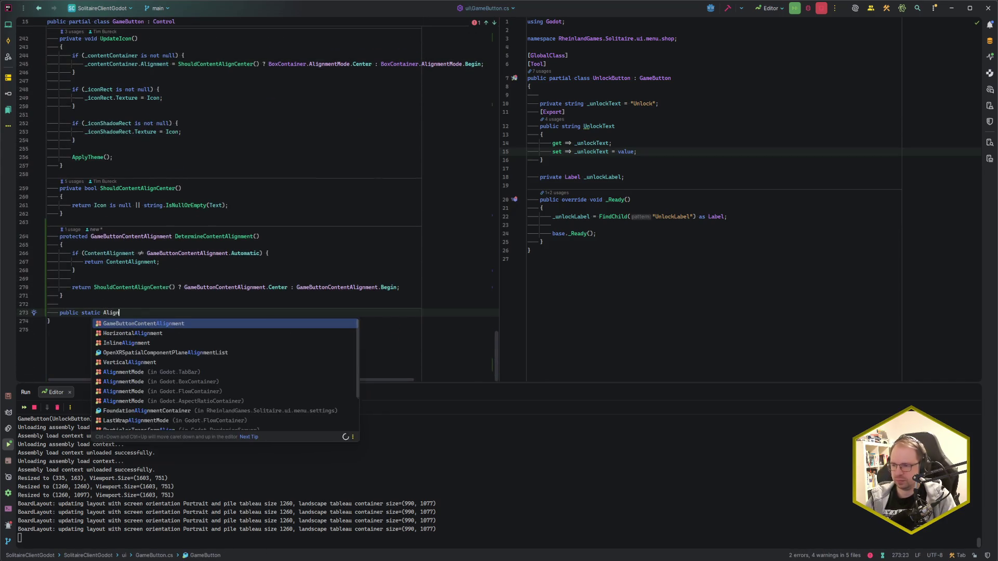
key(Down)
key(Return)
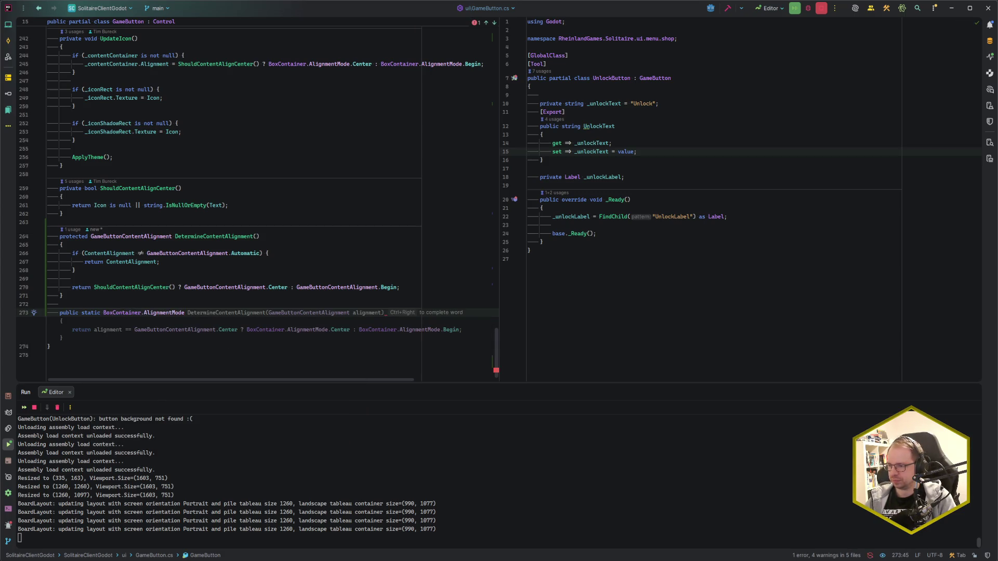
text(ToBo)
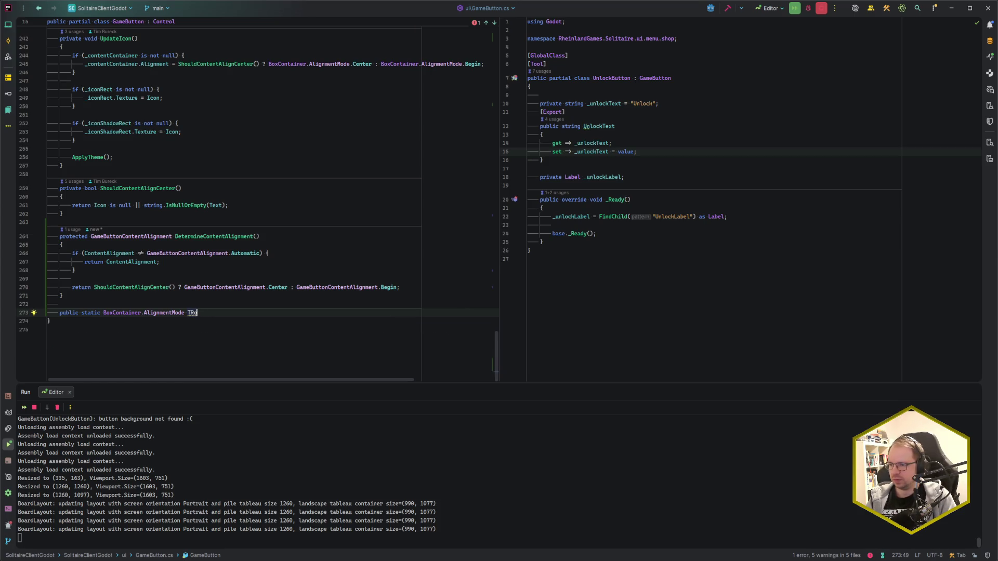
text(xContainerA)
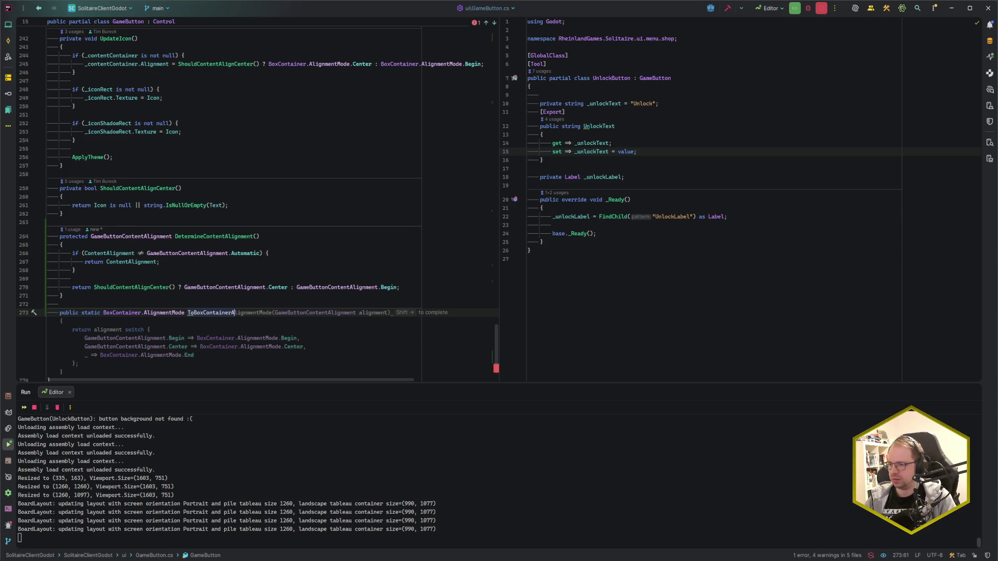
key(Tab)
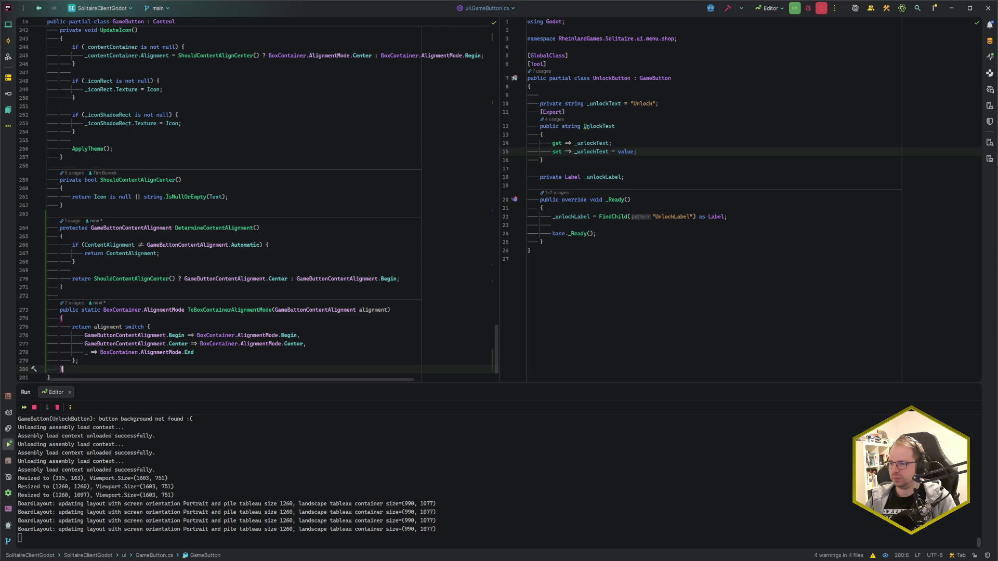
key(Up)
key(Up)
key(Up)
key(ctrl+Right)
double_click(103, 227)
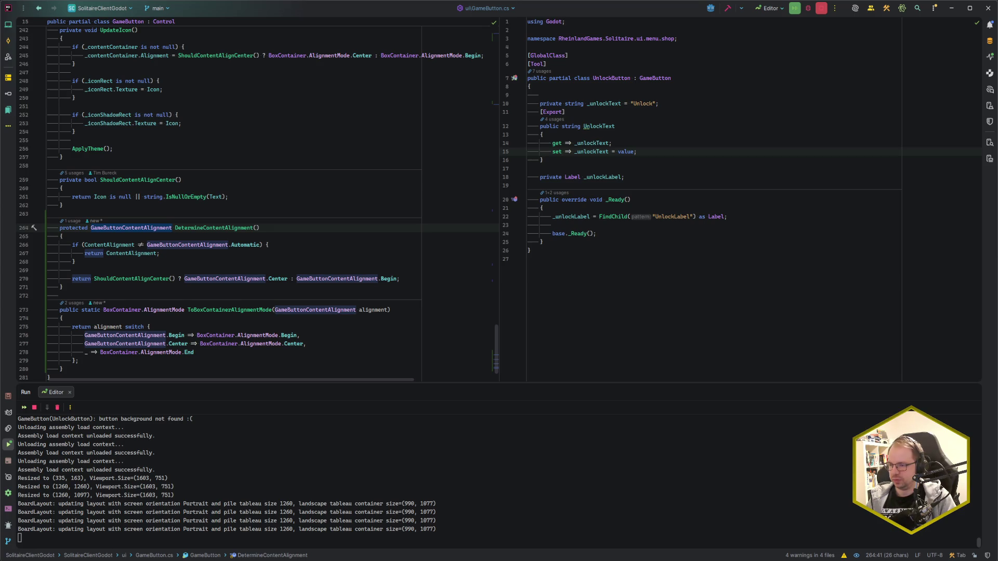
- Change DetermineContentAlignment's return type to BoxContainer.AlignmentMode
text(AlignMod)
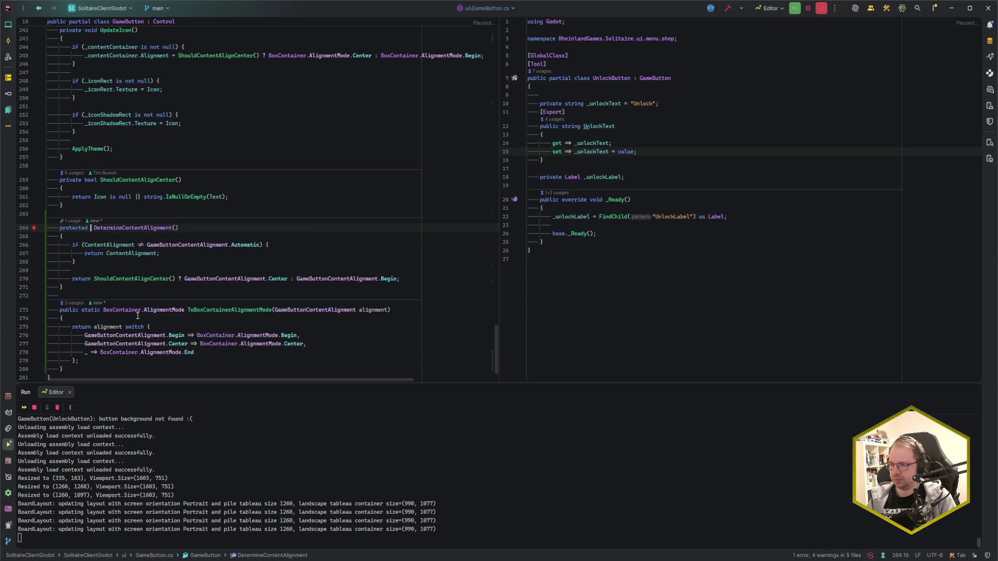
key(Down)
key(Down)
key(Up)
key(Up)
key(Return)
- Wrap both the ContentAlignment return and the final ShouldContentAlignCenter return in ToBoxContainerAlignmentMode()
key(Down)
key(Down)
key(Down)
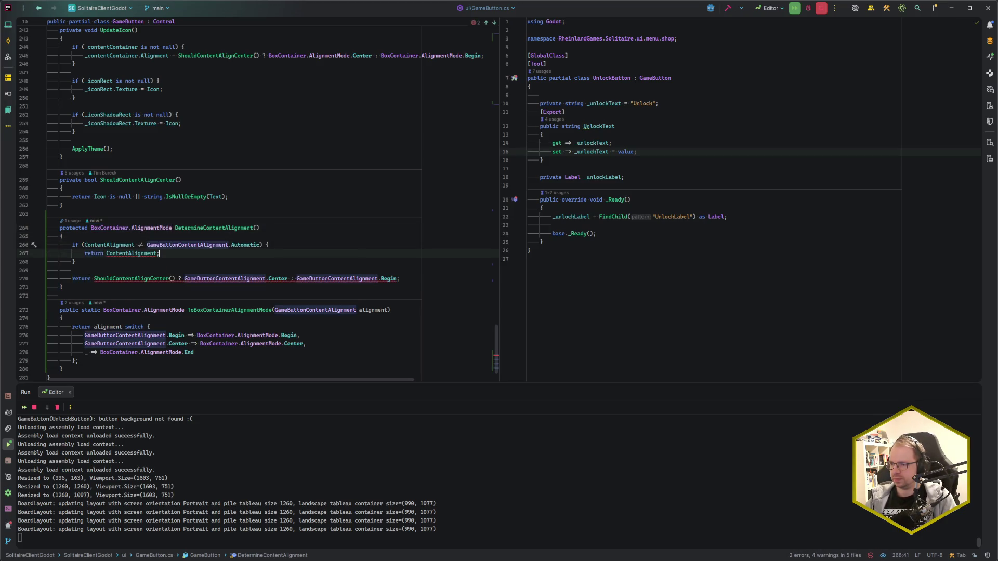
text(ToBox)
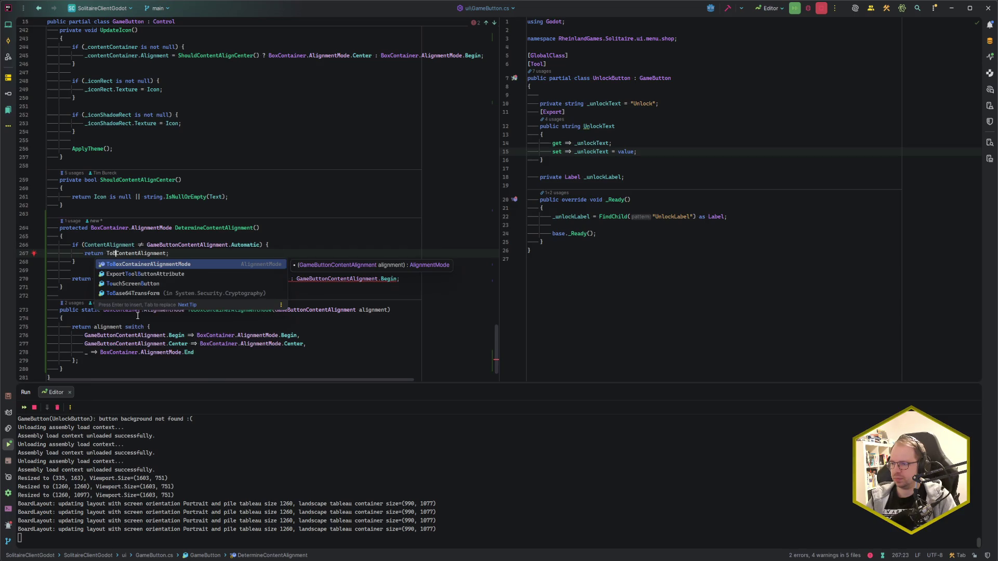
key(Return)
key(Down)
key(Down)
key(Down)
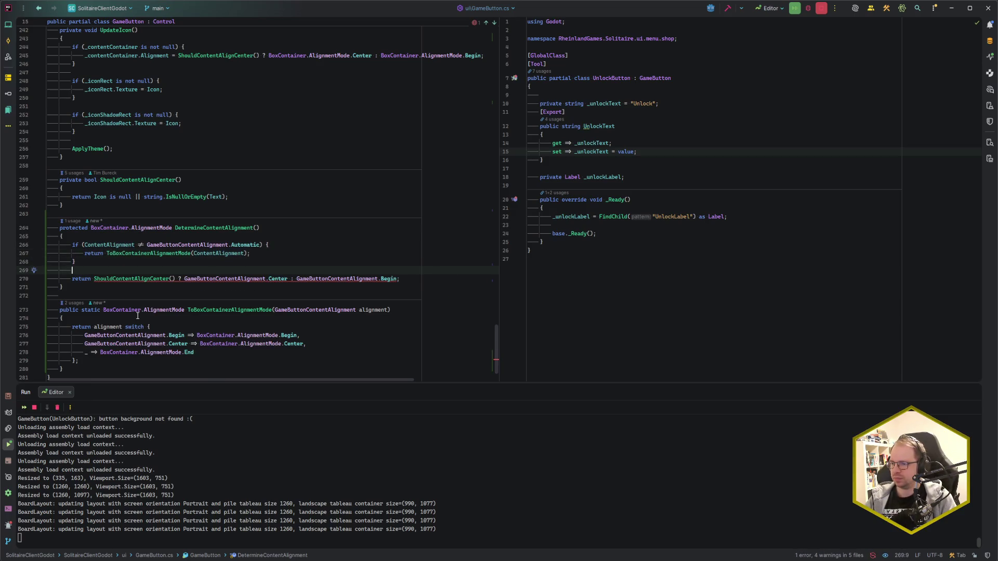
key(Right)
key(Right)
key(Right)
key(ctrl+Right)
text(ToBox)
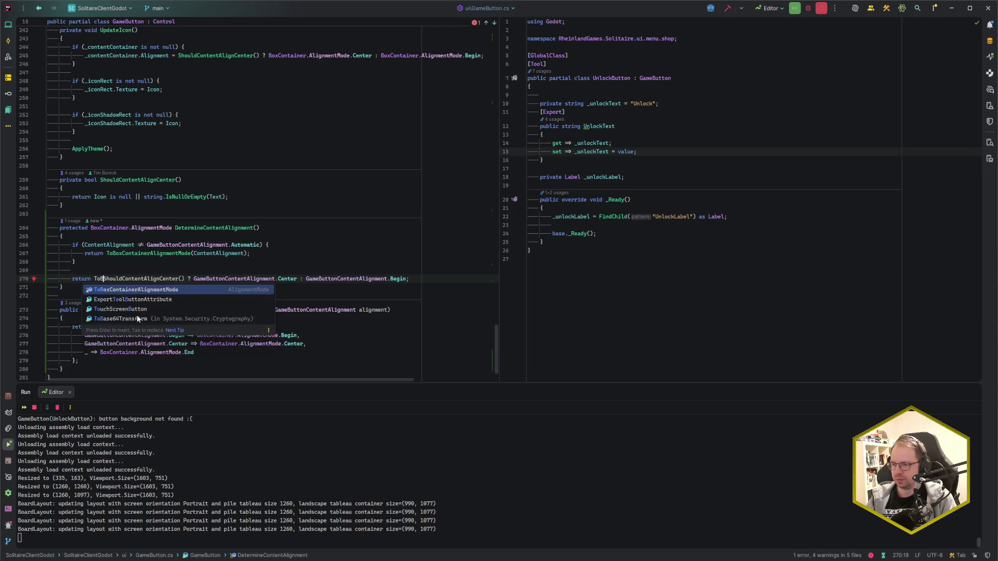
key(Return)
key(Left)
text())
- Review the finished method, then select the center-or-begin alignment expression in UpdateText
click(75, 262)
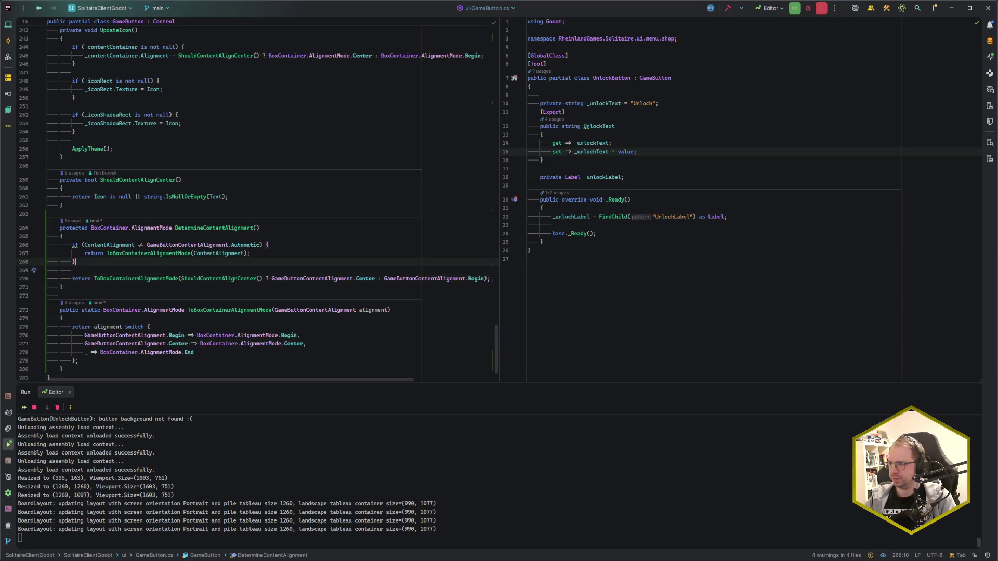
click(72, 278)
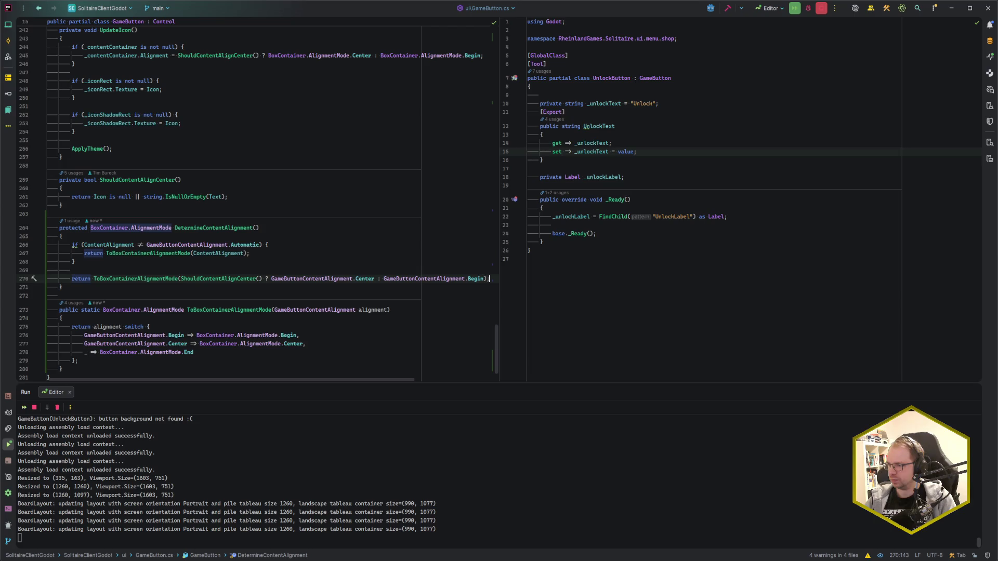
scroll(148, 272, down, 2)
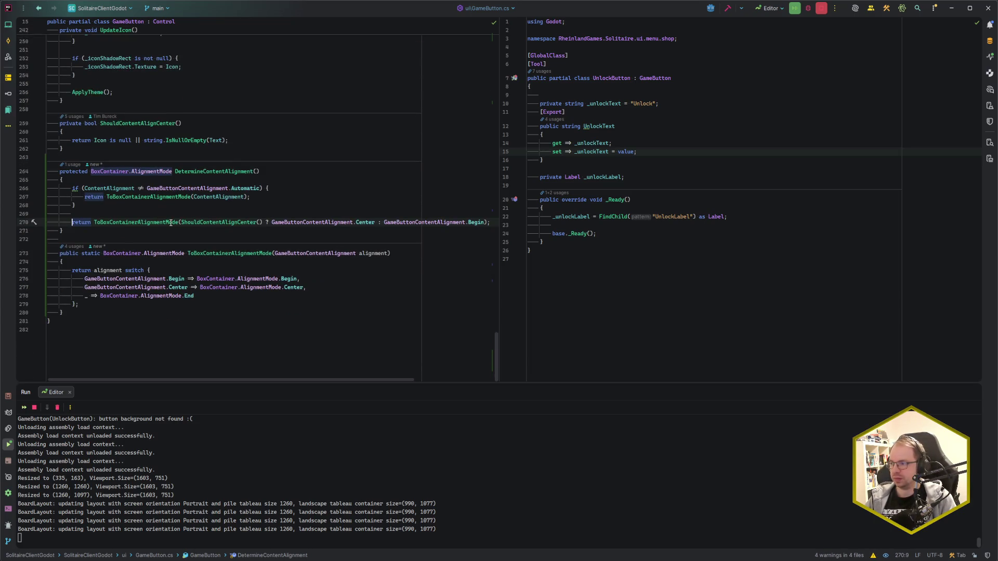
click(184, 302)
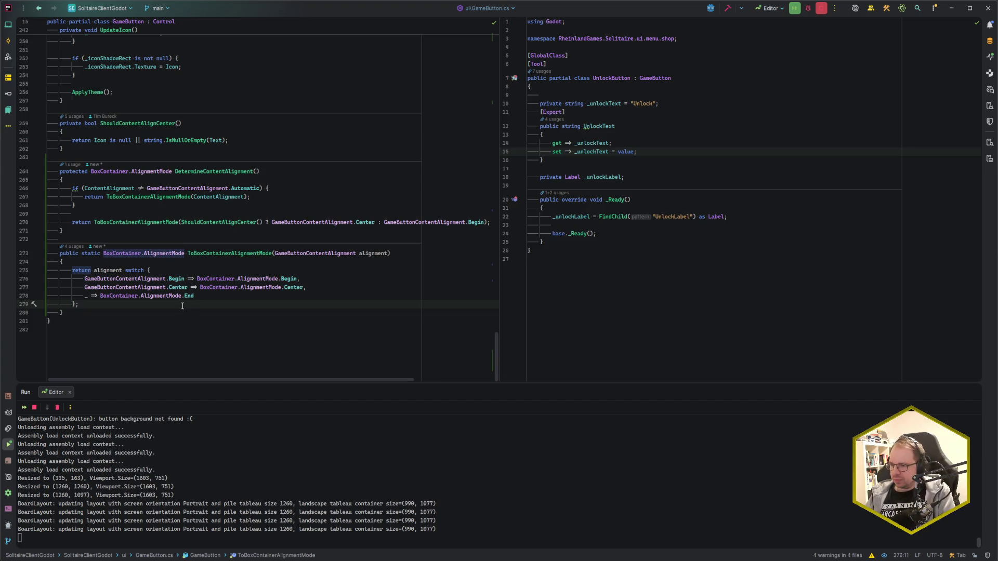
scroll(181, 306, up, 20)
scroll(181, 305, up, 20)
scroll(176, 297, down, 20)
scroll(177, 291, down, 5)
scroll(192, 283, up, 8)
mouse_move(198, 281)
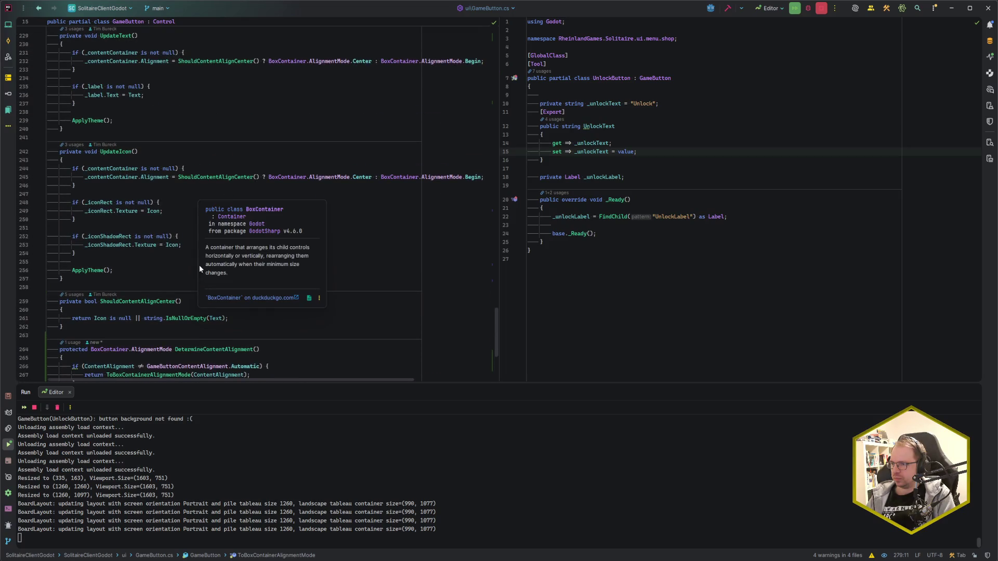
scroll(199, 272, up, 3)
drag(179, 163, 483, 163)
- Replace the center-or-begin expressions in UpdateText and UpdateIcon with DetermineContentAlignment()
key(alt+j)
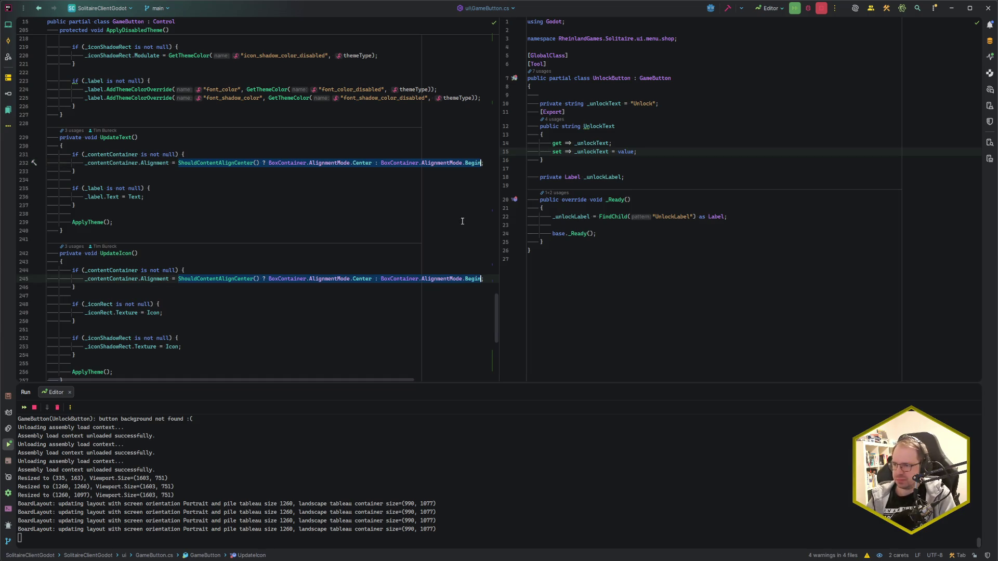
text(DetermineContentAlignment)
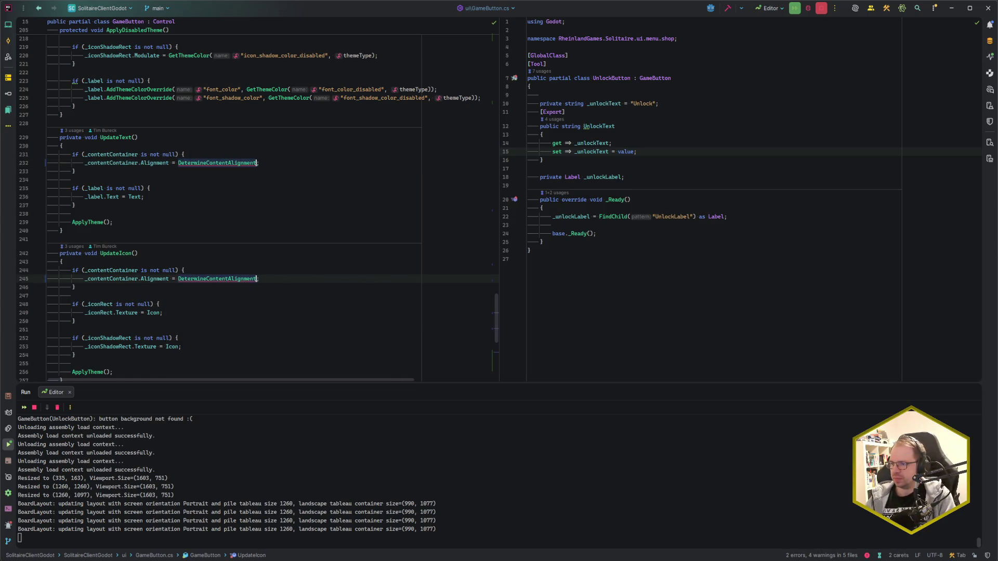
text(())
key(End)
key(Escape)
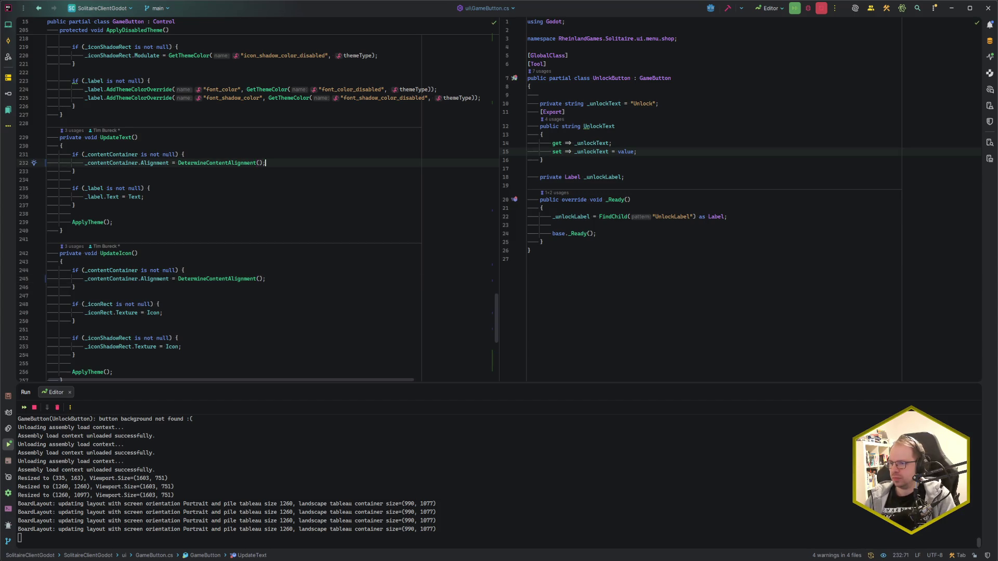
click(293, 270)
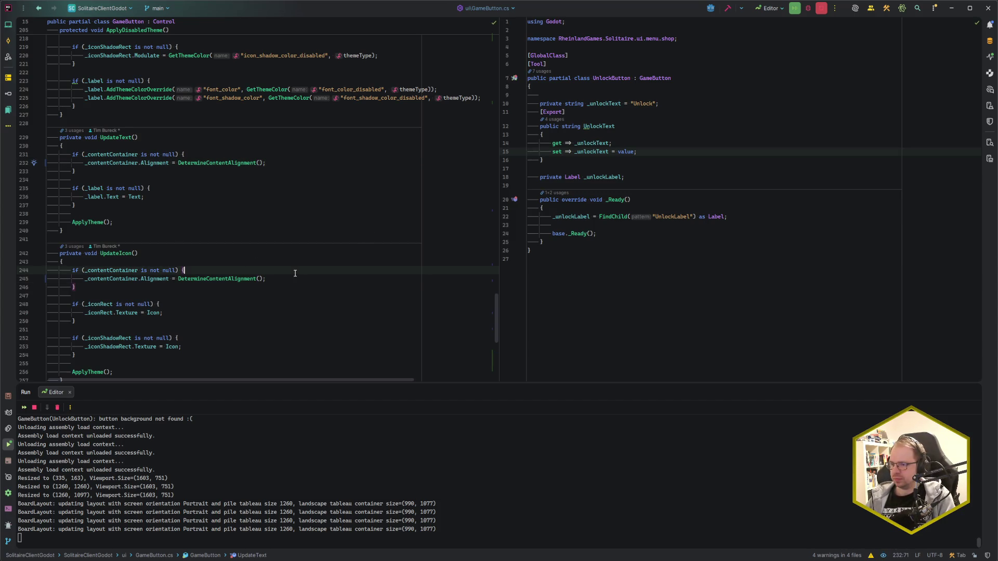
click(294, 279)
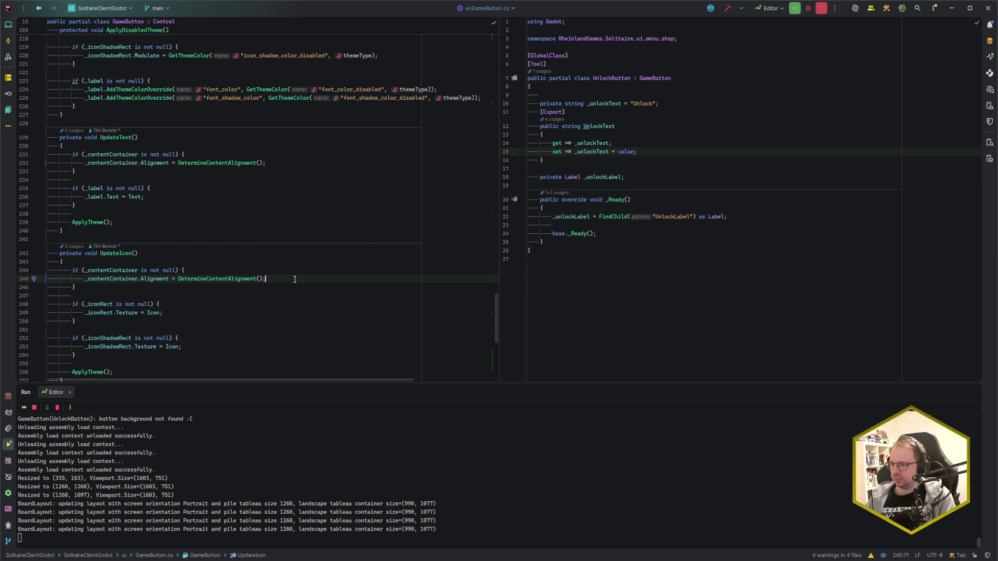
- Look over the edited code, then bring up the Godot editor with the unlock_button scene
scroll(265, 277, down, 3)
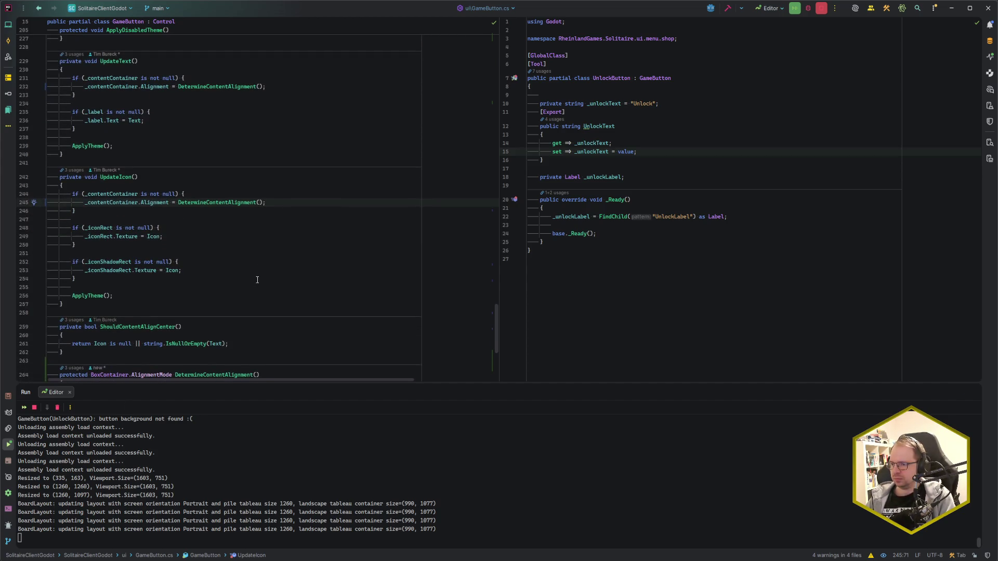
scroll(257, 280, up, 2)
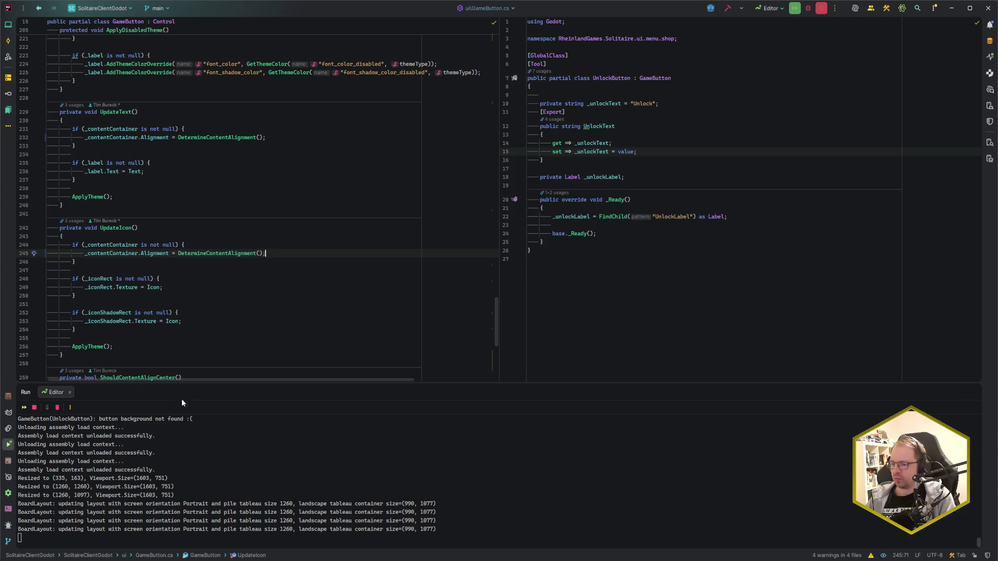
mouse_move(104, 560)
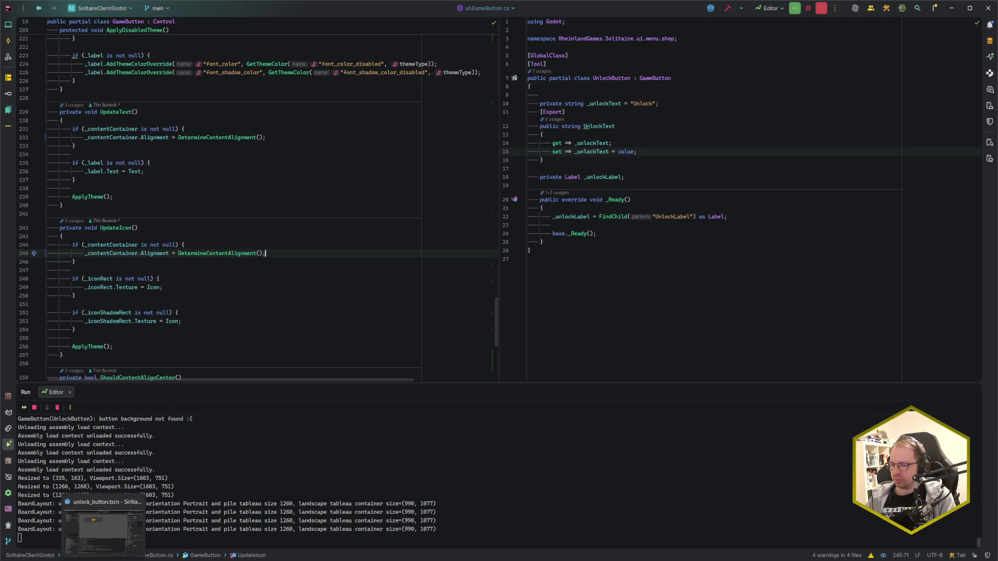
click(103, 530)
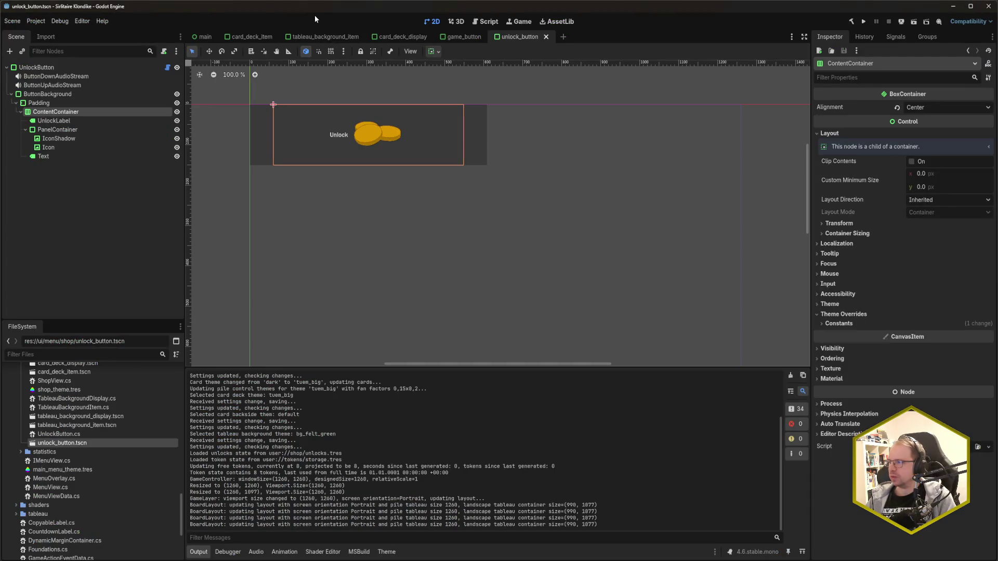
- Set the UnlockButton root node's Content Alignment to Center and save the scene
click(626, 107)
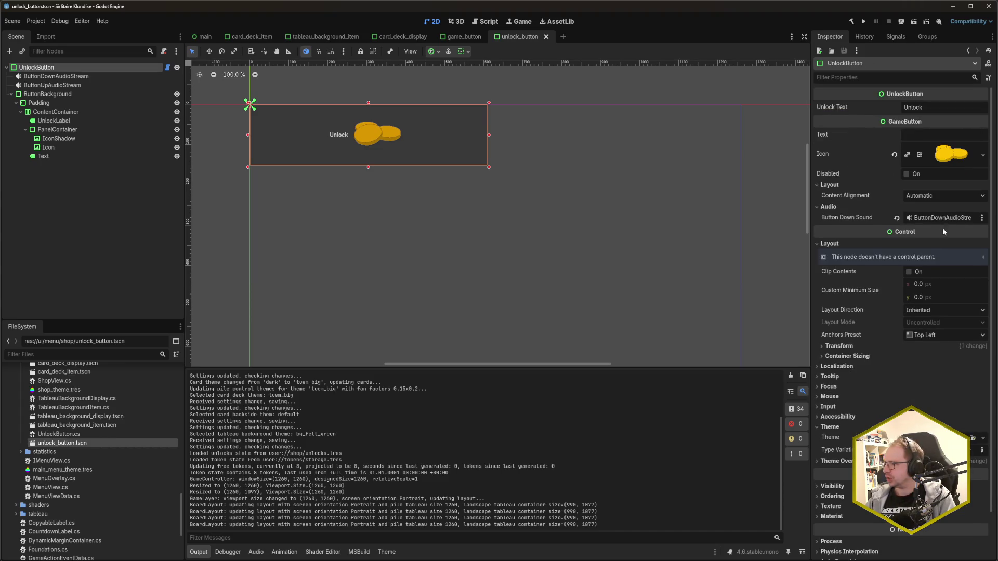
click(949, 196)
click(943, 226)
key(ctrl+s)
- Run the game, centre its window, and go back to the main menu
key(F5)
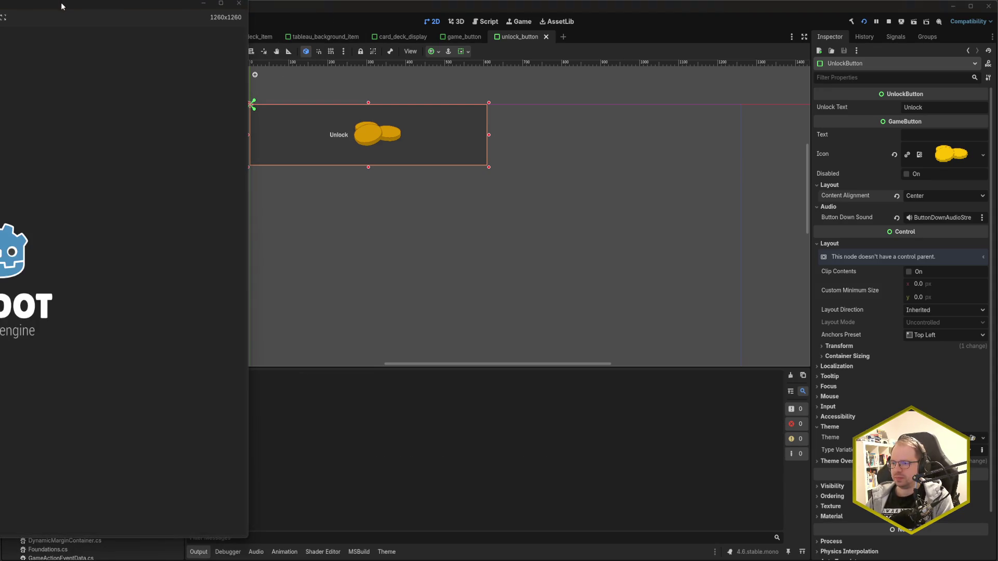
drag(61, 2, 411, 18)
click(515, 86)
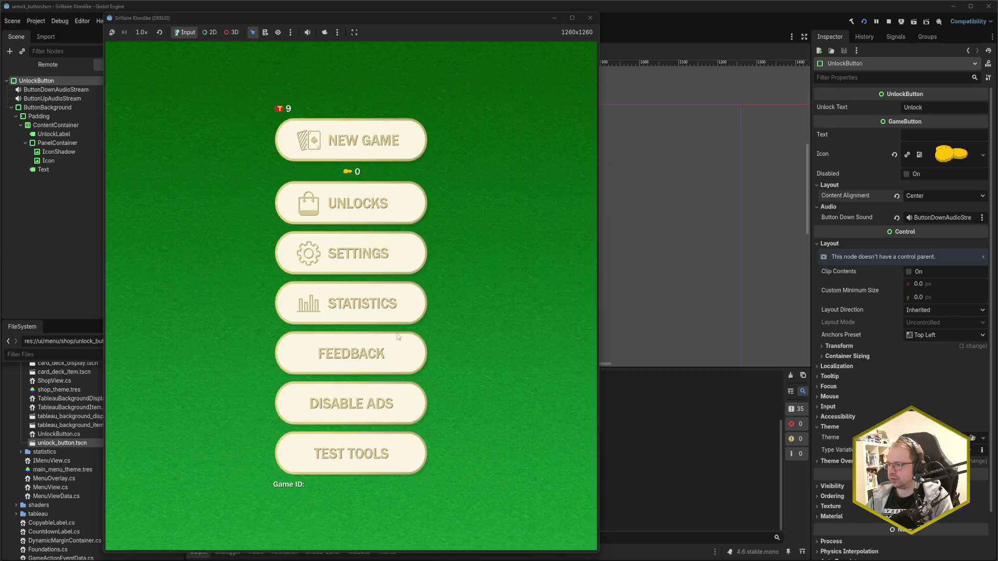
- In the running game, visit Settings, open the Unlock Designs screen to check the buttons, and close it
click(367, 260)
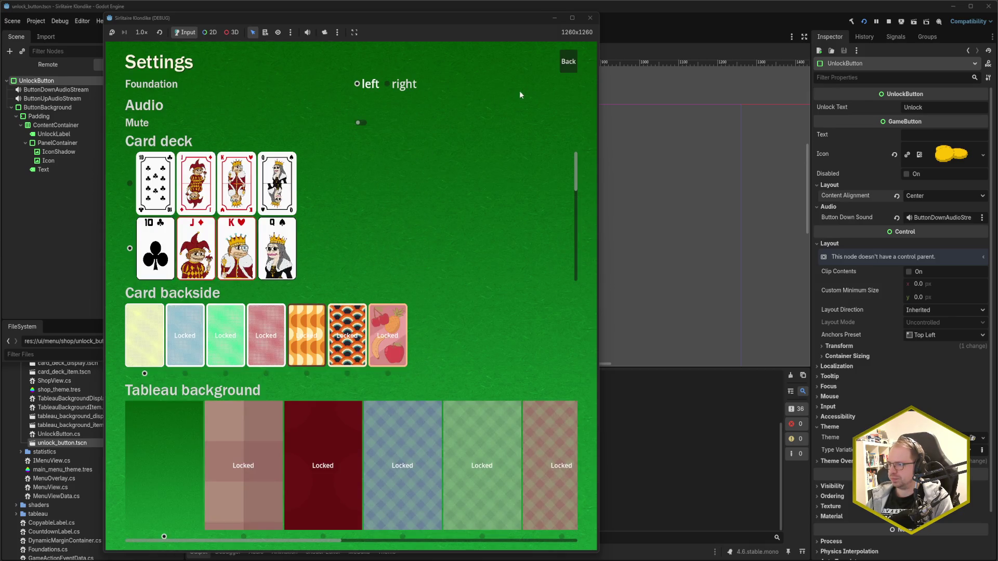
click(568, 61)
click(391, 208)
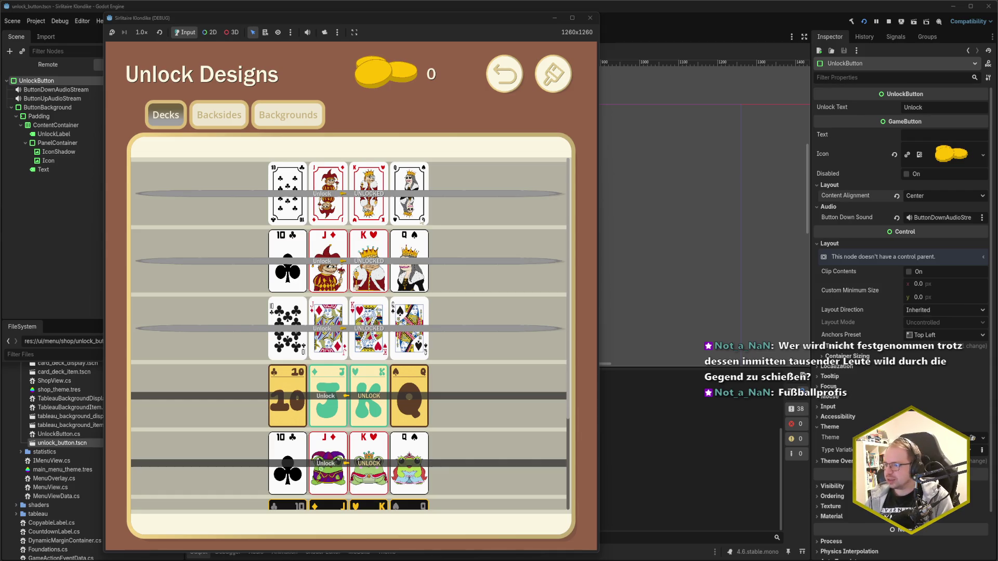
click(590, 17)
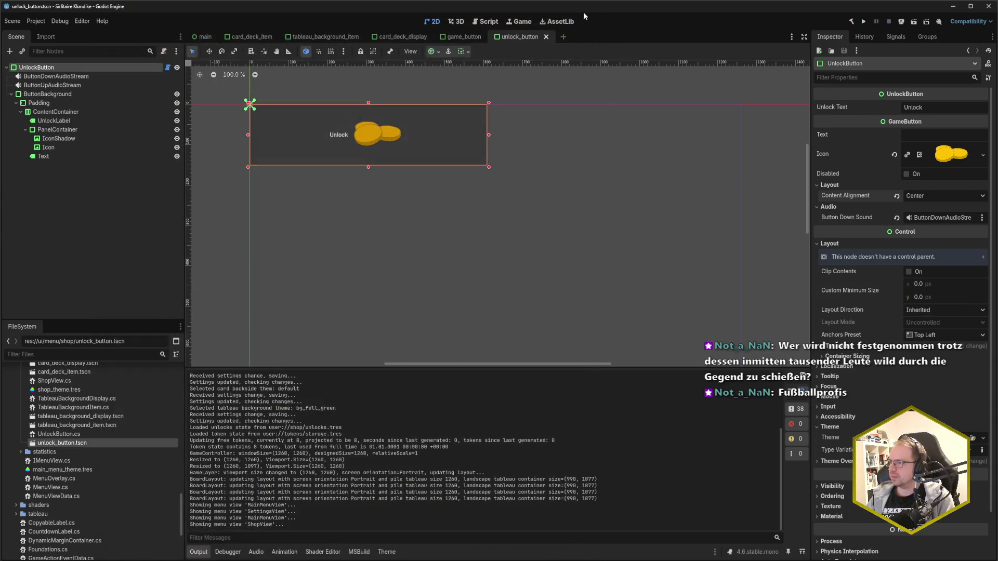
- In the theme editor, add a panel_disabled stylebox to UnlockButton as a new StyleBoxFlat
click(386, 552)
text(panel_disabled)
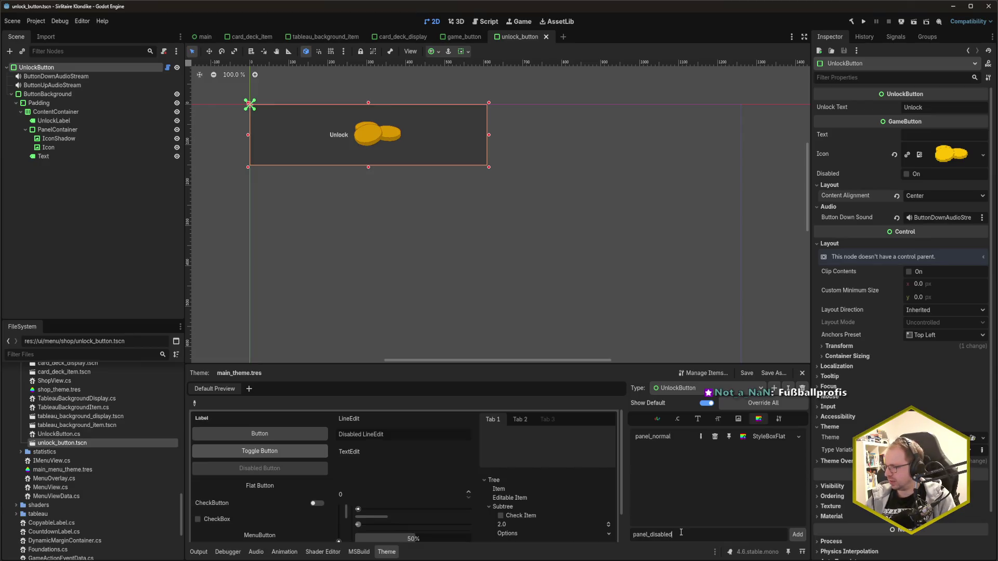
click(797, 534)
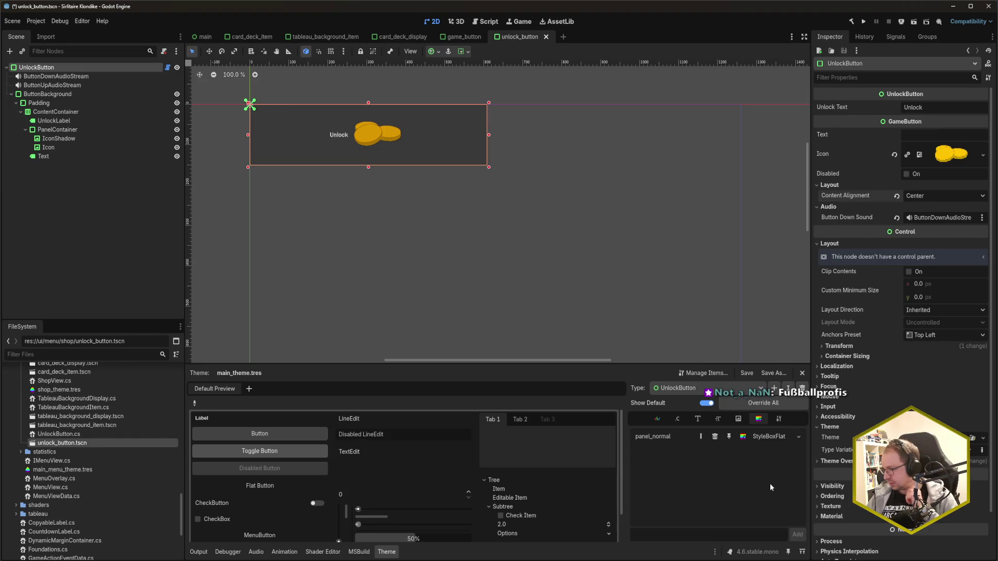
click(774, 437)
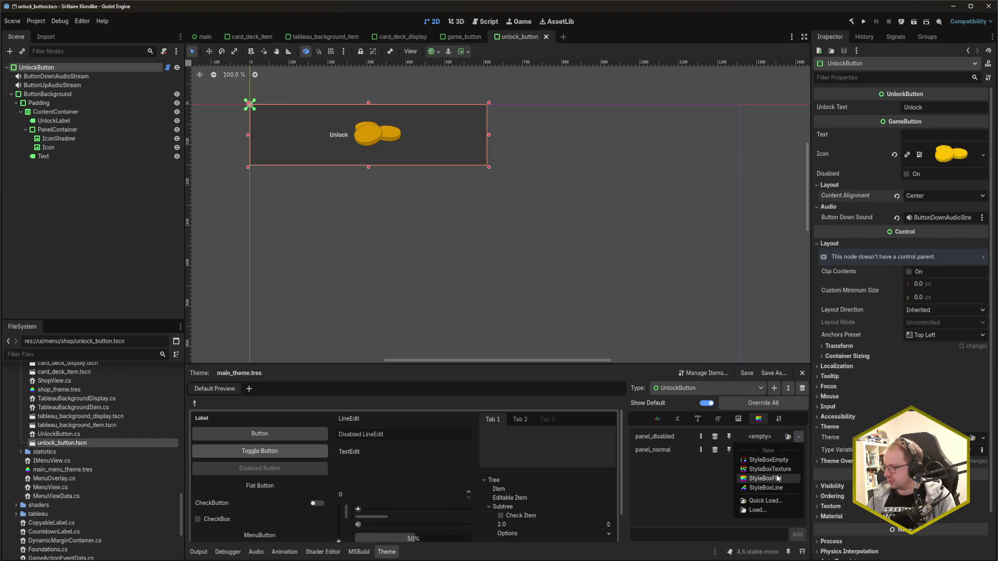
click(774, 458)
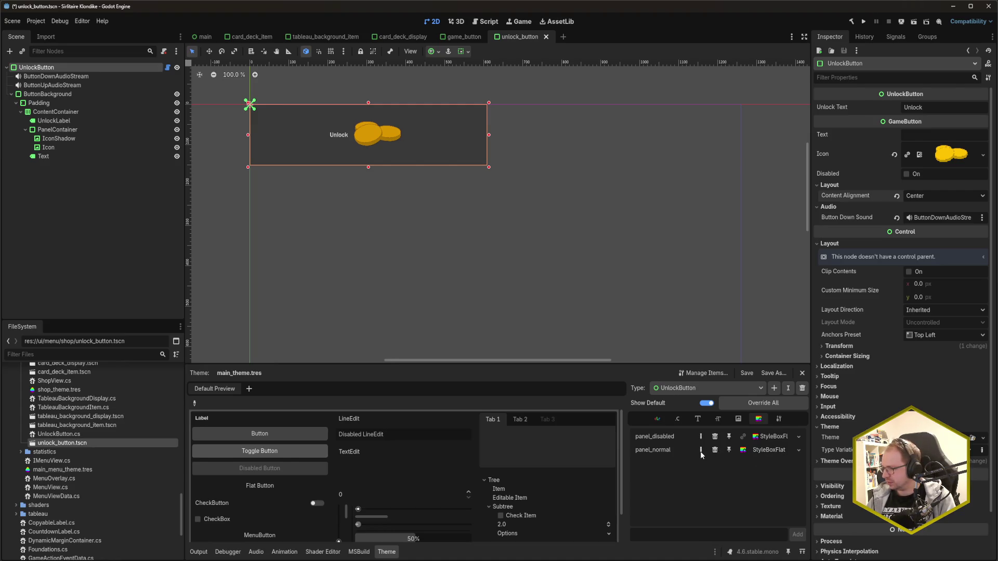
- Copy panel_normal's StyleBoxFlat into panel_disabled, save, and run the game again
click(799, 450)
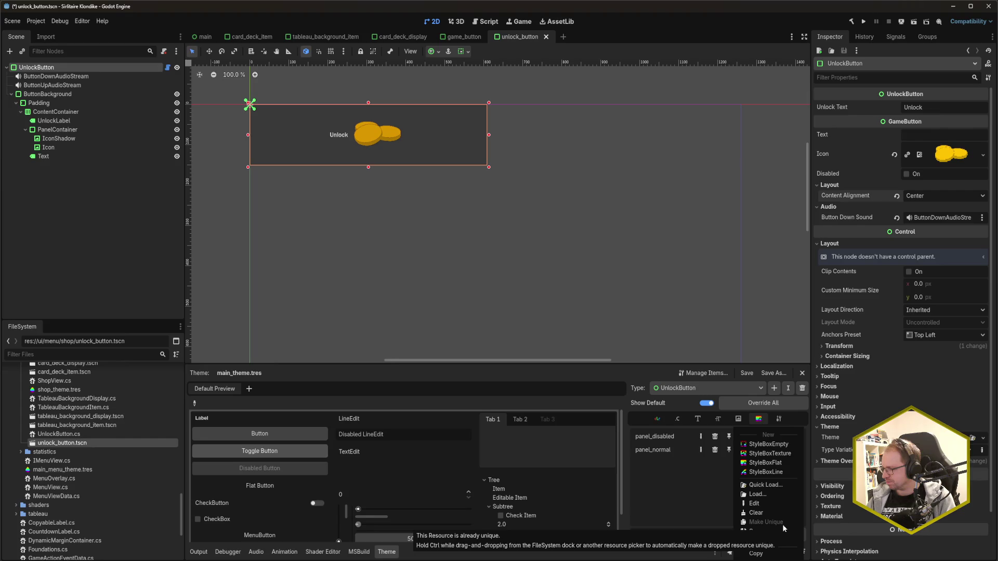
click(771, 554)
click(800, 438)
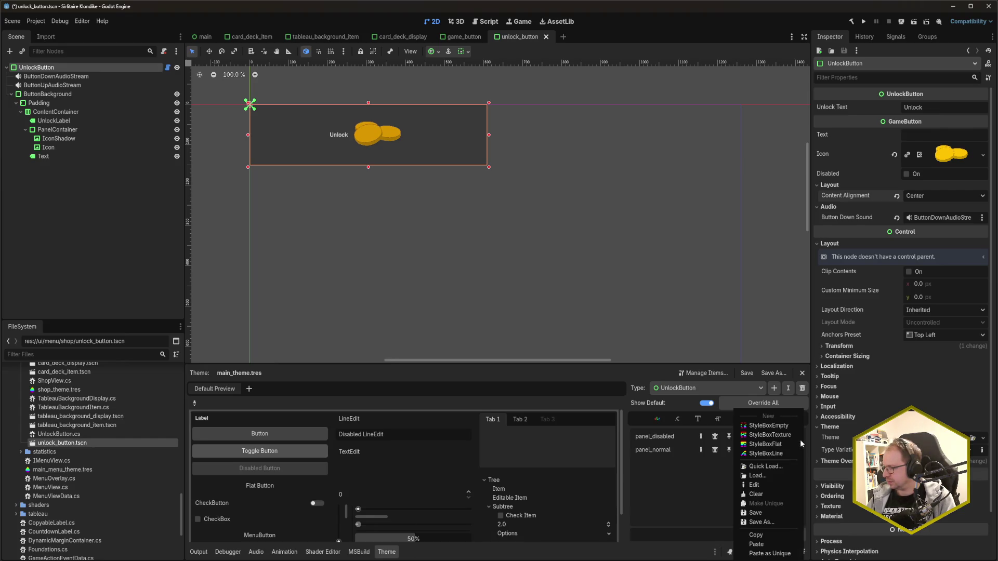
click(780, 545)
key(ctrl+s)
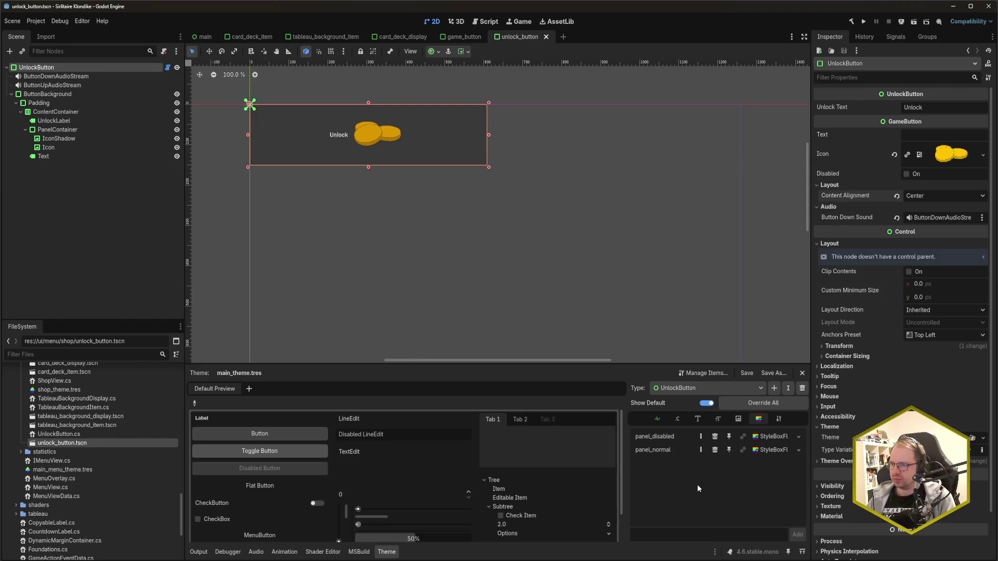
key(F5)
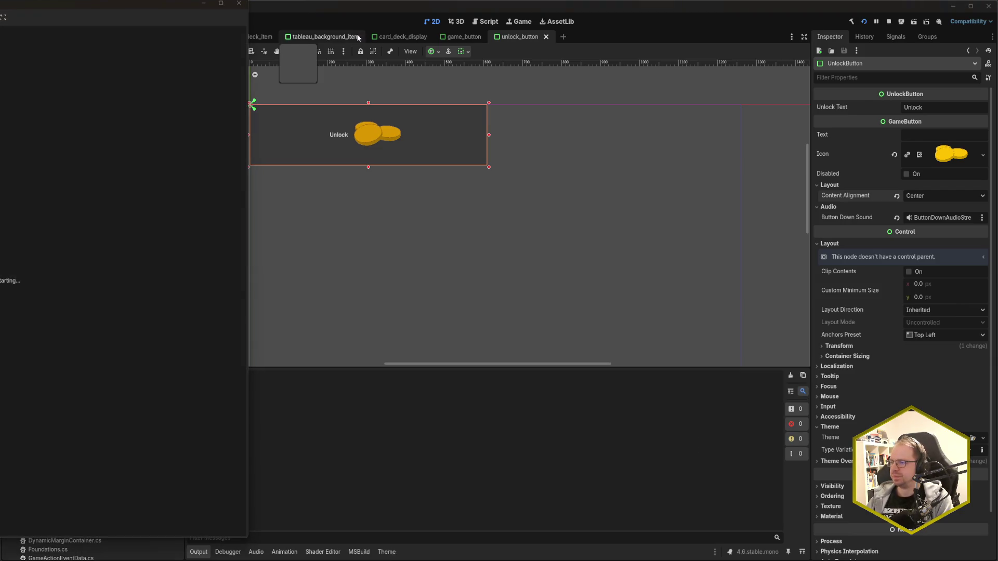
- Centre the game window, scroll the Decks list to inspect the Unlock buttons, and close the game
drag(96, 7, 480, 20)
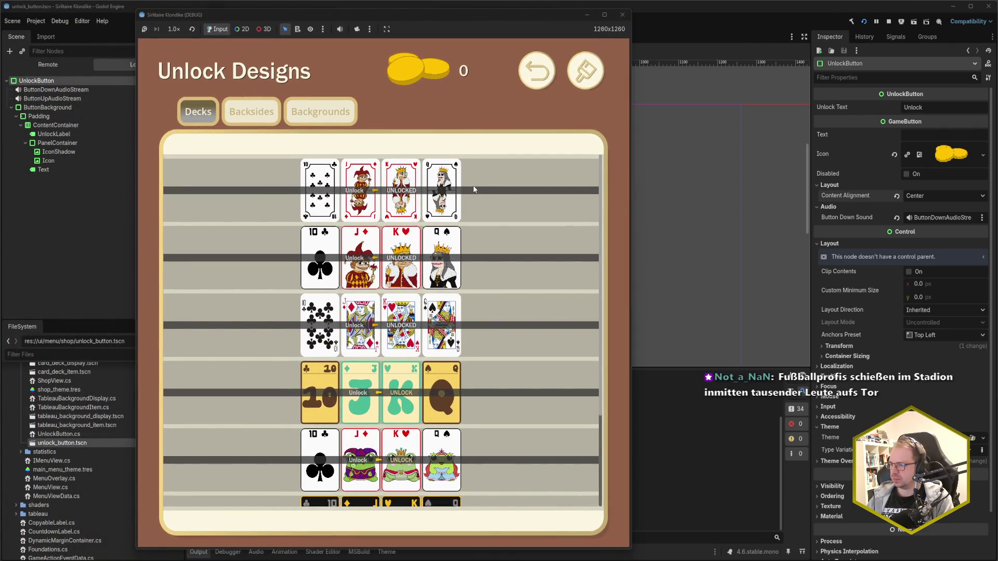
scroll(472, 279, down, 3)
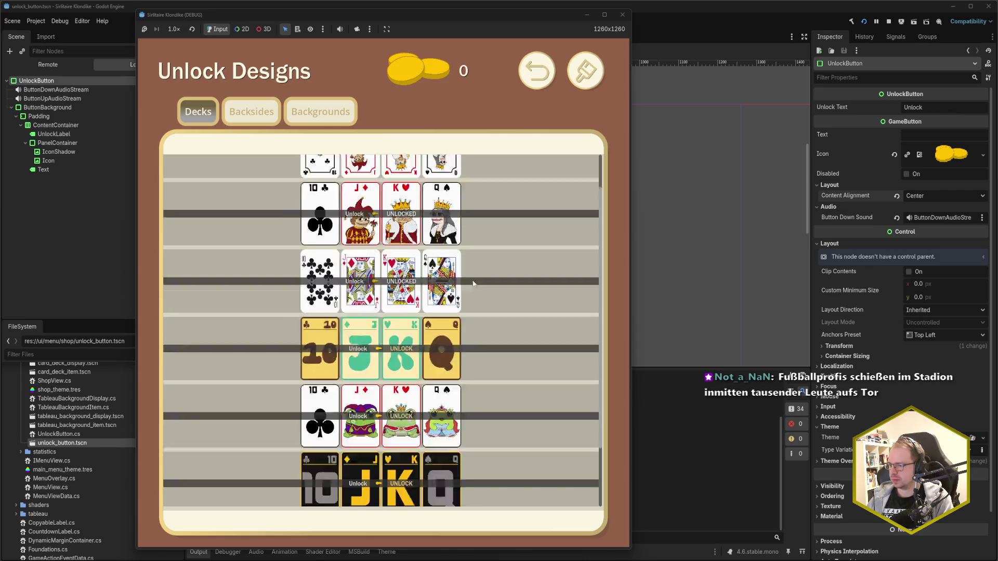
scroll(472, 280, up, 3)
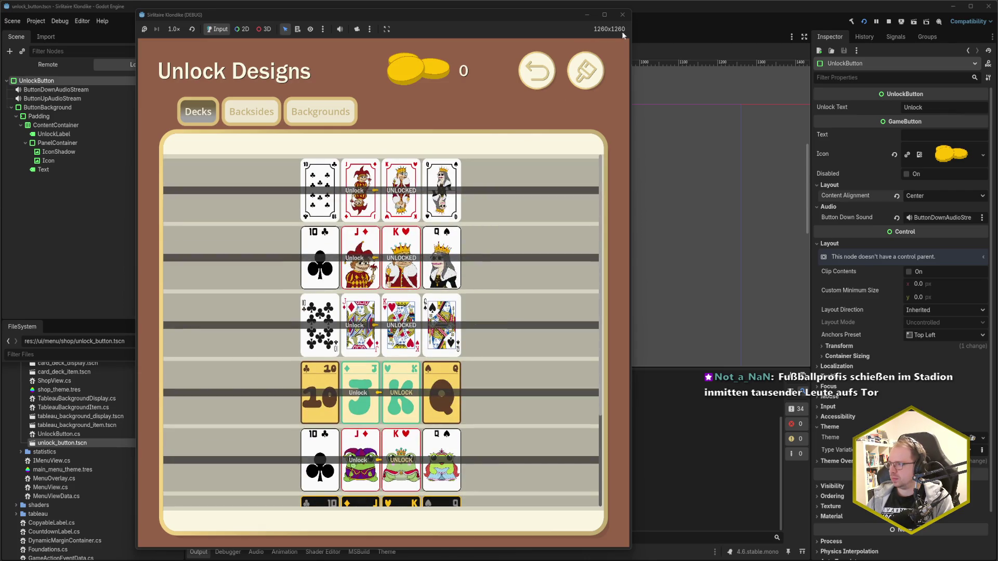
click(622, 14)
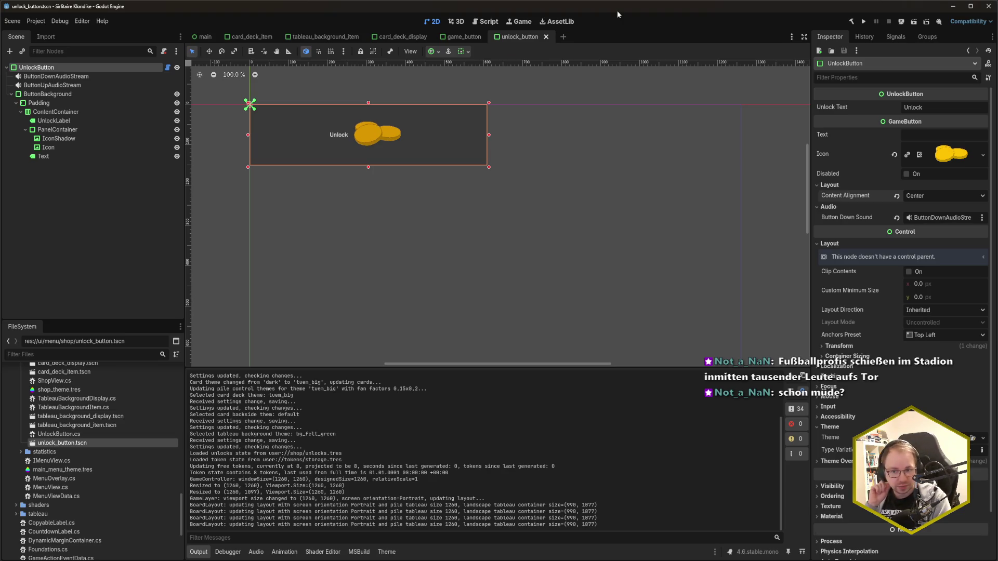
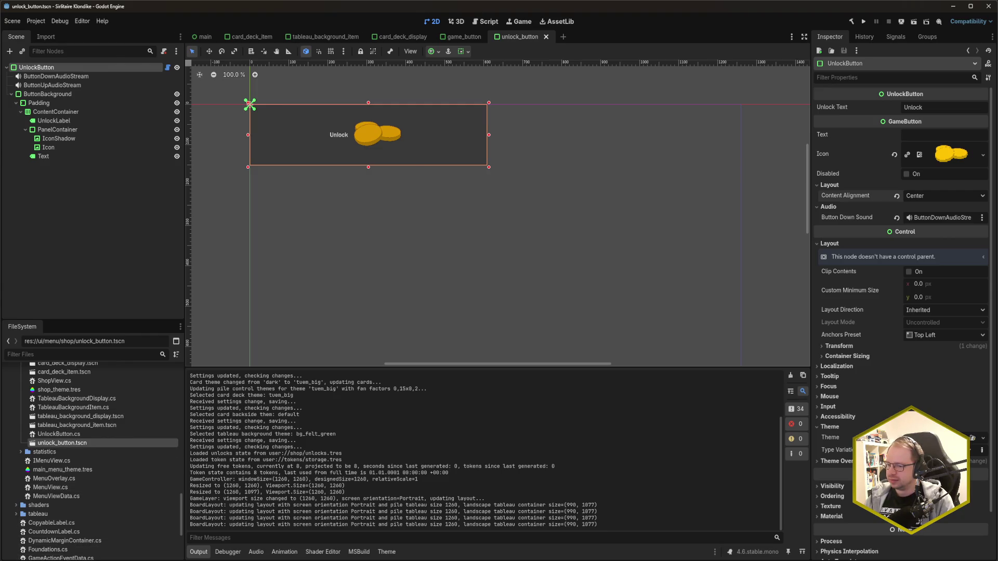
- Switch from Godot to Rider, with GameButton.cs and UnlockButton.cs open side by side
key(alt+Tab)
click(250, 287)
click(290, 261)
click(299, 252)
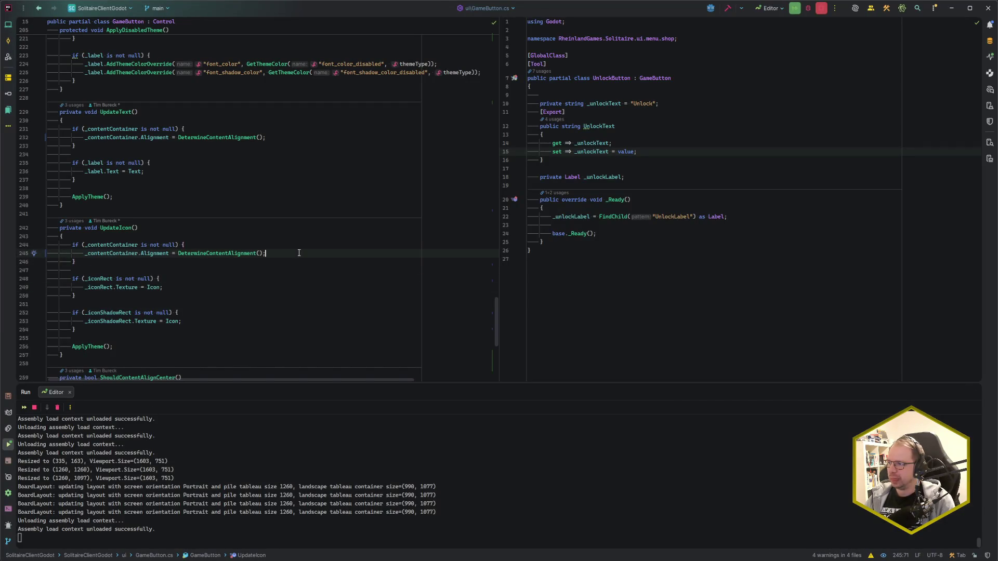
- Open CardDeckDisplay.cs from the Recent Files list
key(ctrl+e)
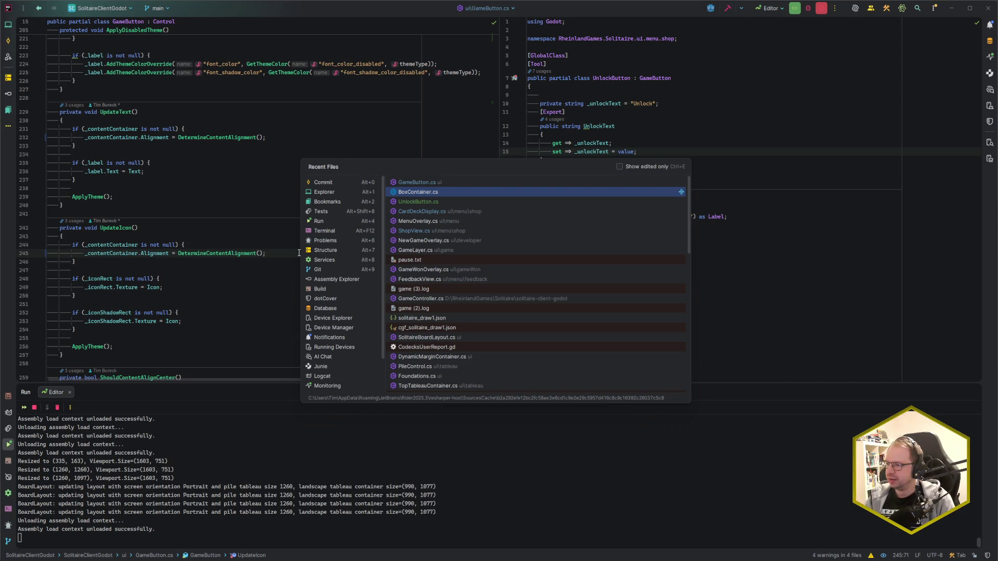
key(Down)
key(Up)
key(Down)
key(Down)
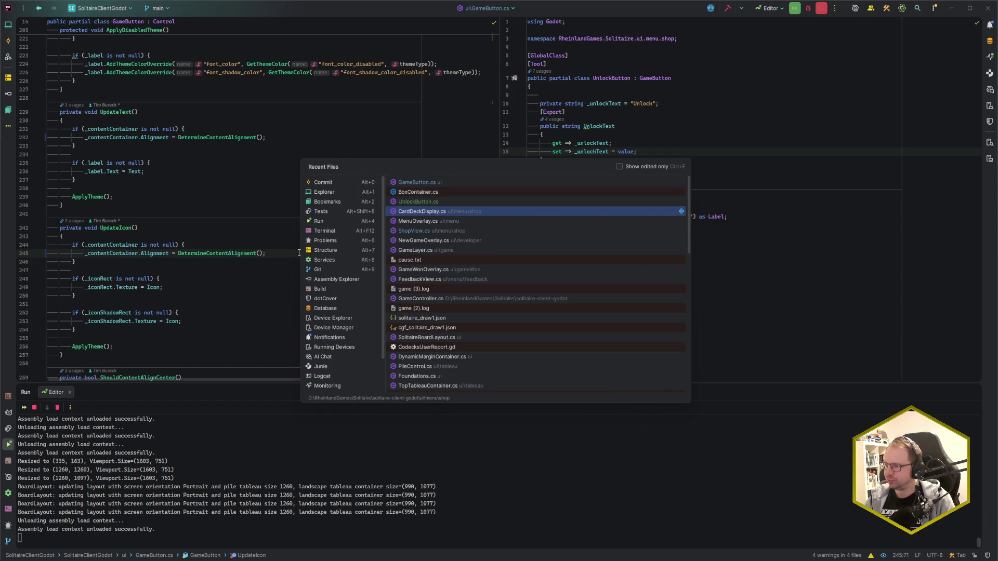
key(Return)
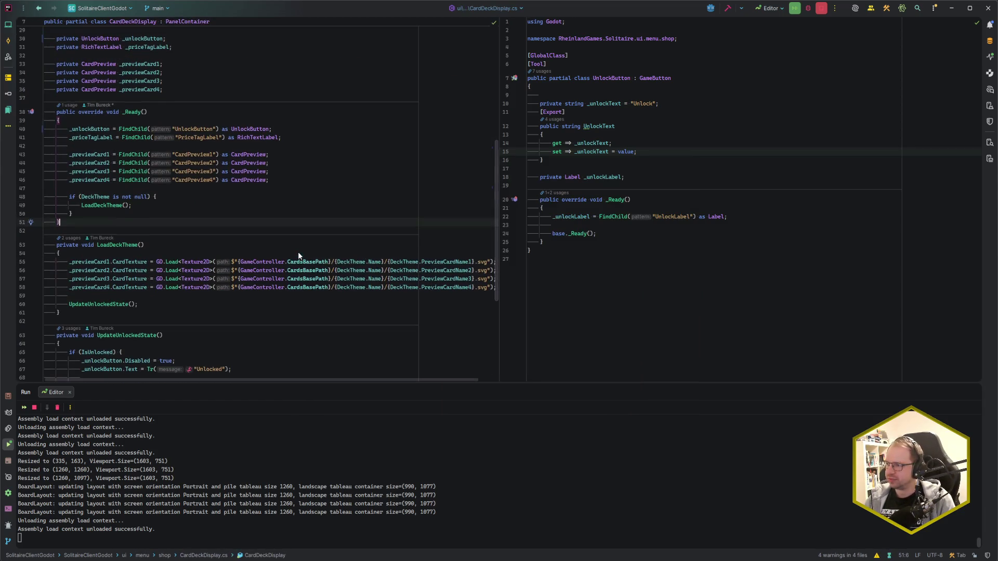
- Make the 'Unlocked' branch on line 67 set _unlockButton.UnlockText instead of Text
click(128, 188)
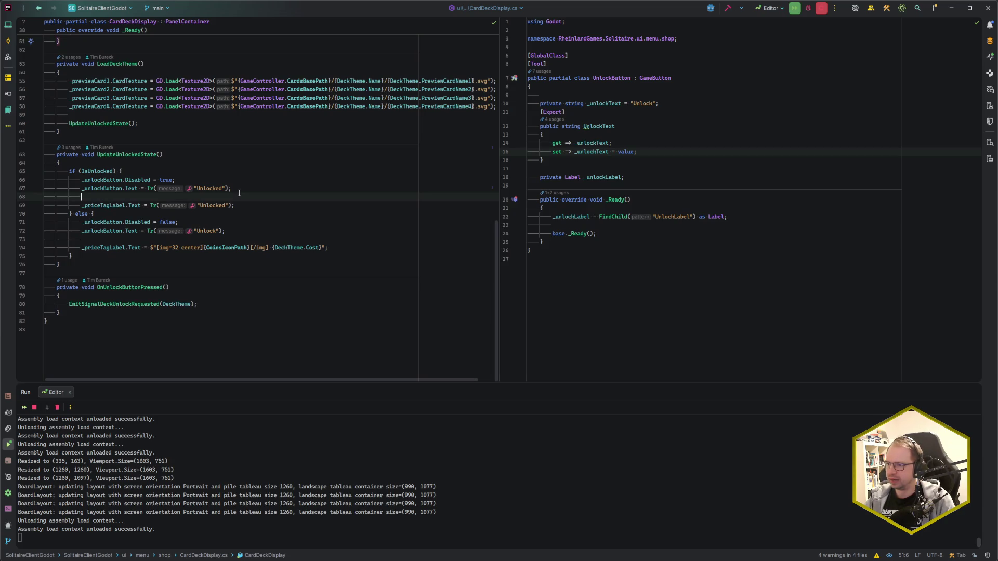
click(125, 189)
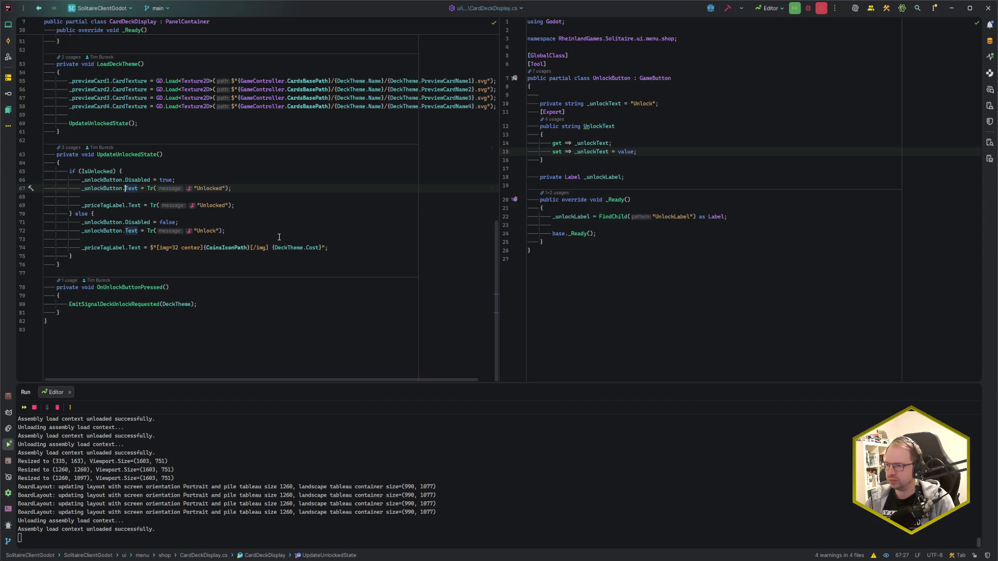
text(Unlock)
key(Tab)
key(Down)
key(Down)
key(End)
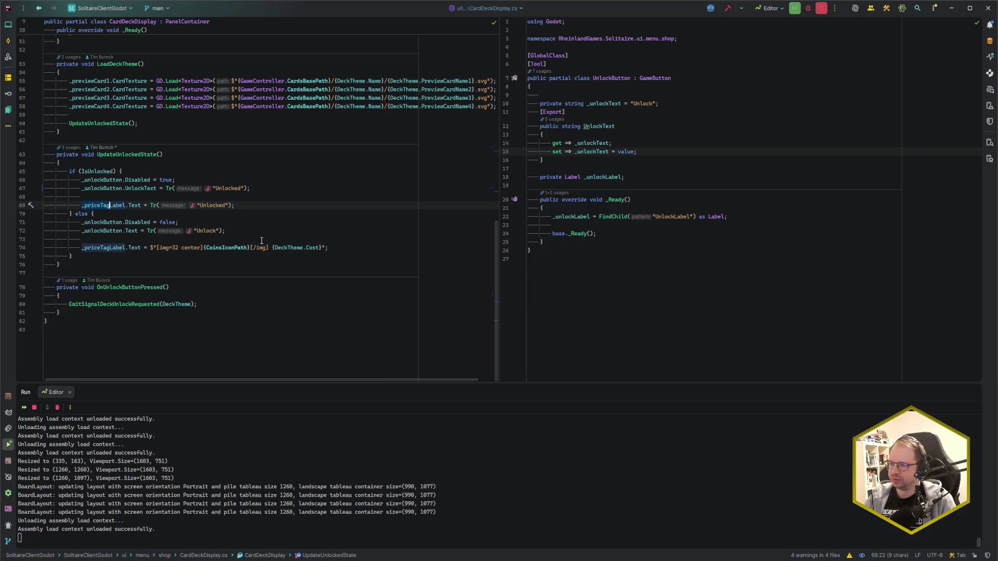
- Make the 'Unlock' branch on line 72 set _unlockButton.UnlockText as well
key(Down)
key(Down)
key(Down)
key(Home)
key(ctrl+Right)
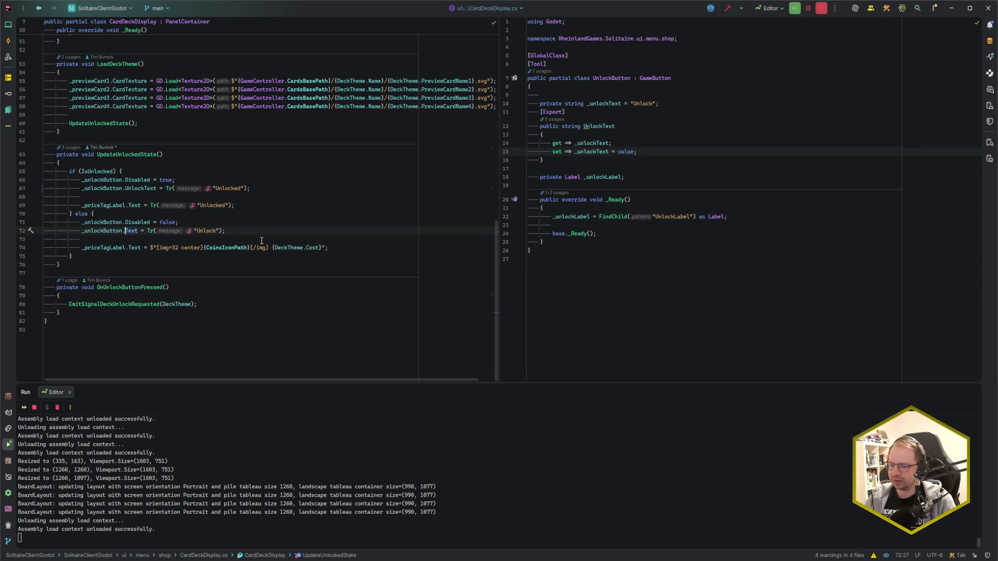
text(Unl)
key(Tab)
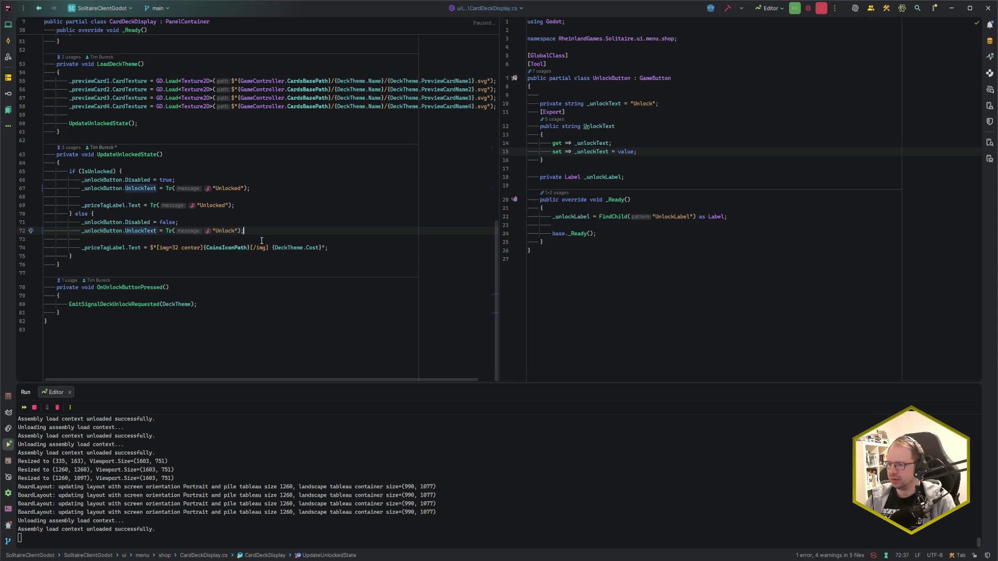
key(Down)
key(Down)
key(ctrl+Right)
key(Left)
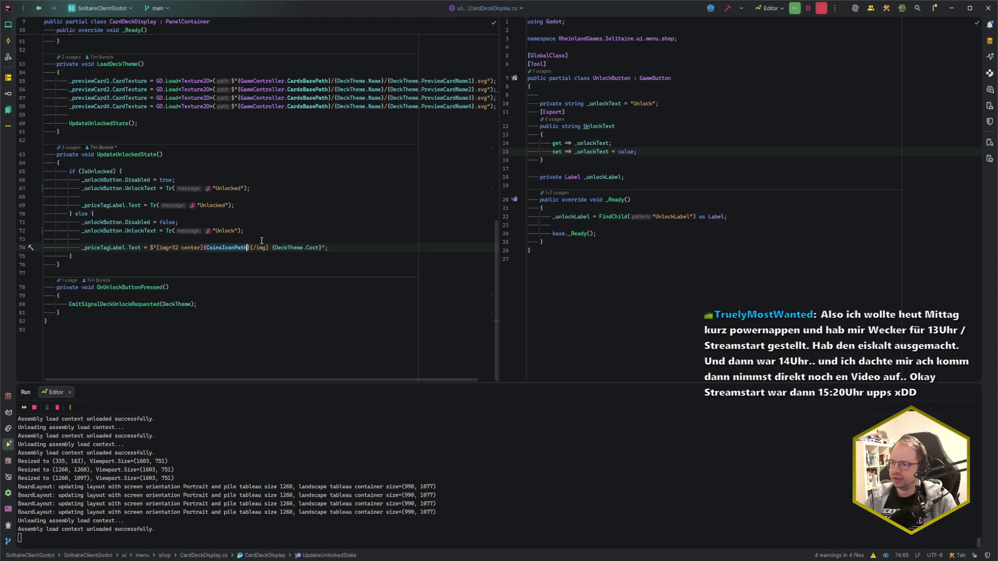
key(Up)
key(Up)
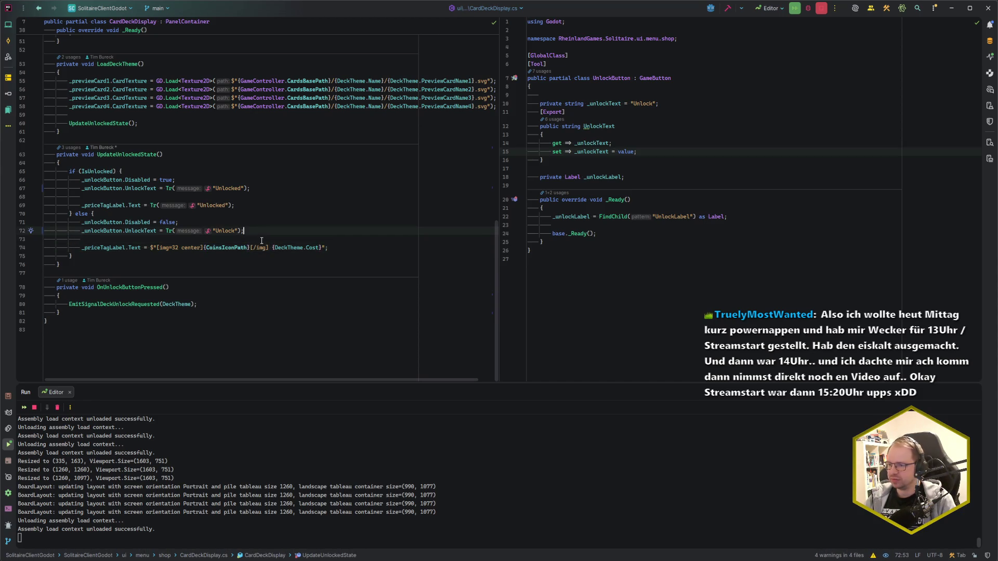
- Add a line below line 72 assigning DeckTheme.Cost to _unlockButton.Text
key(Return)
text(_unbl)
key(BackSpace)
key(BackSpace)
text(l)
key(Return)
text(.)
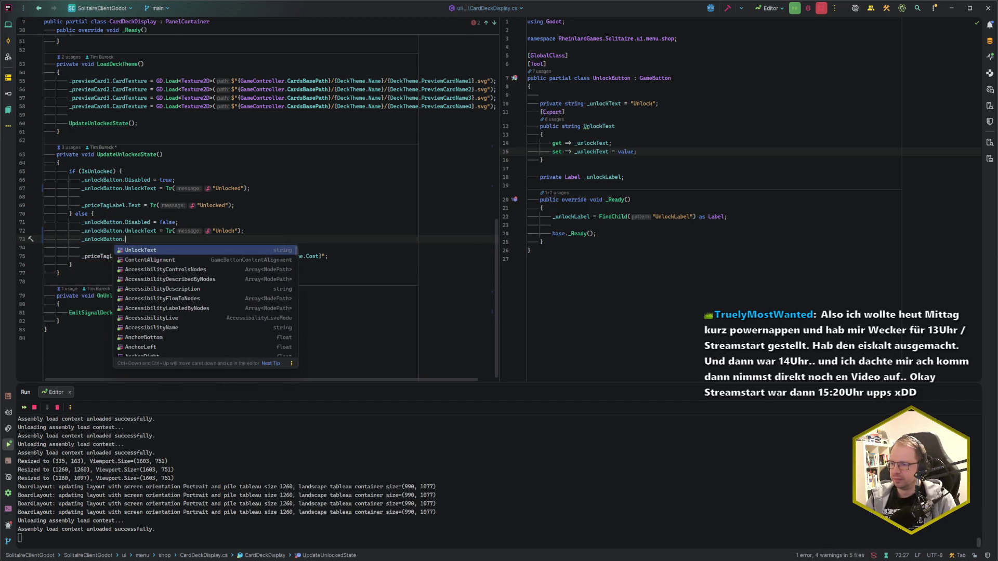
text(Text = )
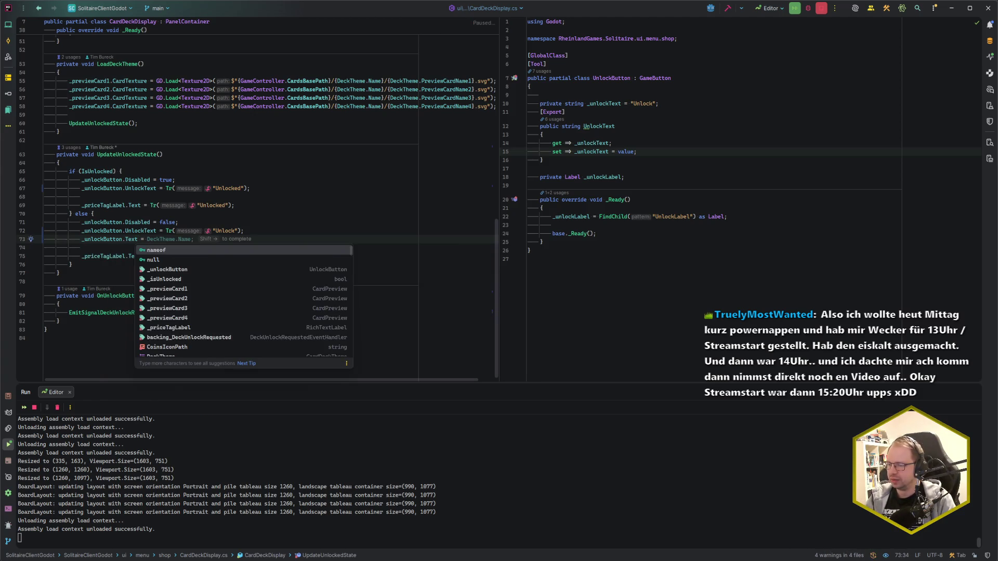
text(DeckTheme.Co)
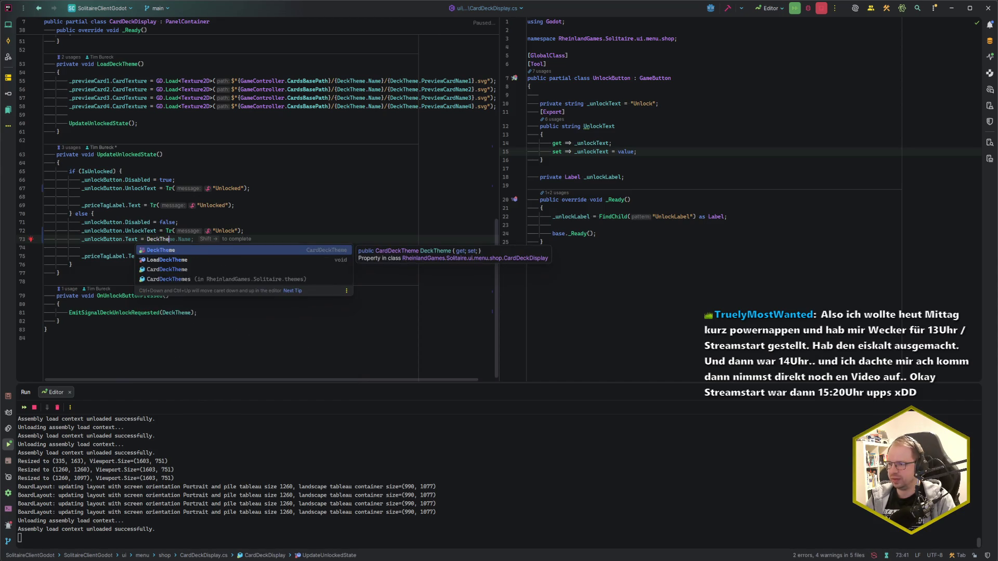
key(Return)
- Wrap the cost in an interpolated string: $"{DeckTheme.Cost}";
click(146, 239)
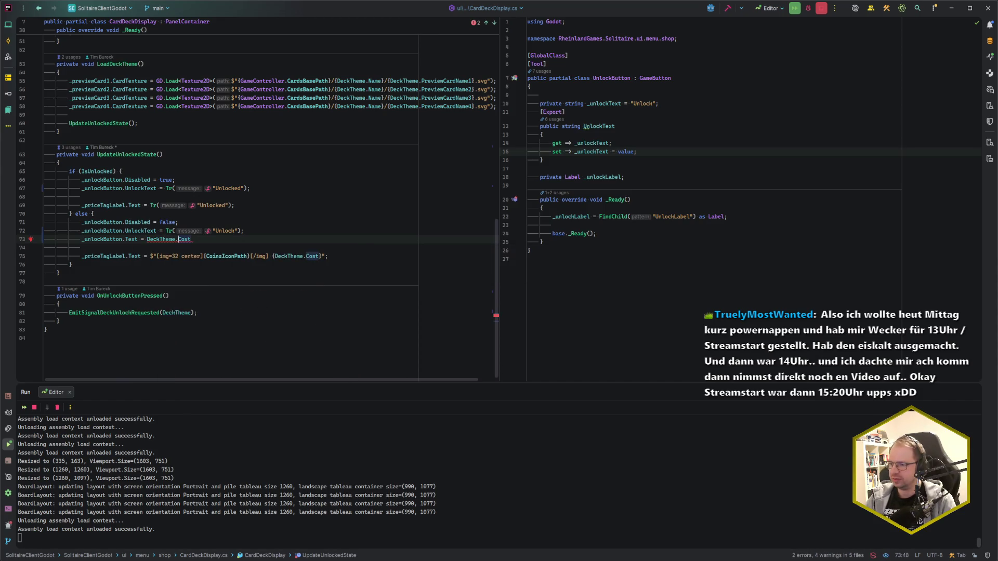
text($")
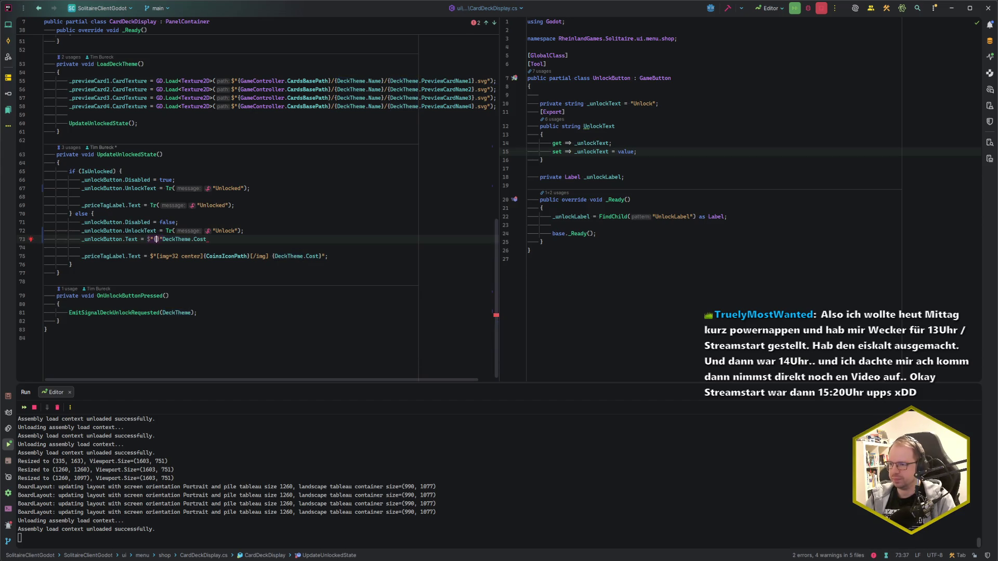
key(Delete)
text(}";)
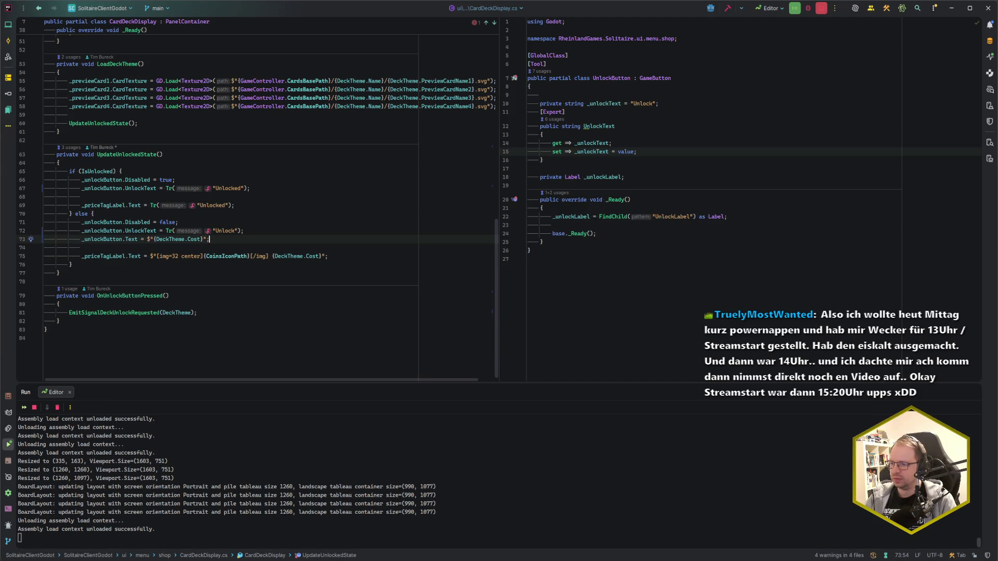
key(Up)
key(Up)
key(Up)
key(Return)
- In the IsUnlocked branch, add _unlockButton.Text = ""; and _unlockButton.Icon = null;
text(_unlockButton.Tex)
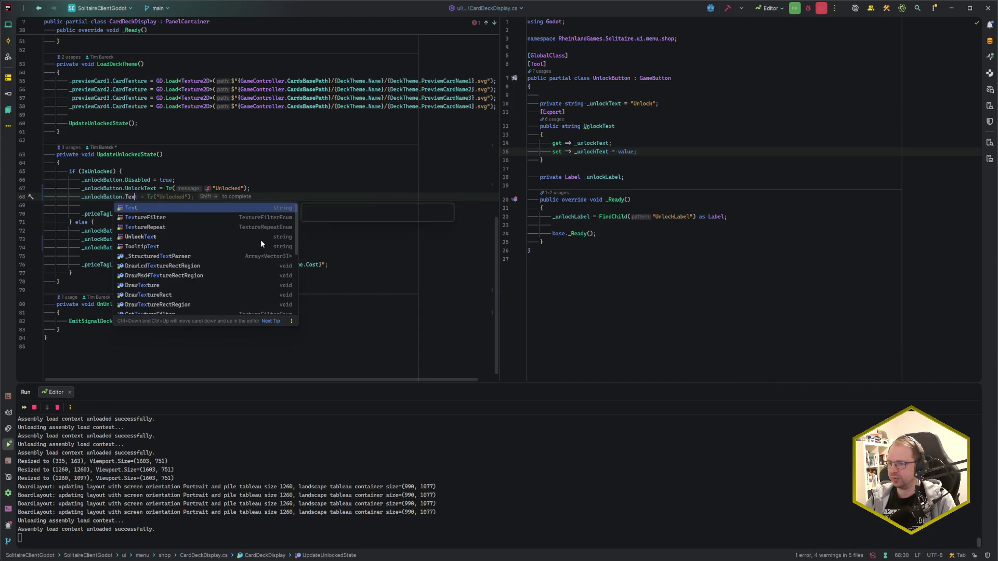
key(Return)
text(= "";)
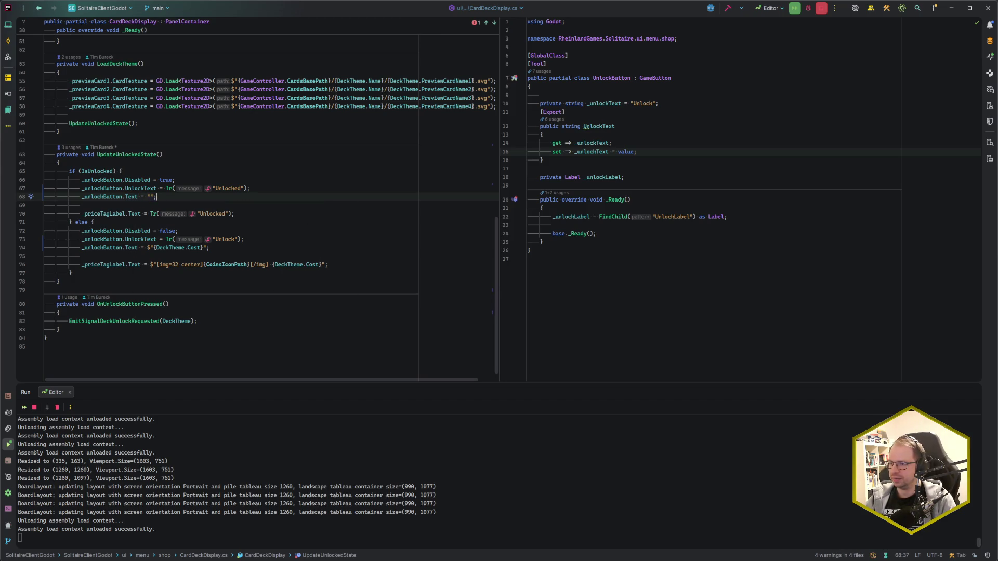
key(Return)
text(_unlockButton.Icon = null;)
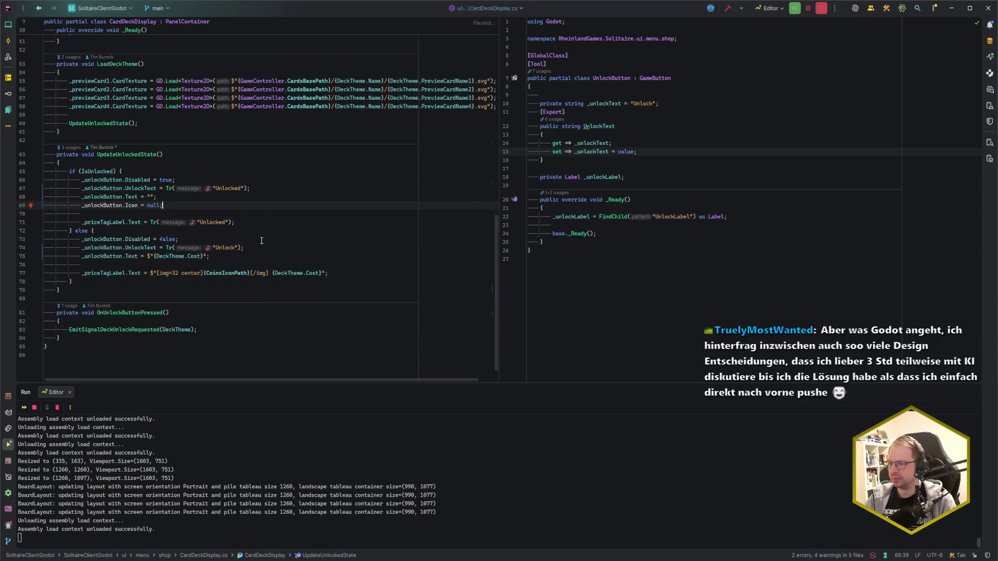
key(shift+Right)
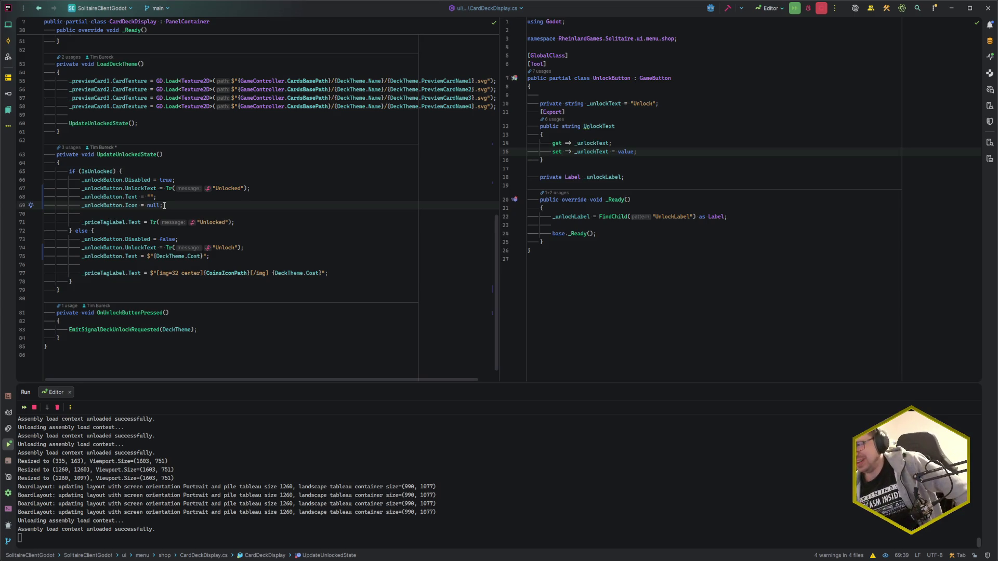
- Review the locked-branch lines, the CoinsIconPath usage and the Icon property documentation
click(239, 257)
click(240, 273)
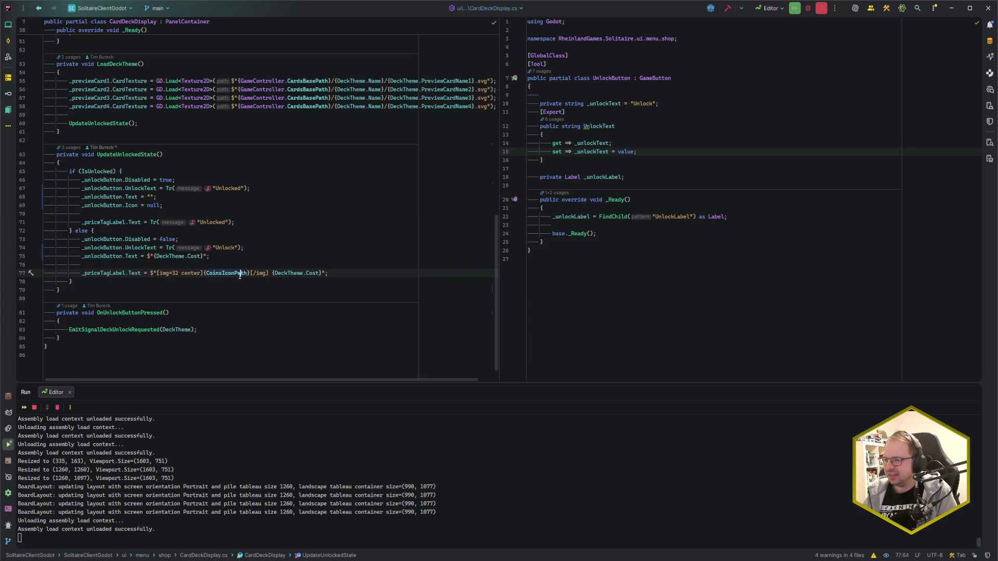
click(227, 275)
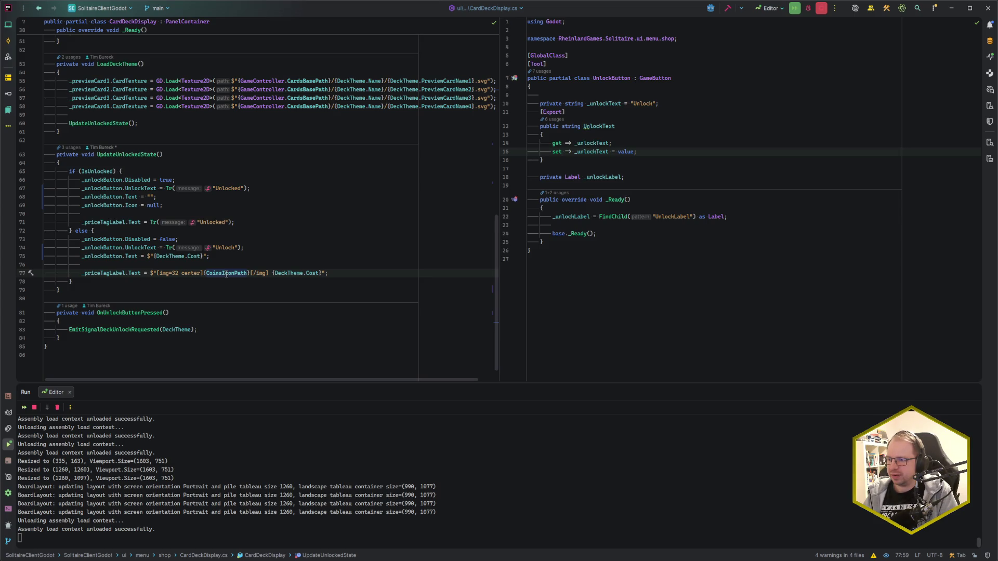
click(290, 249)
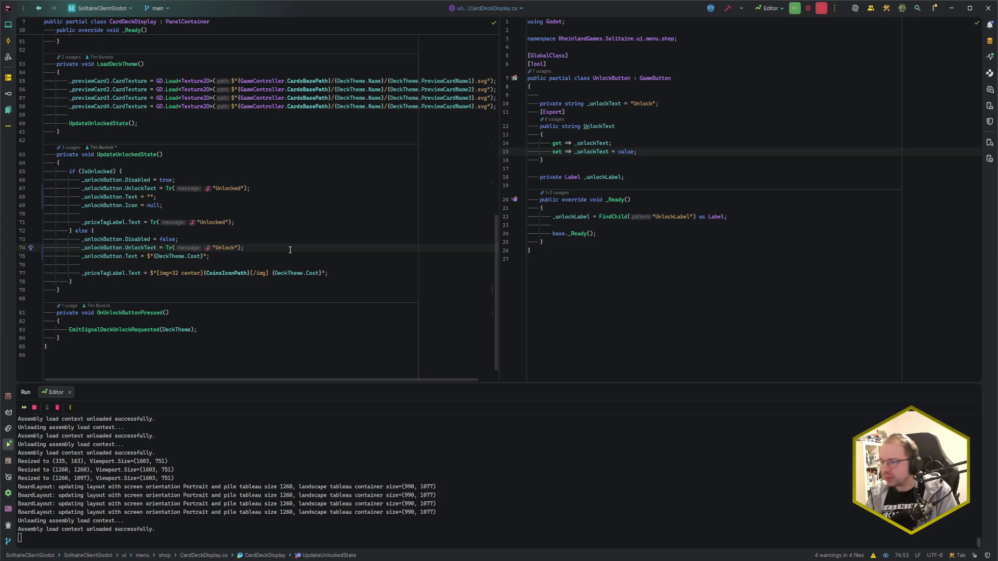
click(132, 206)
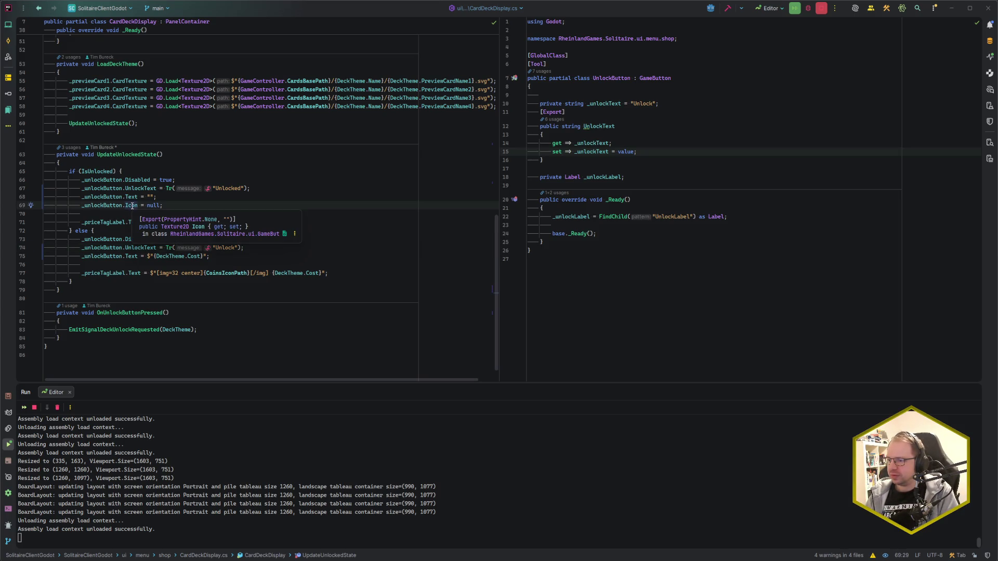
click(201, 202)
click(227, 257)
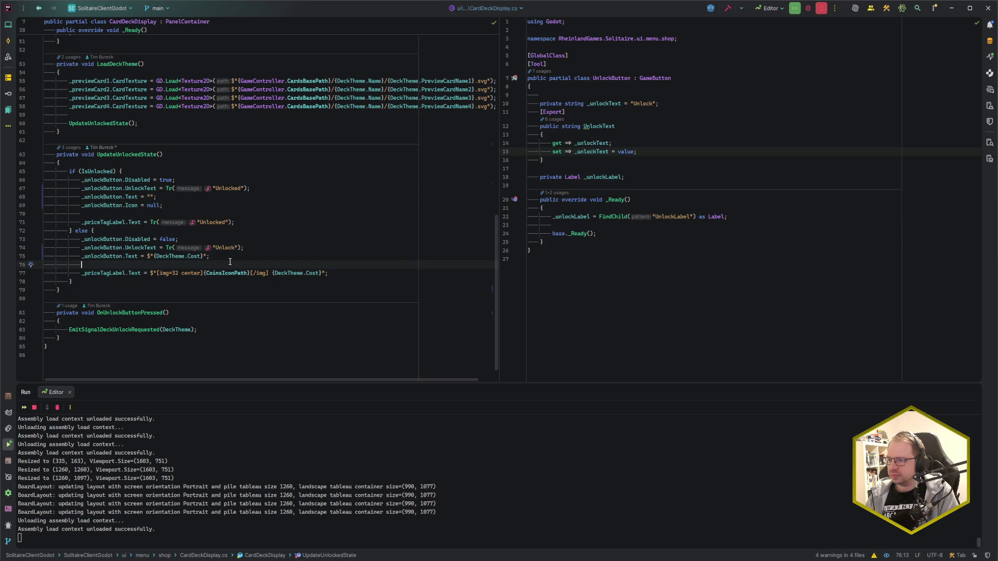
click(257, 250)
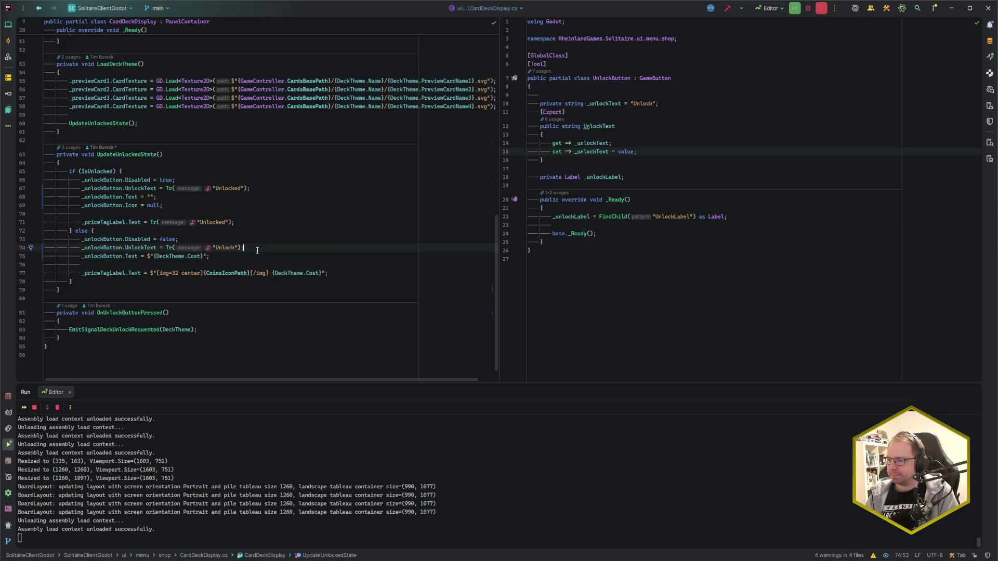
- Add _unlockButton.Icon = GD.Load<Texture2D>(CoinsIconPath); after the locked branch's UnlockText line
key(Return)
text(_un)
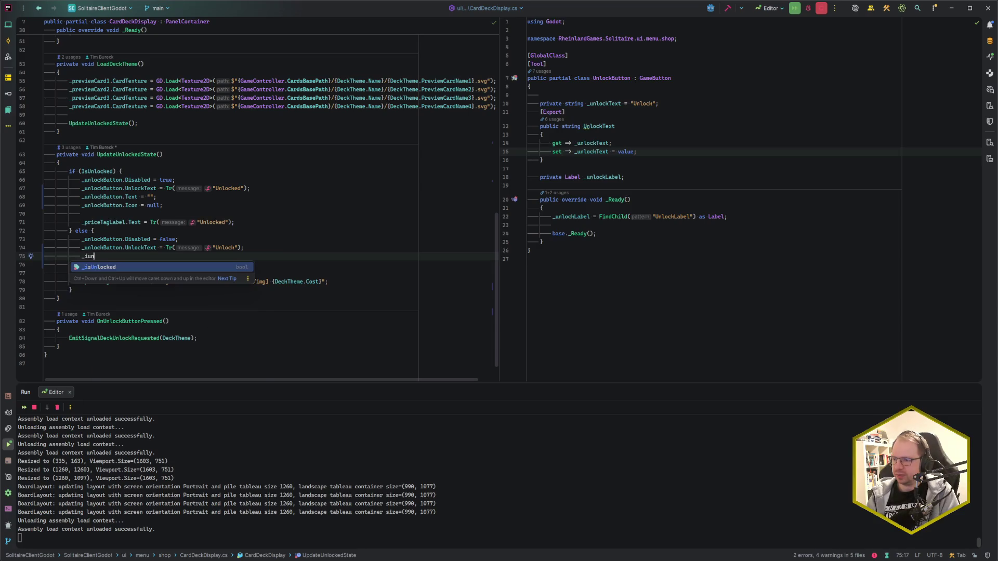
text(loc)
key(Return)
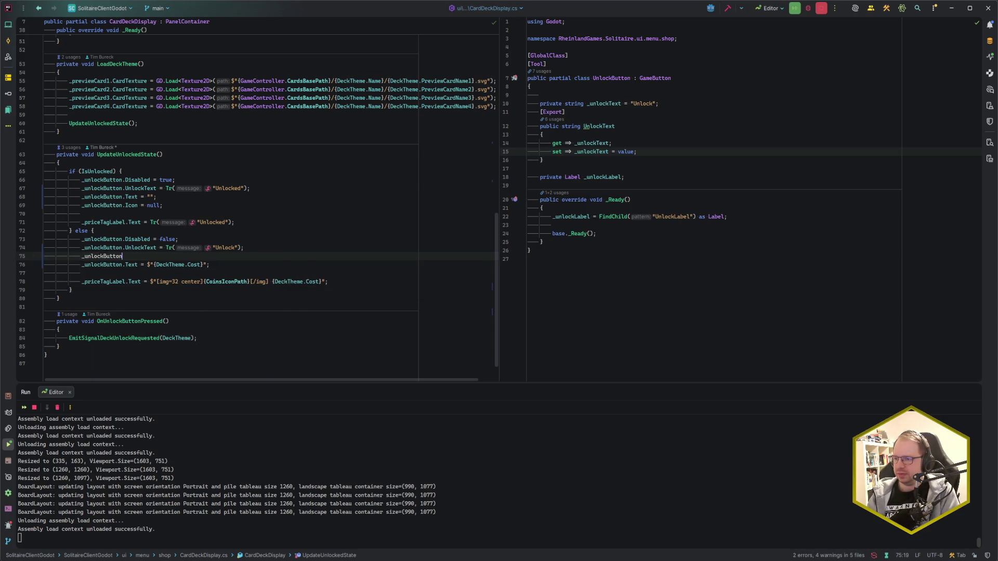
text(.Ic)
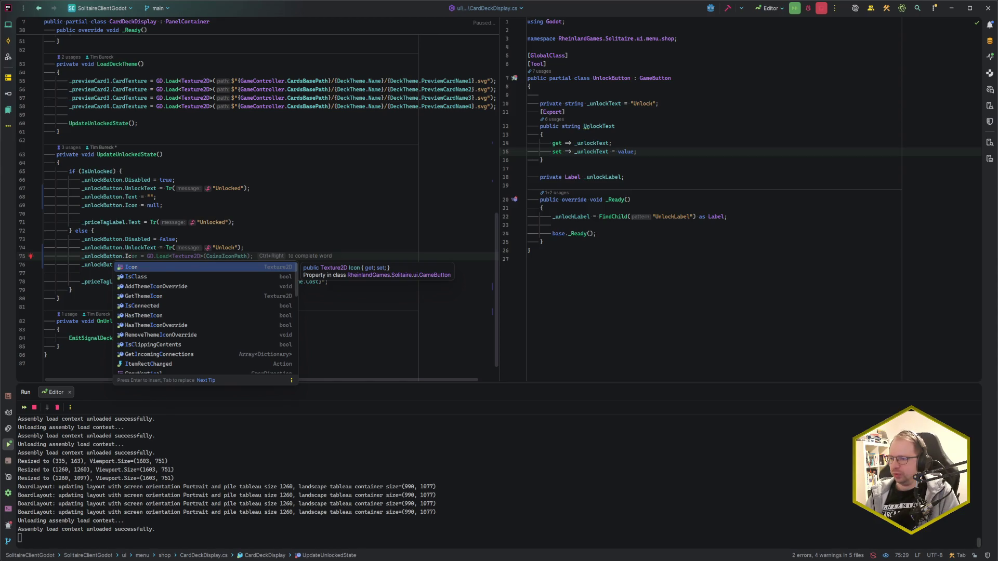
key(Tab)
- Delete both _priceTagLabel.Text assignments from the locked and unlocked branches
click(210, 265)
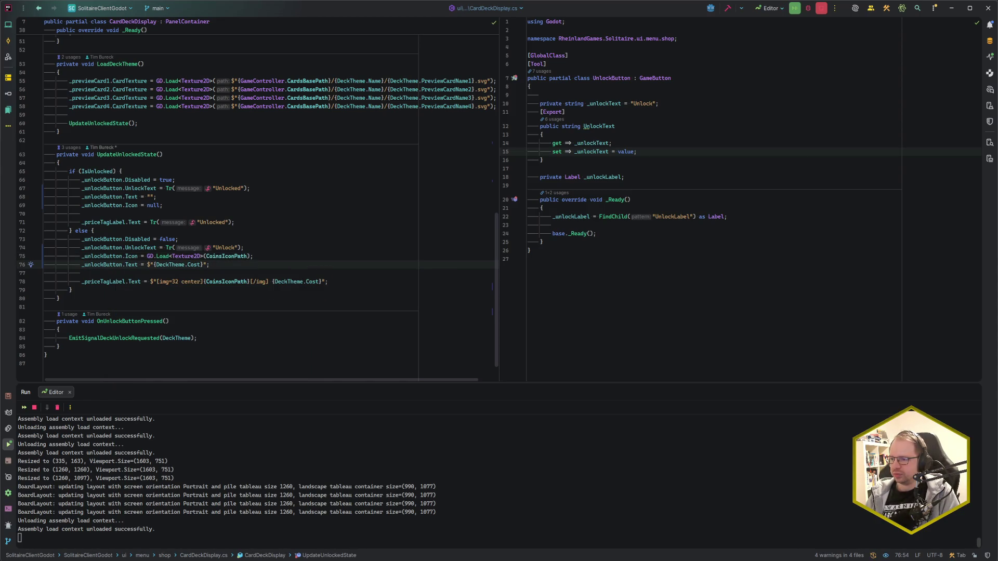
key(shift+Down)
key(shift+Down)
key(Delete)
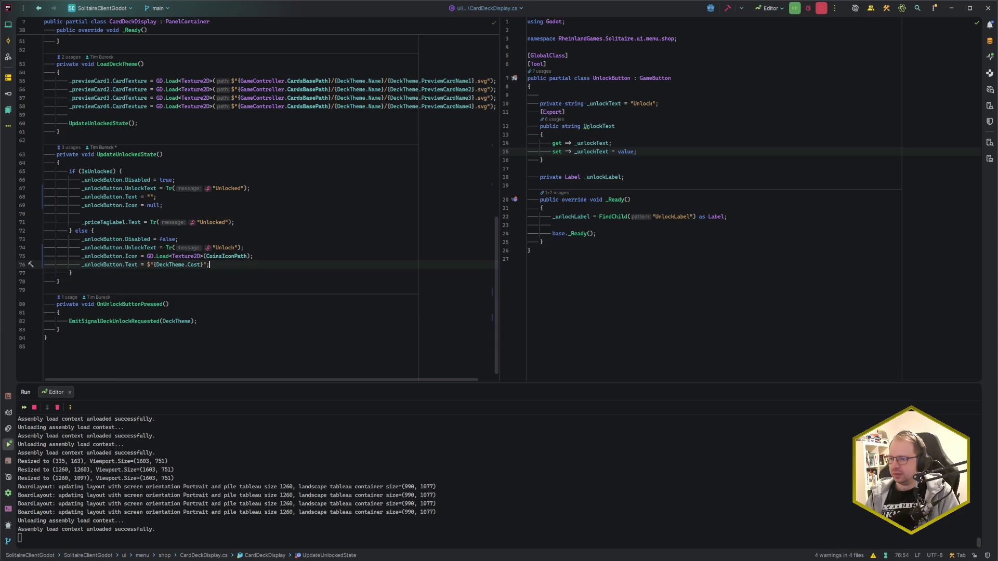
key(Up)
key(Up)
key(Up)
key(shift+Up)
key(shift+Up)
key(Delete)
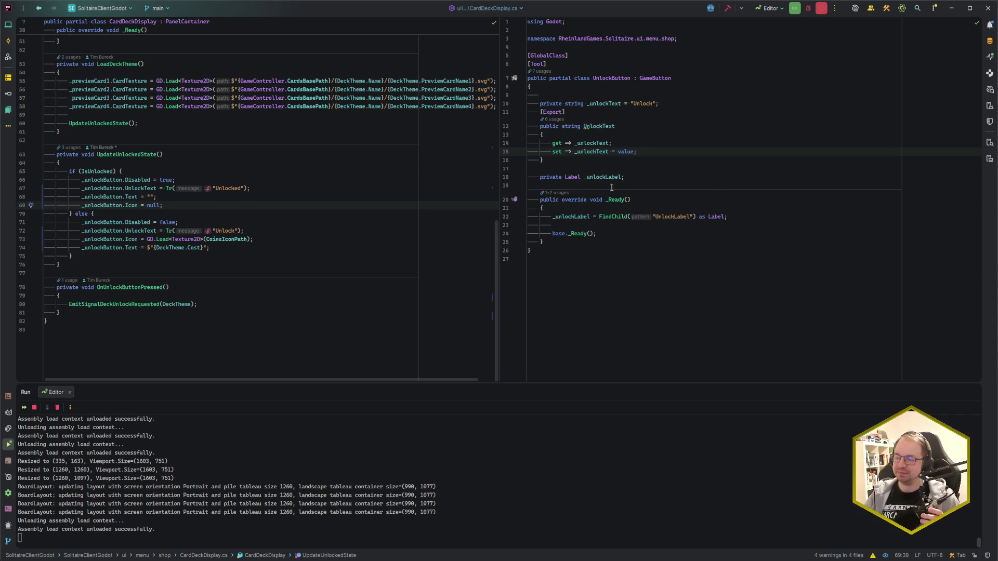
- Move the CoinsIconPath icon line below the cost text line, then select the _Ready lookup lines 40–41
click(277, 238)
key(ctrl+shift+Down)
key(Up)
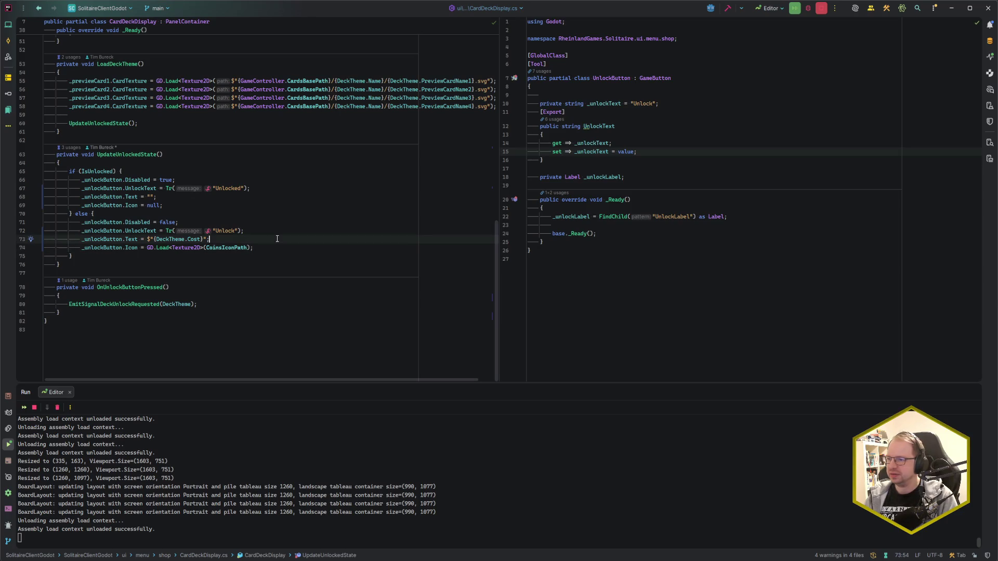
key(Down)
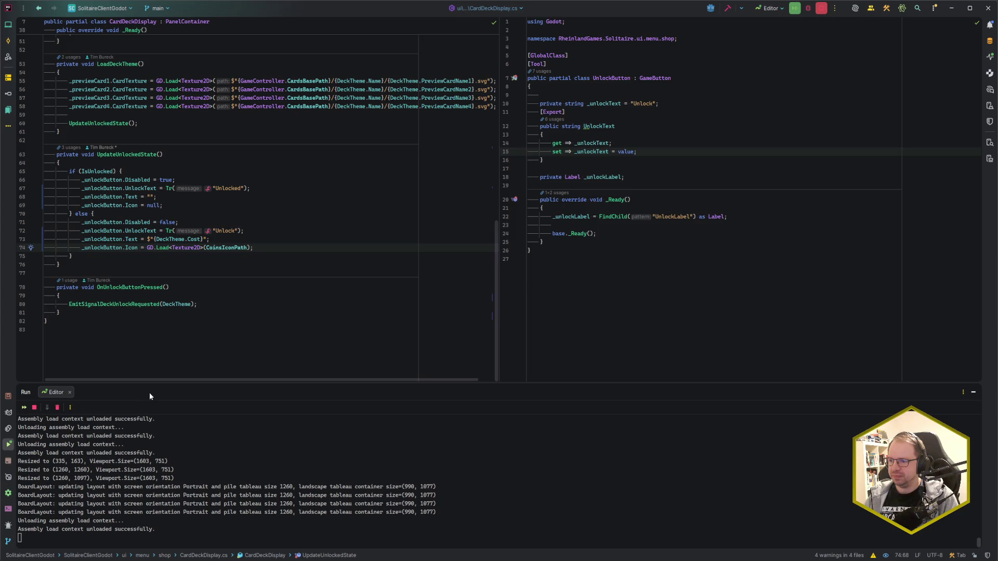
scroll(261, 282, up, 10)
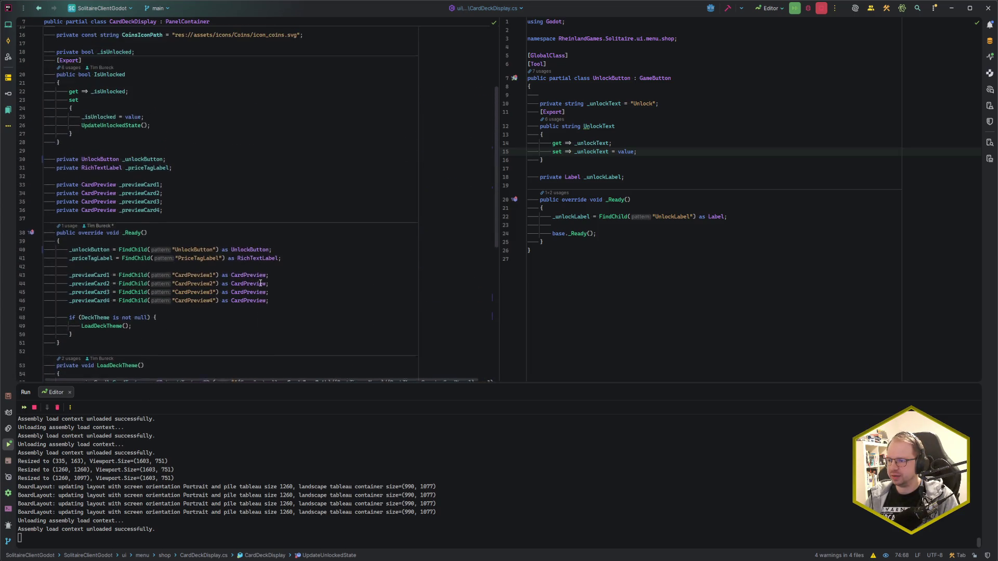
drag(294, 261, 294, 258)
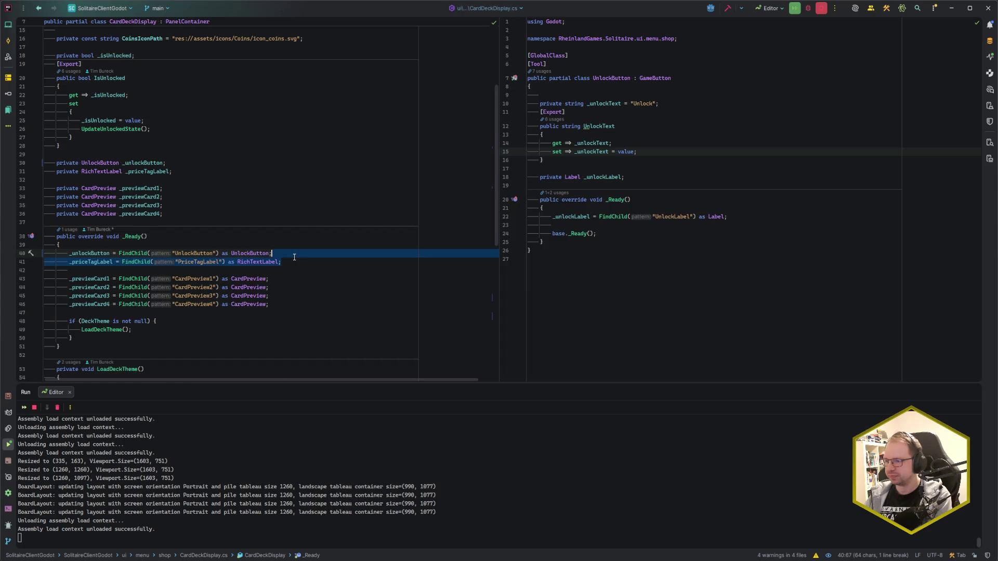
- Delete the PanelContainer and PriceTagLabel from card_deck_display, then run the game with F5
key(alt+Tab)
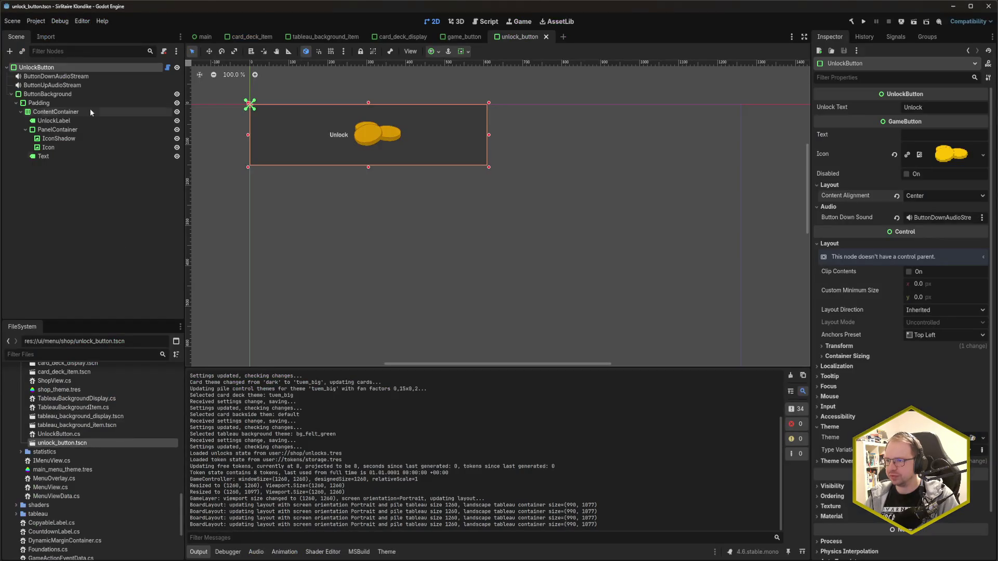
click(398, 38)
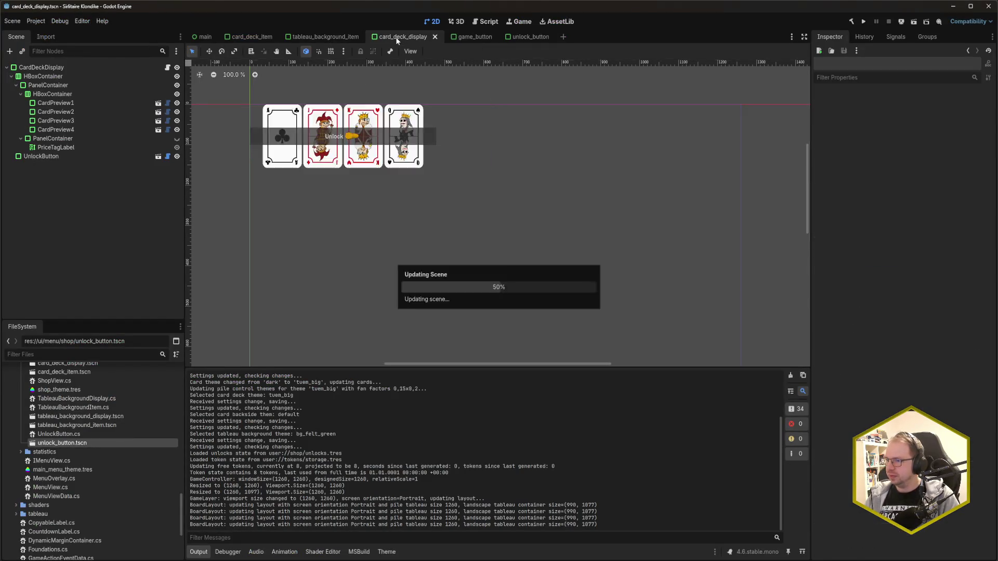
click(66, 148)
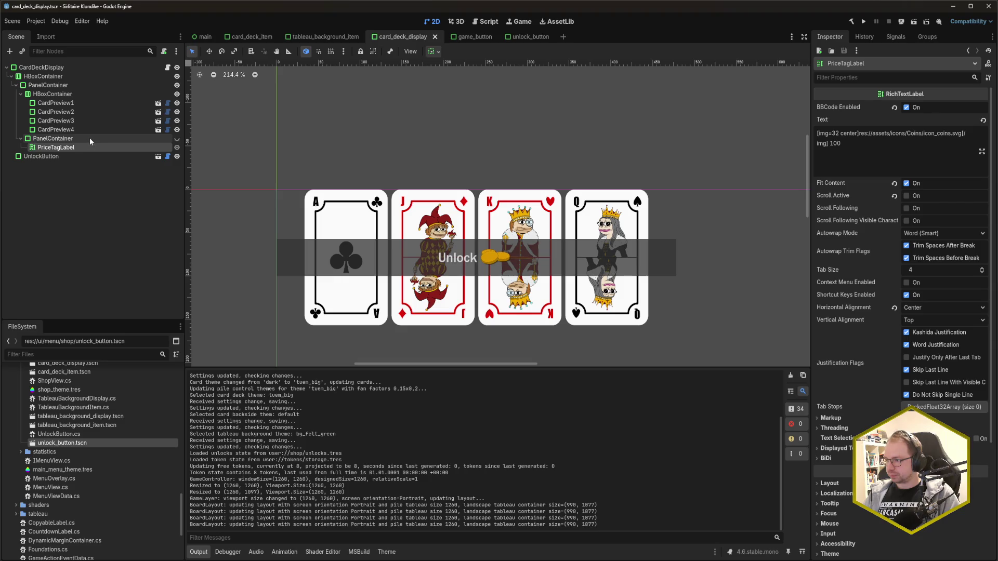
ctrl+click(89, 137)
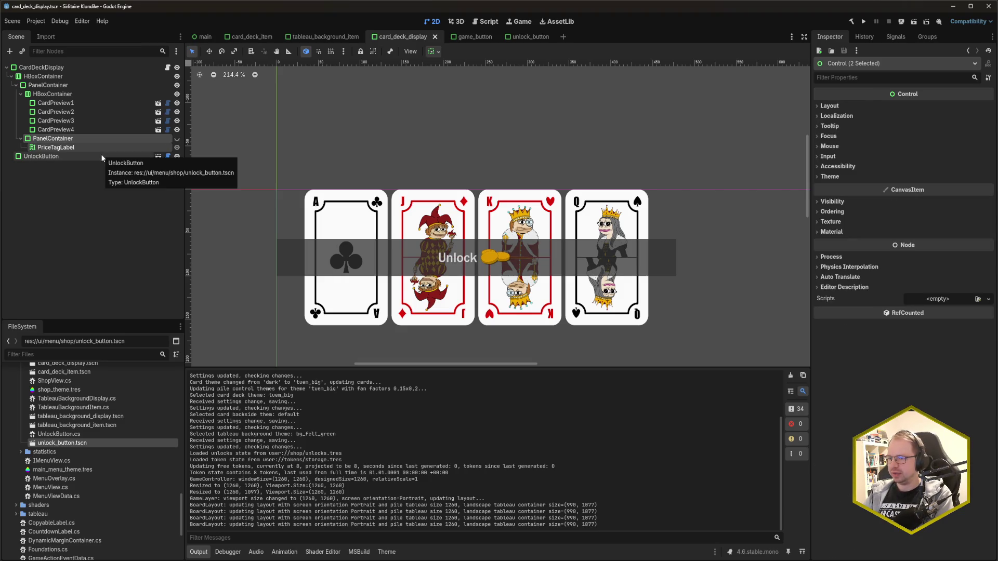
key(Delete)
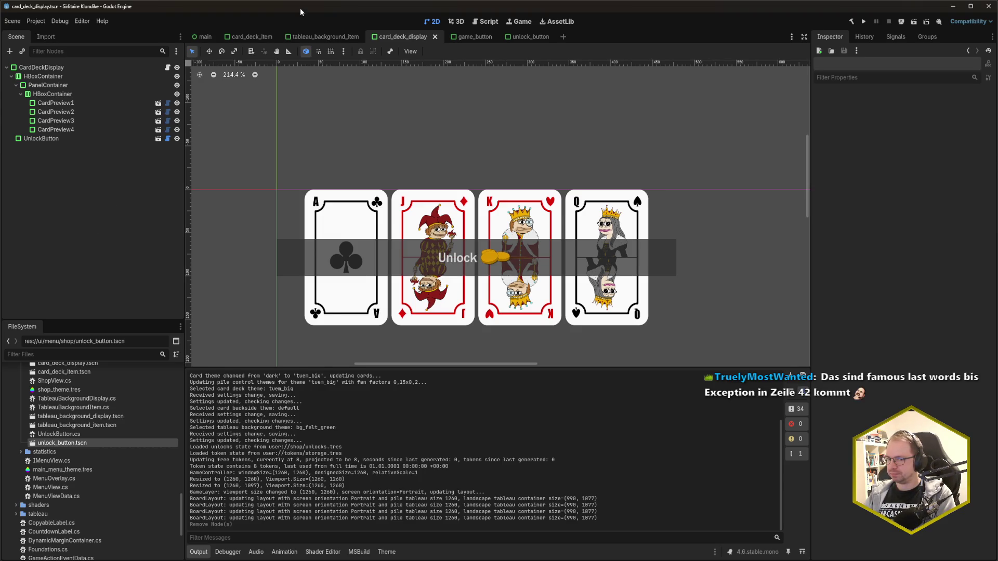
key(F5)
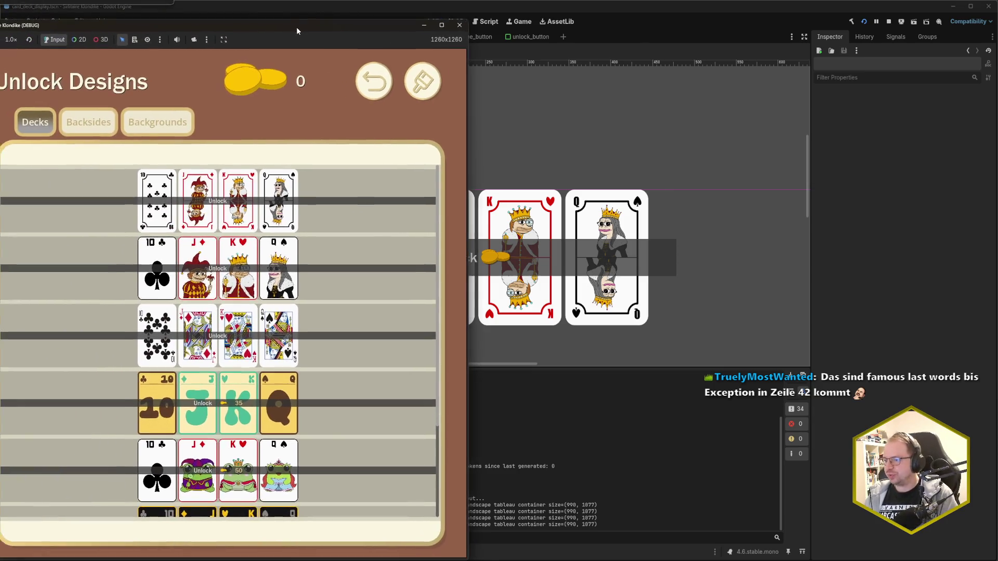
- Check the running game's Decks list, close it, and review the Unlocked text line in Rider
drag(296, 29, 370, 21)
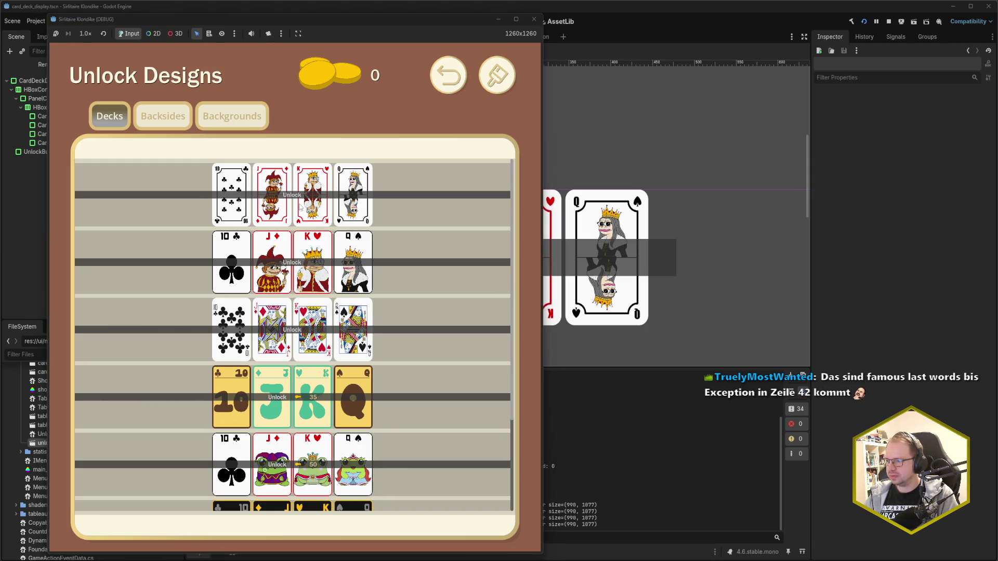
click(533, 19)
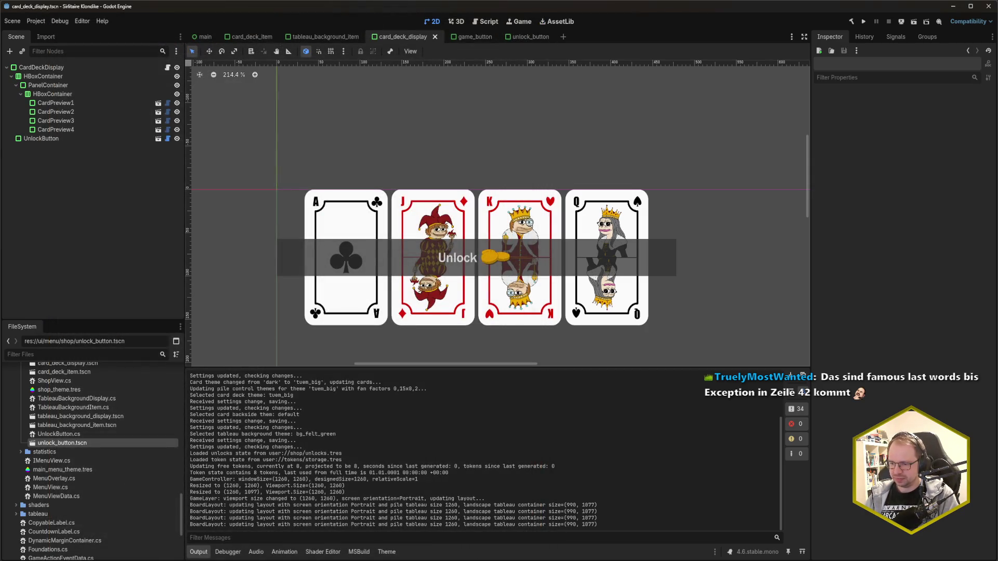
key(alt+Tab)
scroll(209, 330, down, 10)
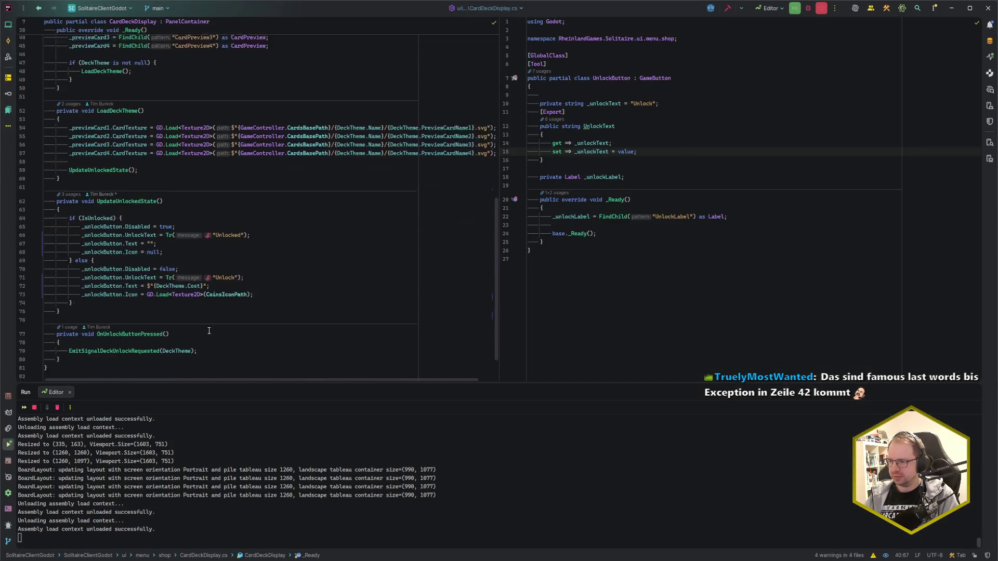
click(248, 231)
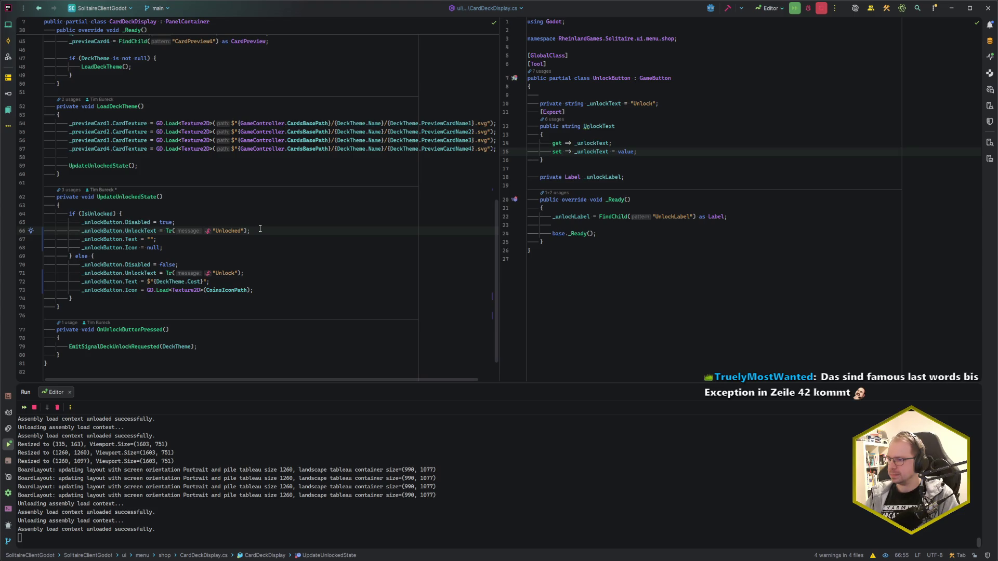
- Run the game again, scroll the deck list showing costs 35, 50 and 100, and close it
key(alt+Tab)
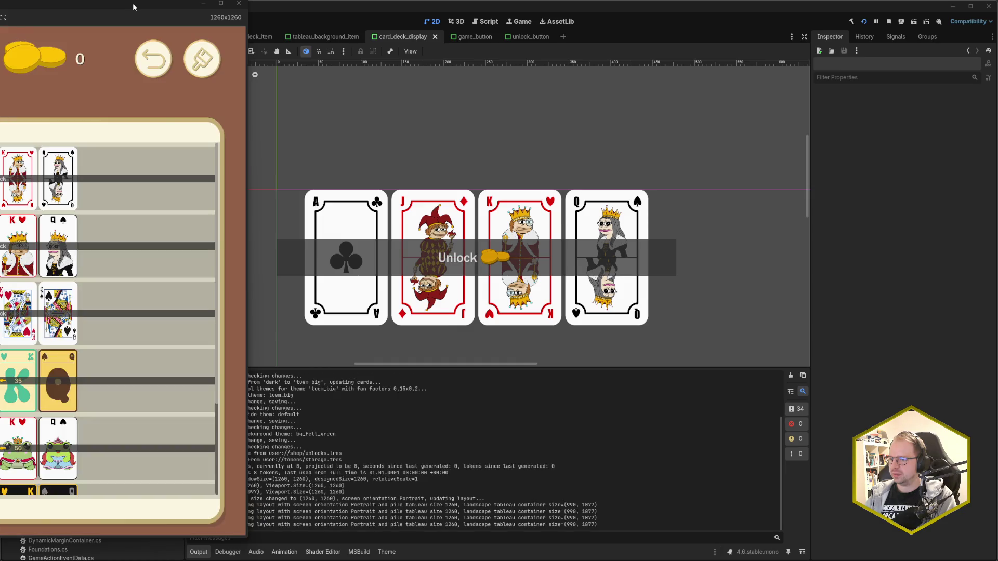
drag(133, 3, 527, 19)
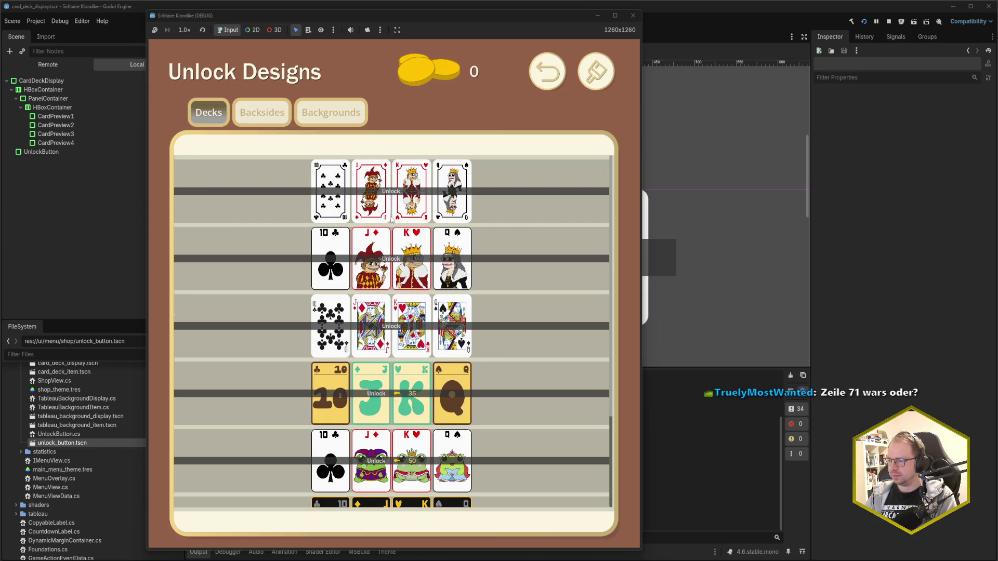
scroll(391, 224, down, 3)
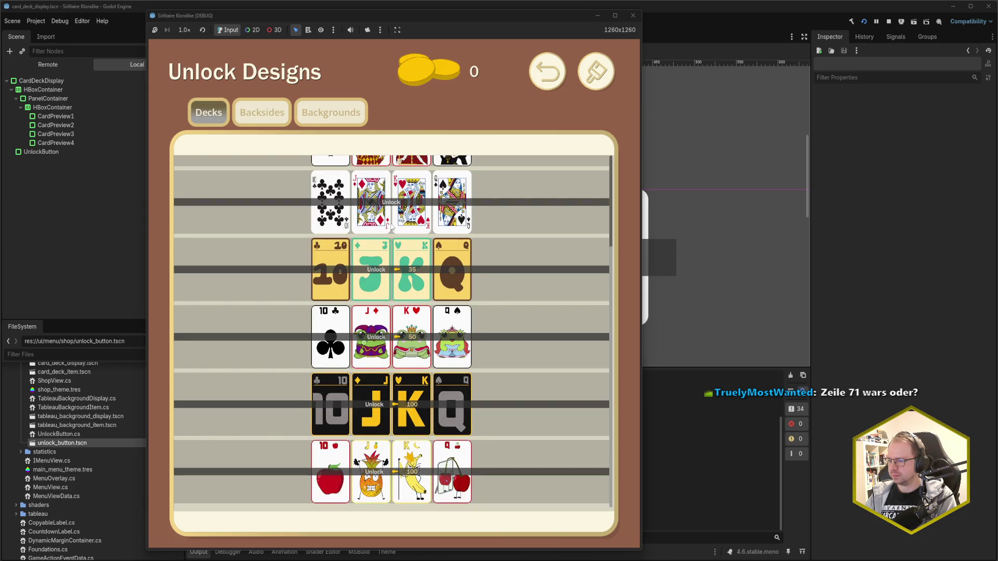
scroll(384, 335, up, 3)
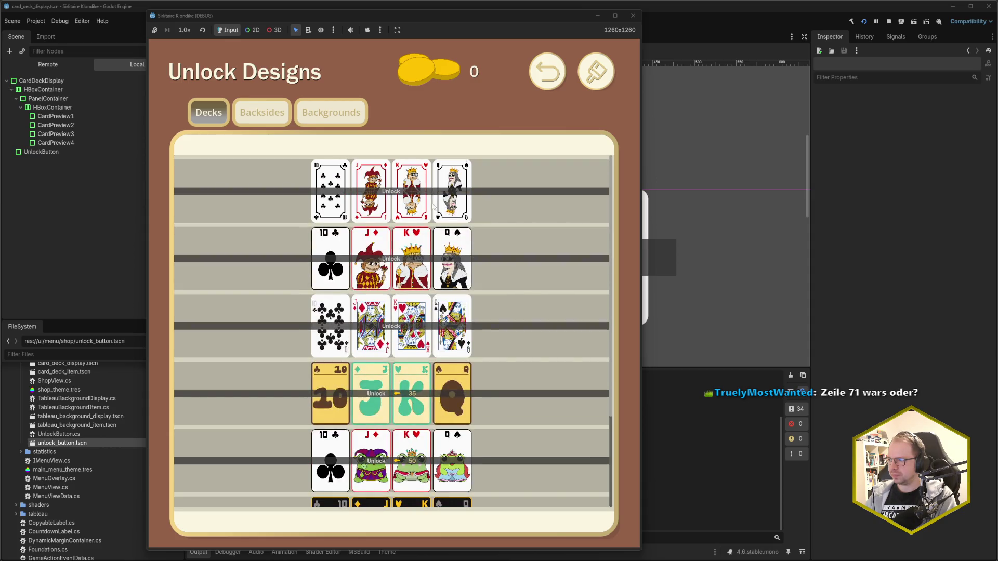
click(637, 17)
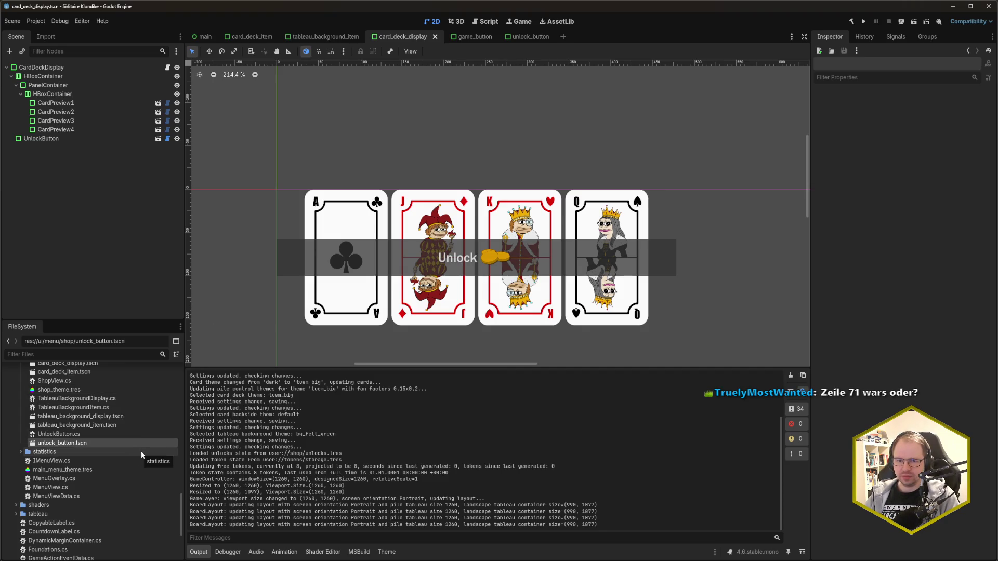
- Review the Unlock and Unlocked text lines in UpdateUnlockedState, then run the game from Godot with F5
key(alt+Tab)
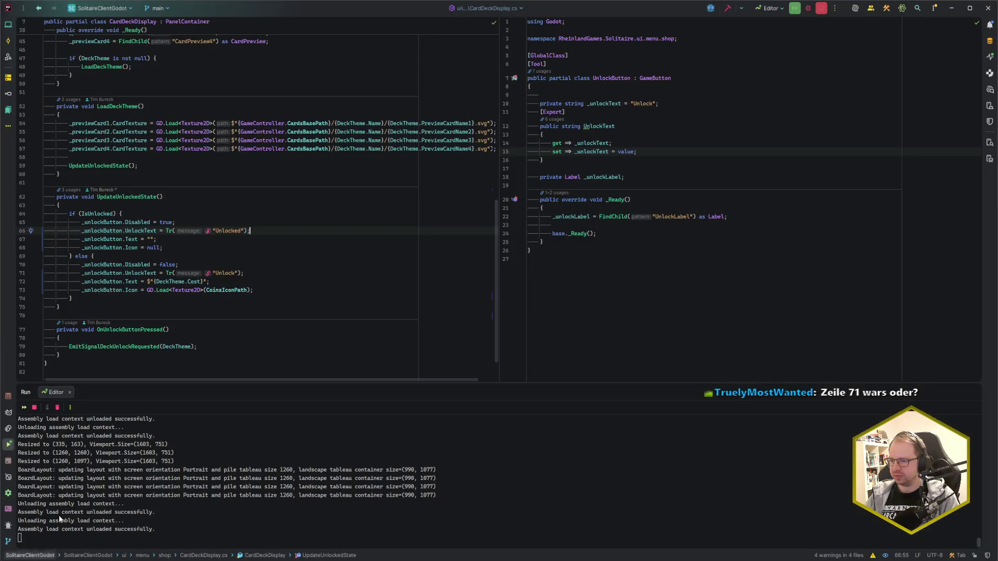
click(260, 273)
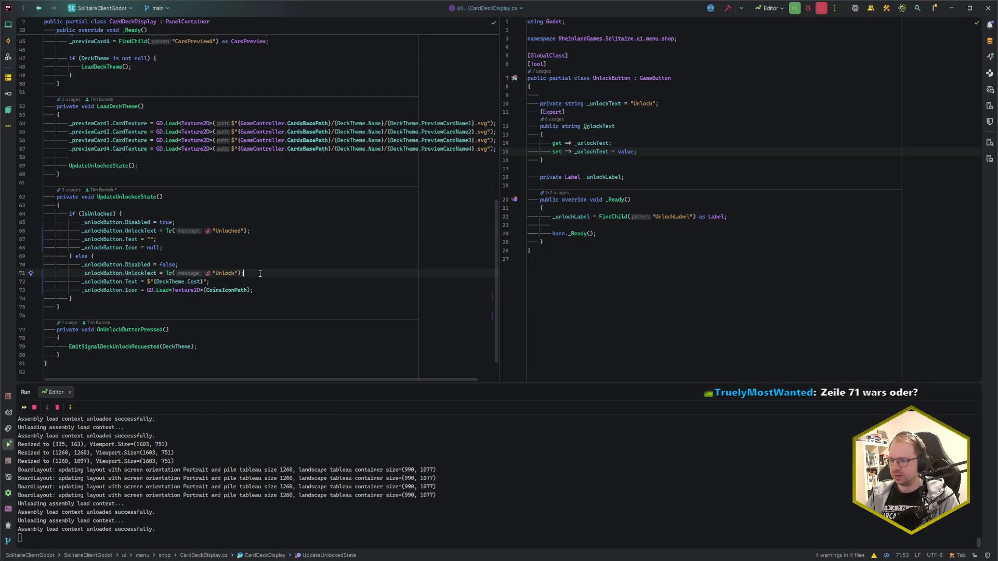
key(shift+Home)
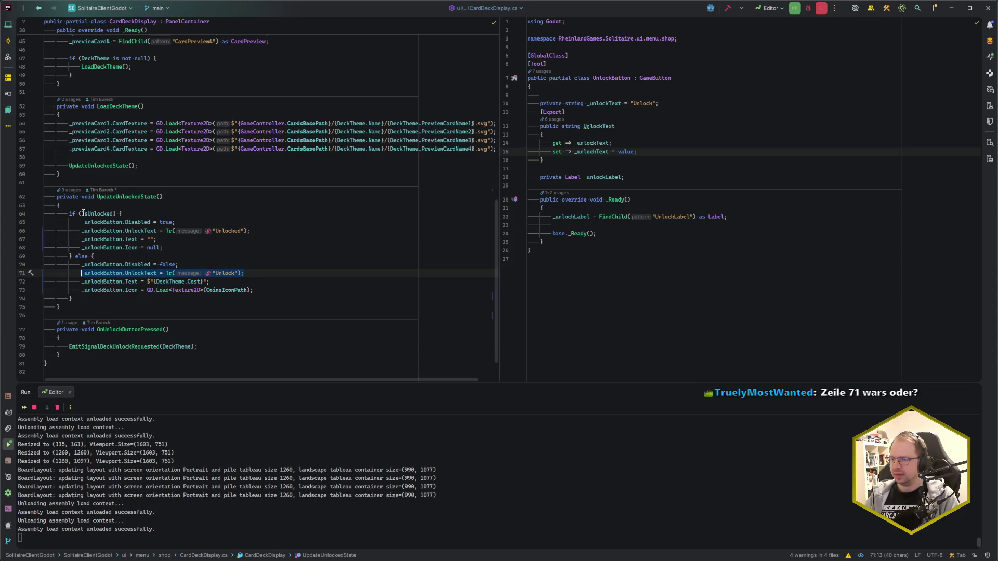
click(113, 214)
click(248, 273)
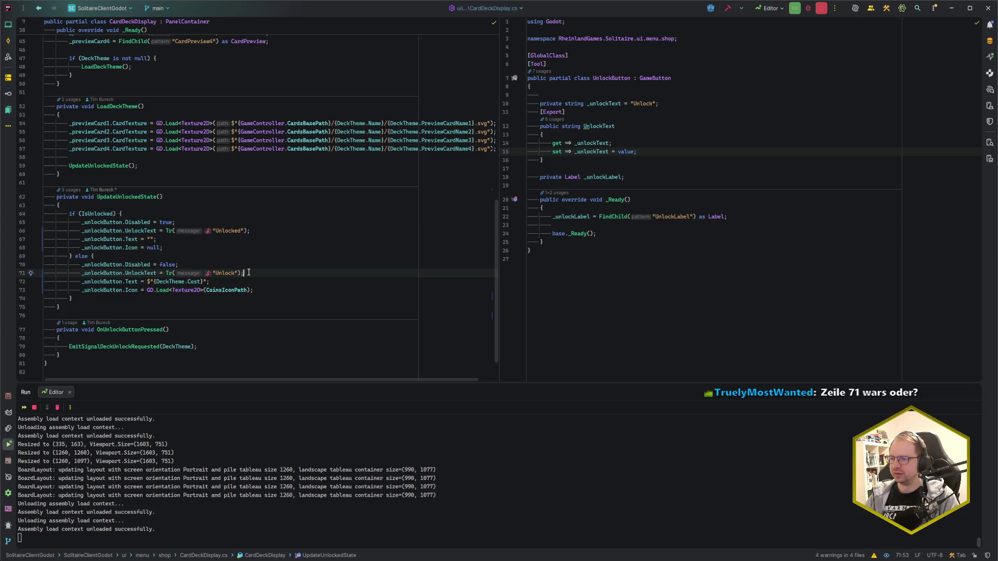
click(266, 231)
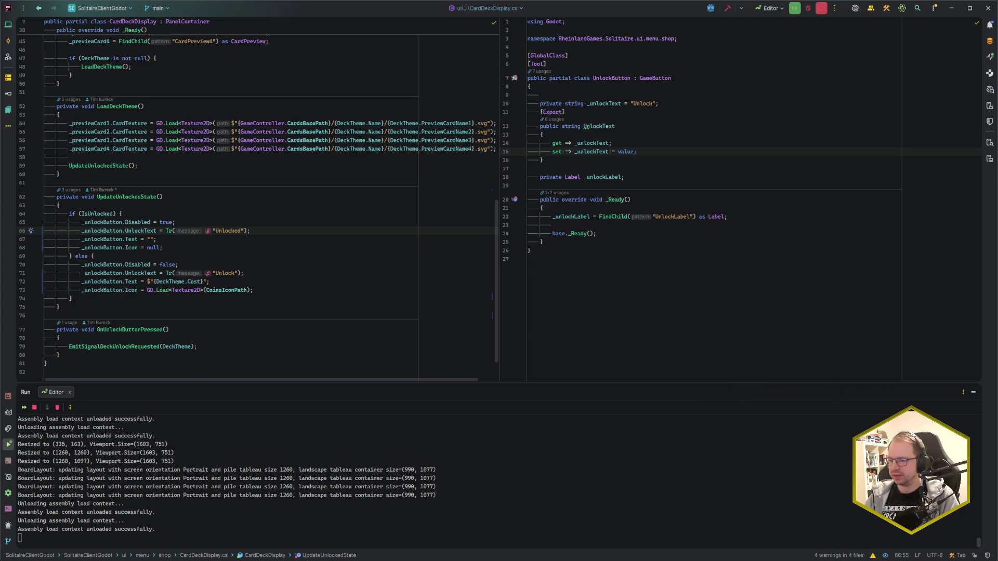
key(alt+Tab)
key(F5)
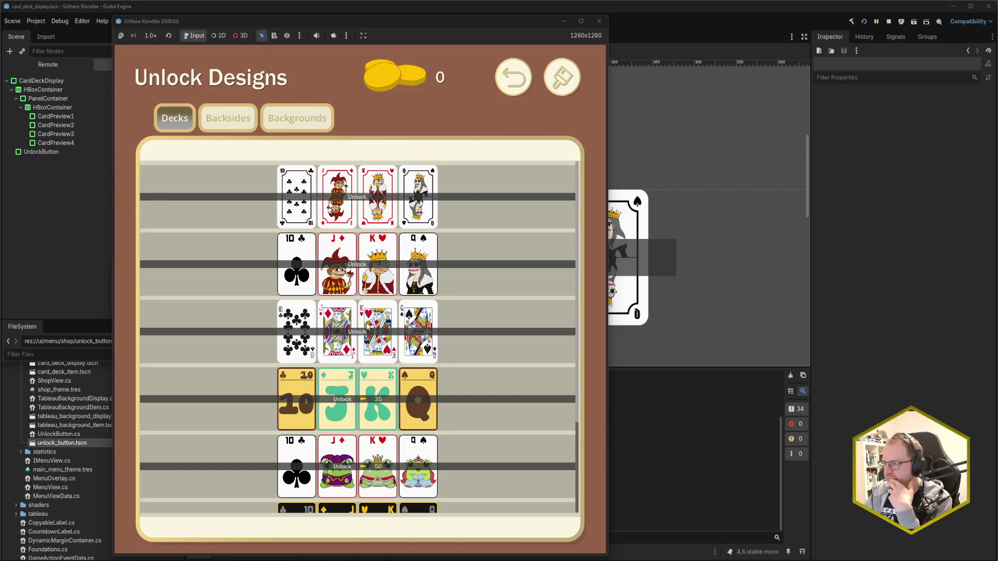
- Scroll through the deck rows and their unlock costs in the running game, then close it
mouse_move(452, 28)
mouse_down()
mouse_move(946, 118)
mouse_move(835, 293)
mouse_move(496, 52)
mouse_move(471, 13)
mouse_move(468, 22)
mouse_up()
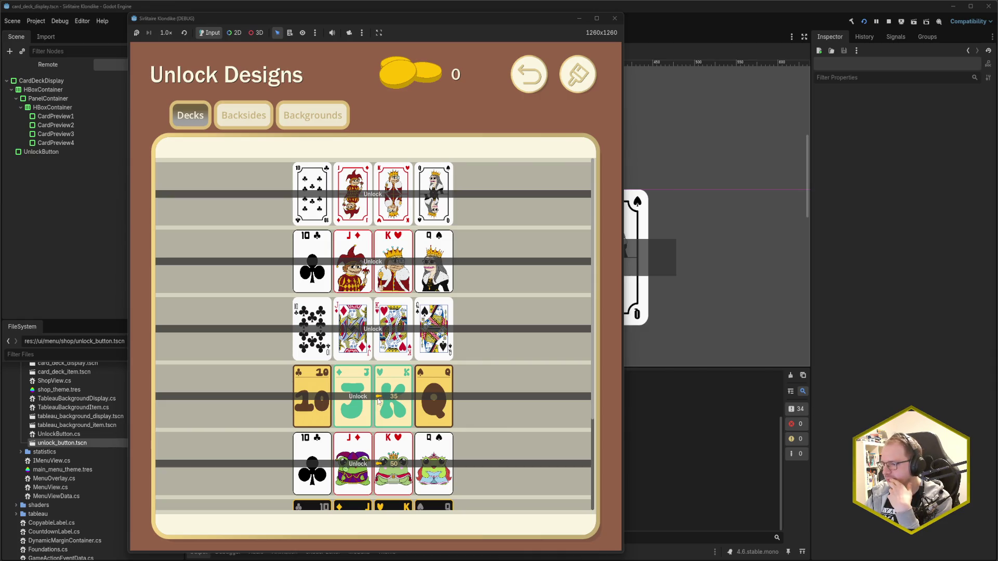
scroll(378, 401, down, 3)
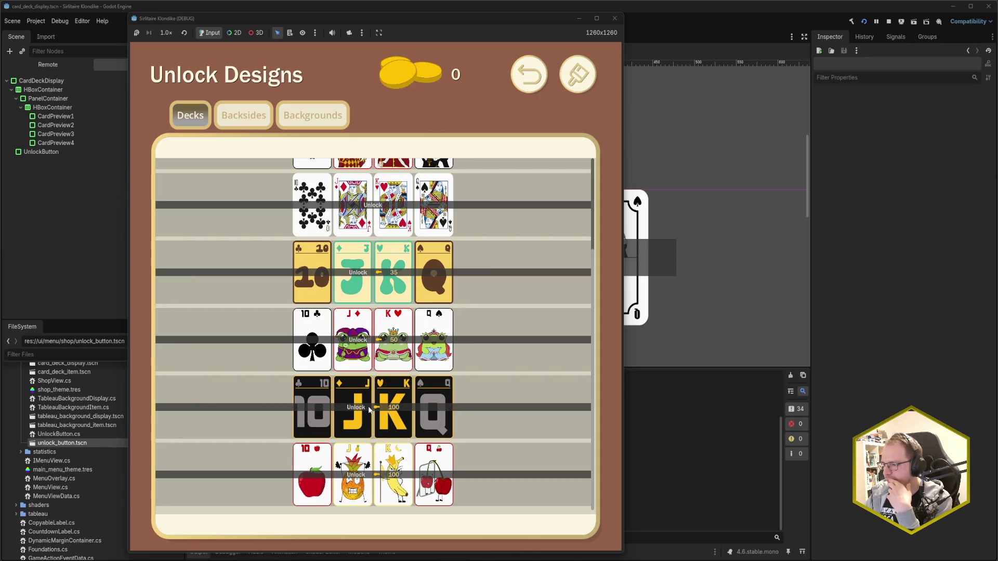
scroll(368, 410, up, 3)
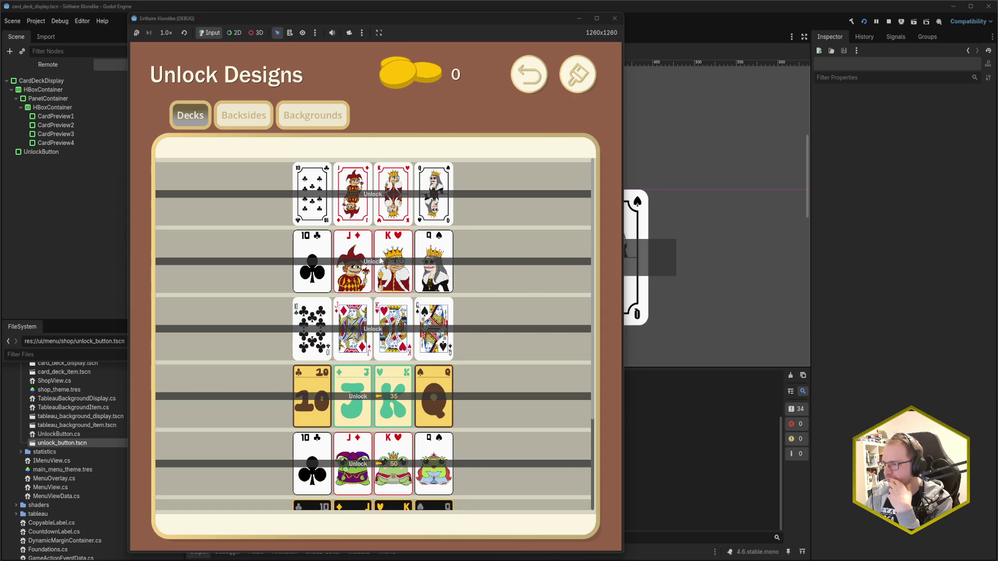
click(614, 18)
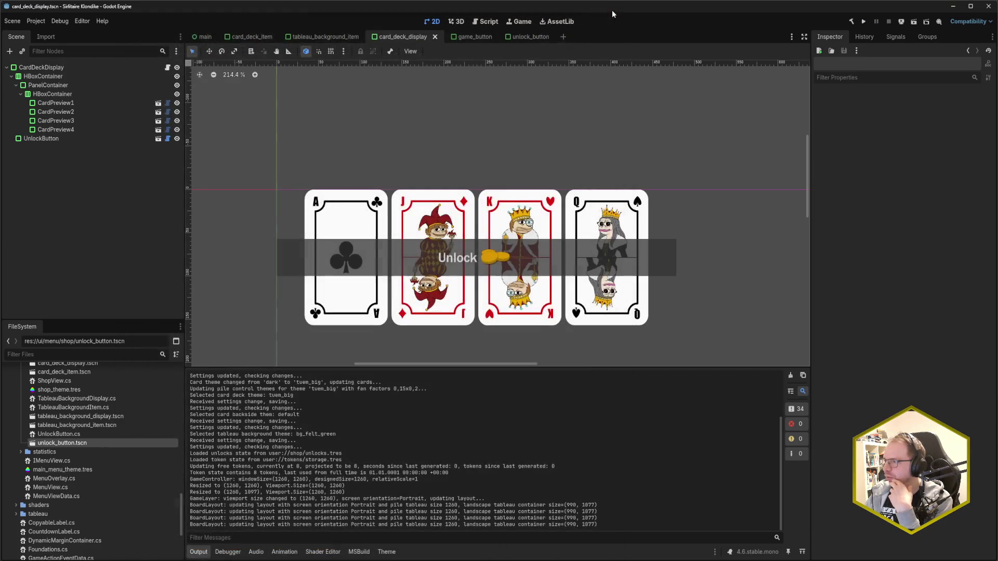
- Go to the UnlockText setter in UnlockButton.cs via its usage on line 66
key(alt+Tab)
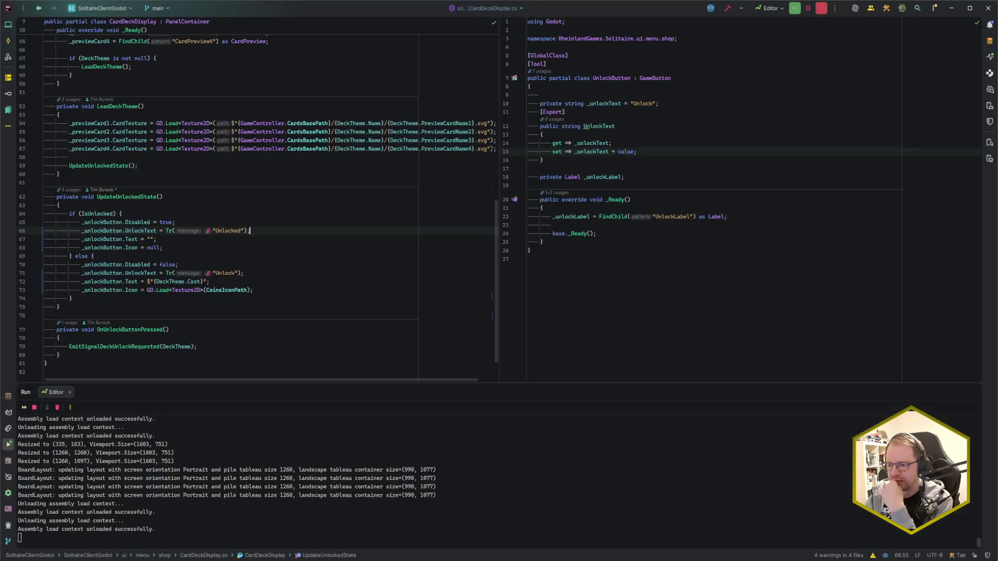
click(254, 281)
click(261, 233)
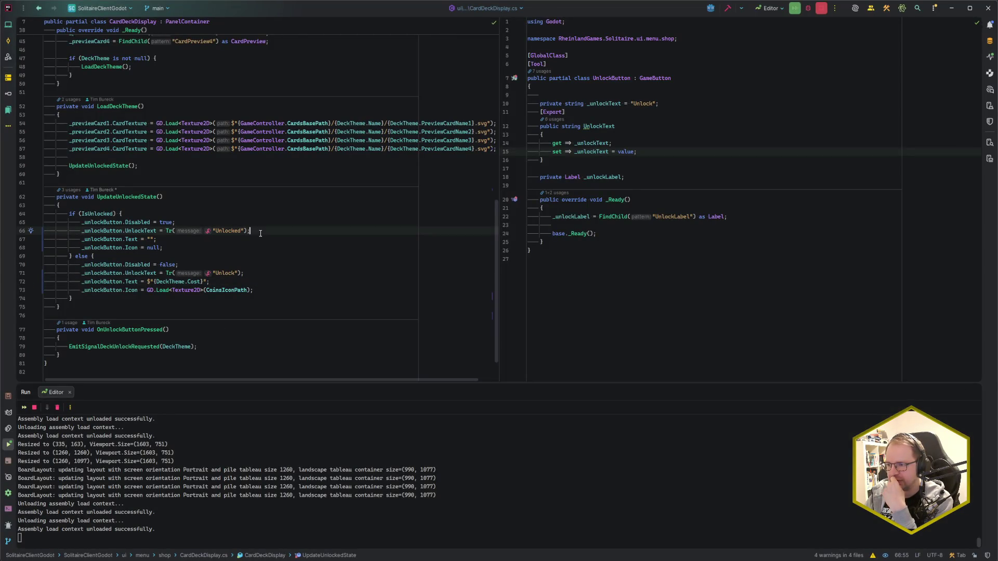
click(141, 230)
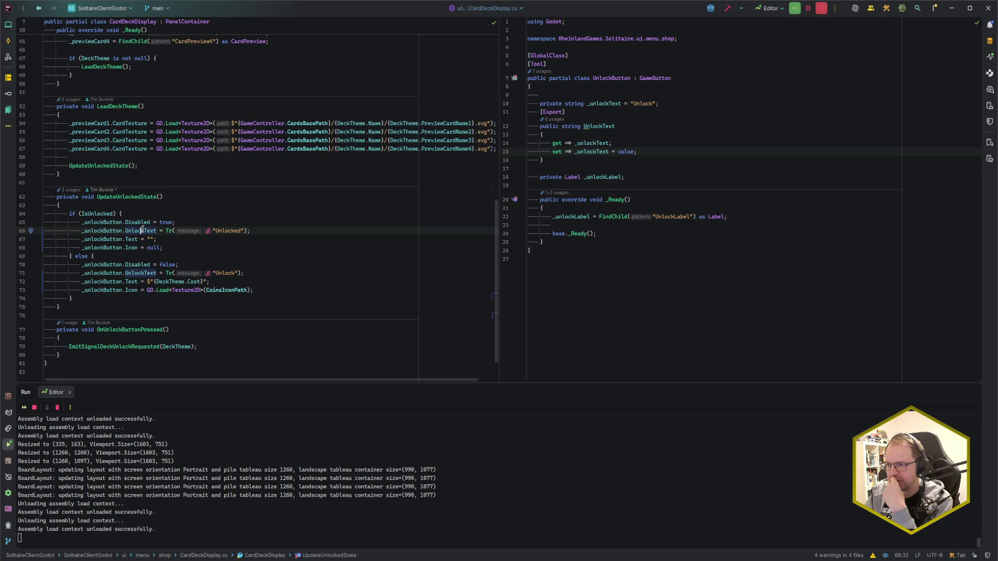
click(636, 152)
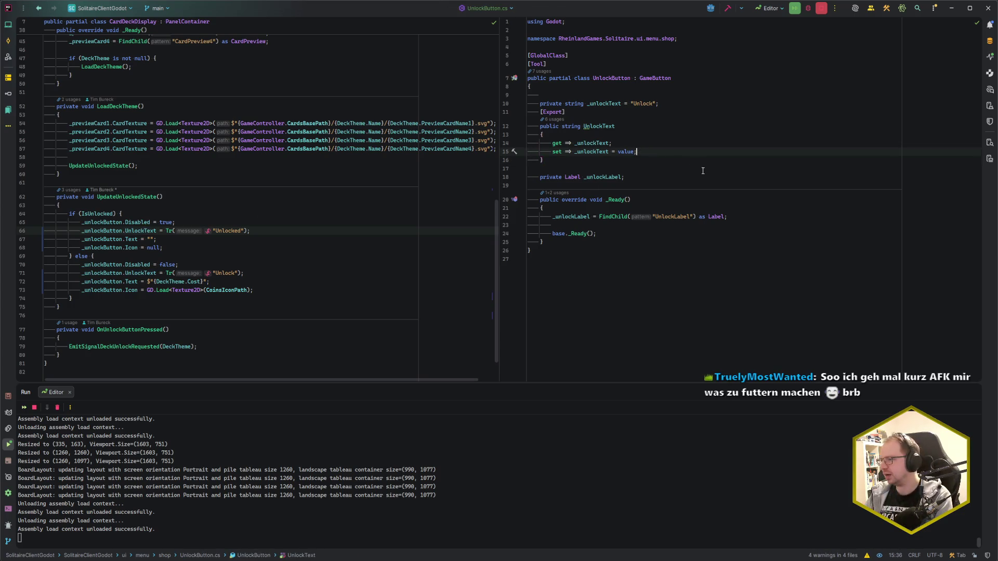
- Convert the expression-bodied UnlockText setter into a braced block body
key(Left)
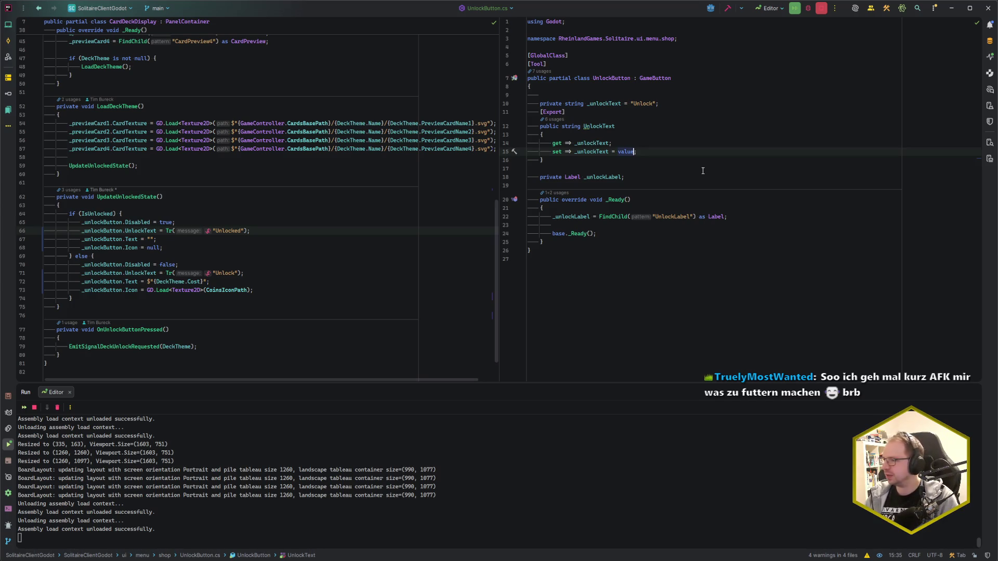
key(ctrl+Left)
key(ctrl+Left)
key(ctrl+Left)
key(Delete)
key(Delete)
key(Delete)
text({)
key(ctrl+Right)
key(ctrl+Right)
key(ctrl+Right)
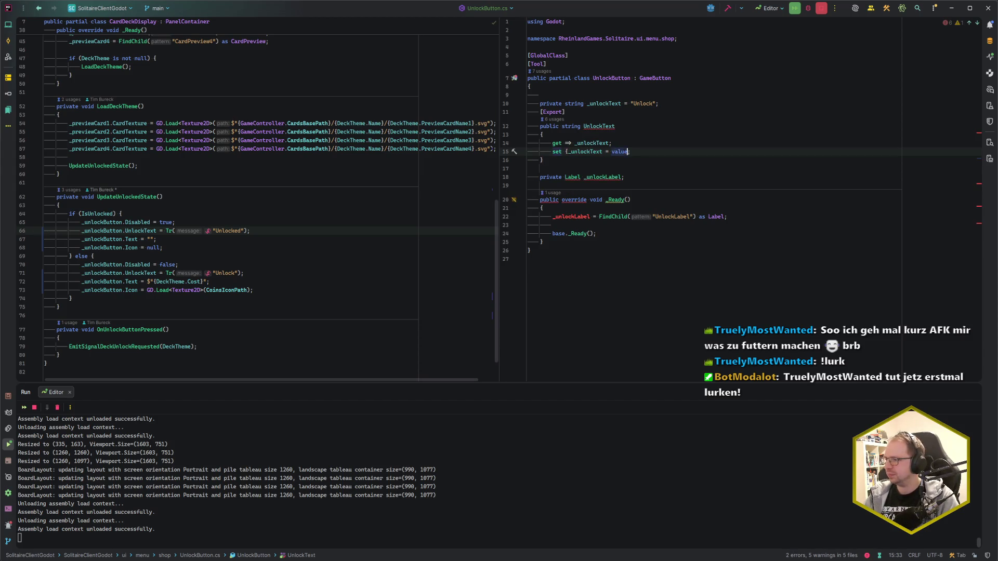
key(Delete)
text(})
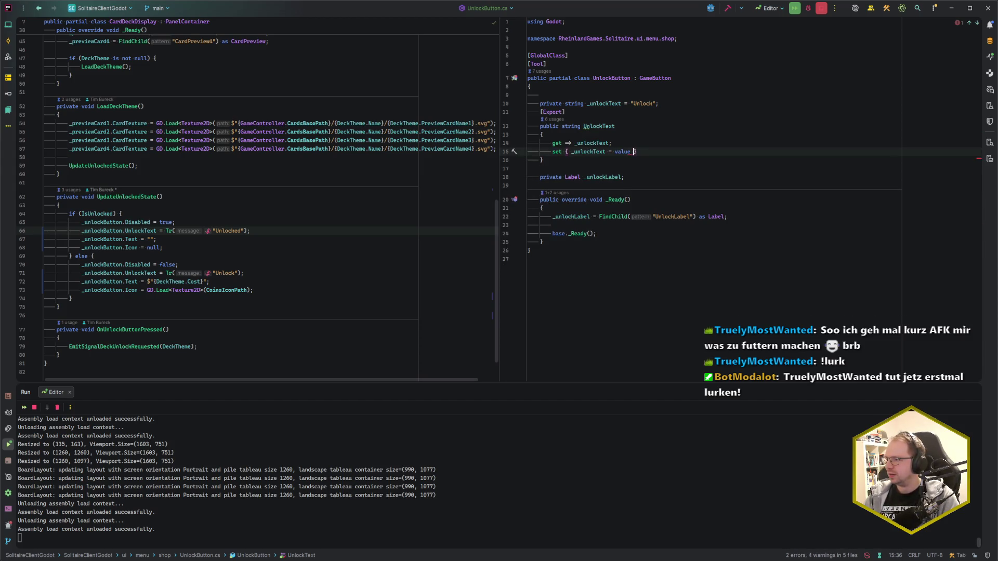
click(606, 152)
click(630, 151)
click(614, 151)
text(;)
- Spread the setter over multiple lines and add an UpdateUnlockText(); call
click(573, 151)
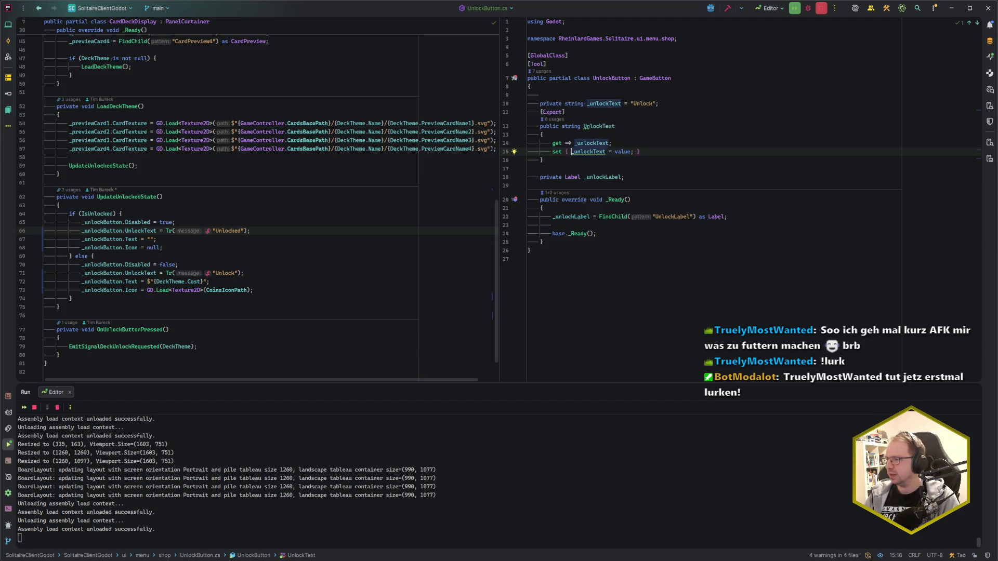
key(Return)
key(End)
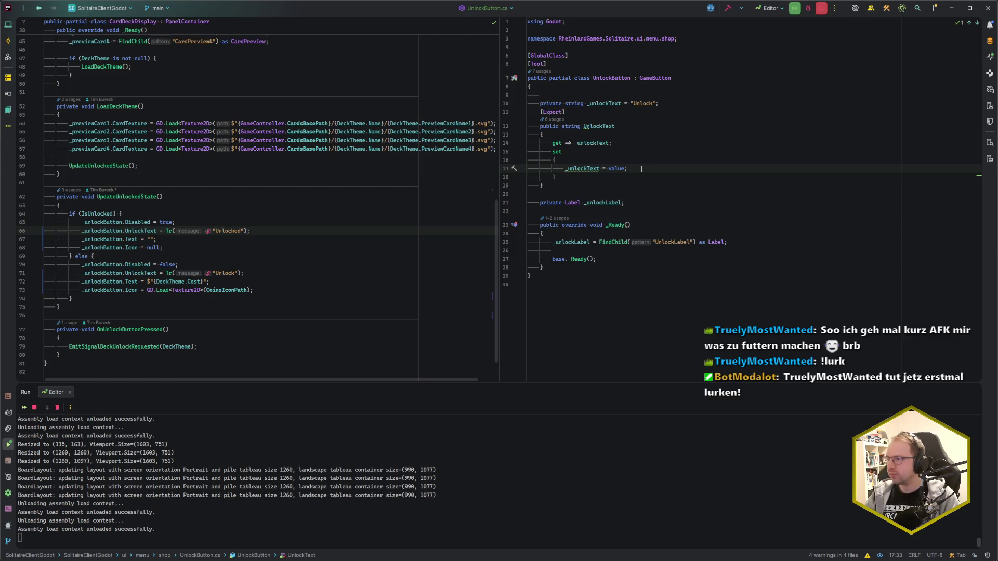
key(Return)
key(Return)
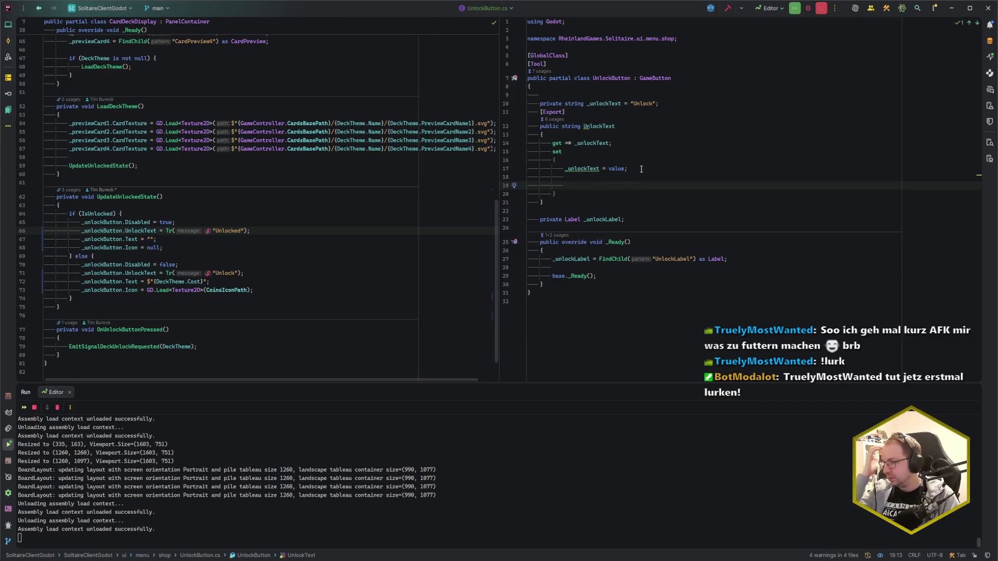
text(UpdateUn)
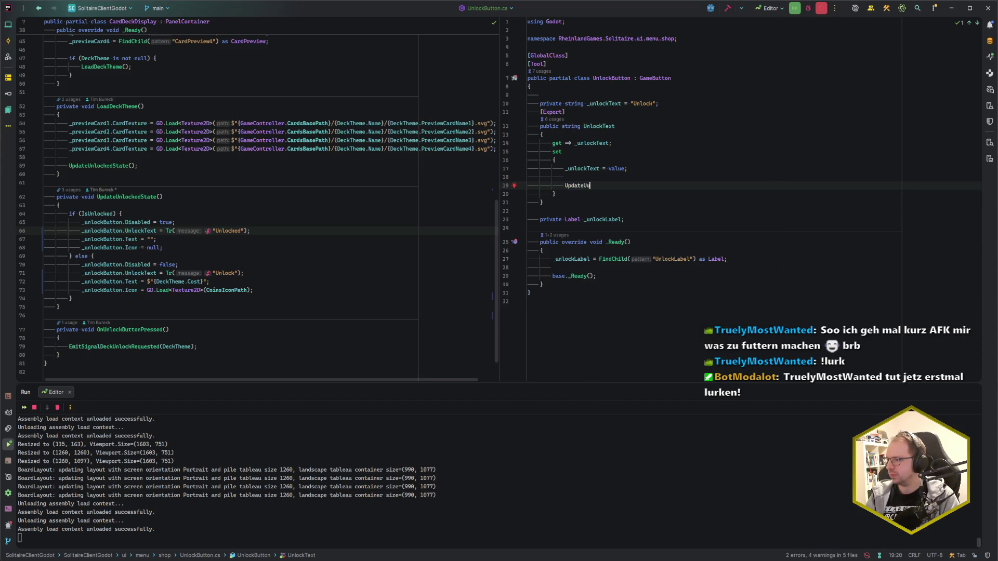
text(lockTe)
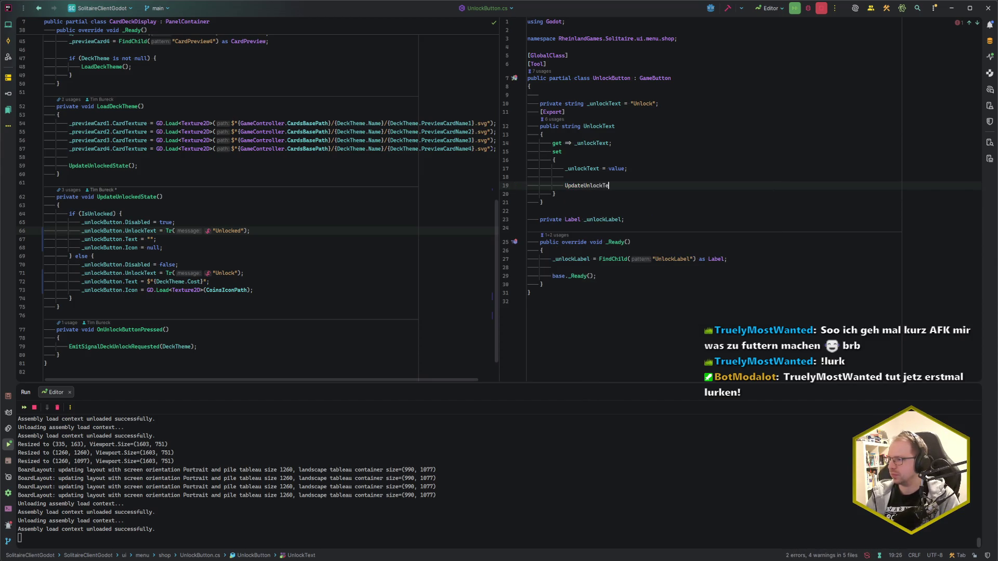
text(xt();)
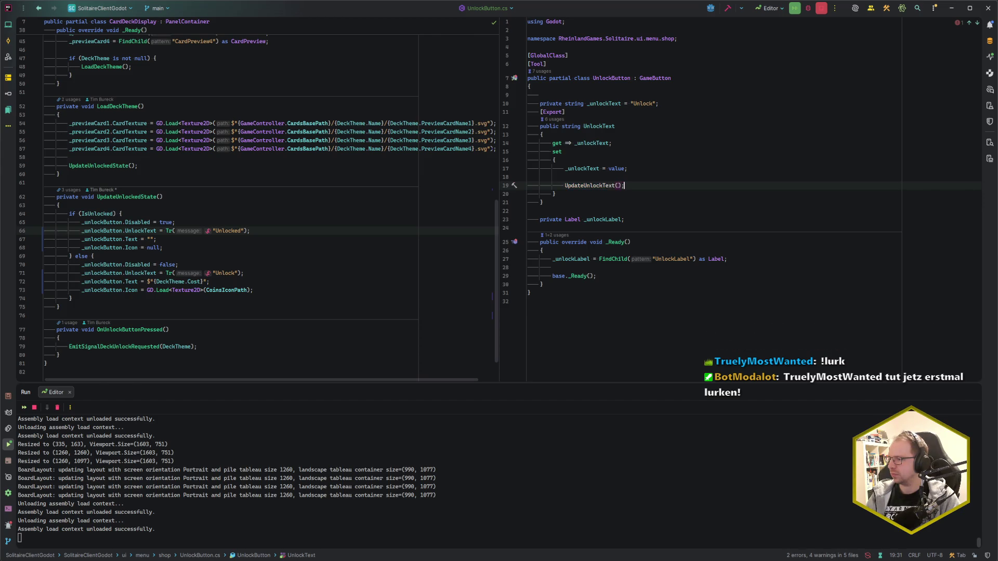
- Add an UpdateUnlockText method after _Ready that sets _unlockLabel.Text to UnlockText
click(675, 284)
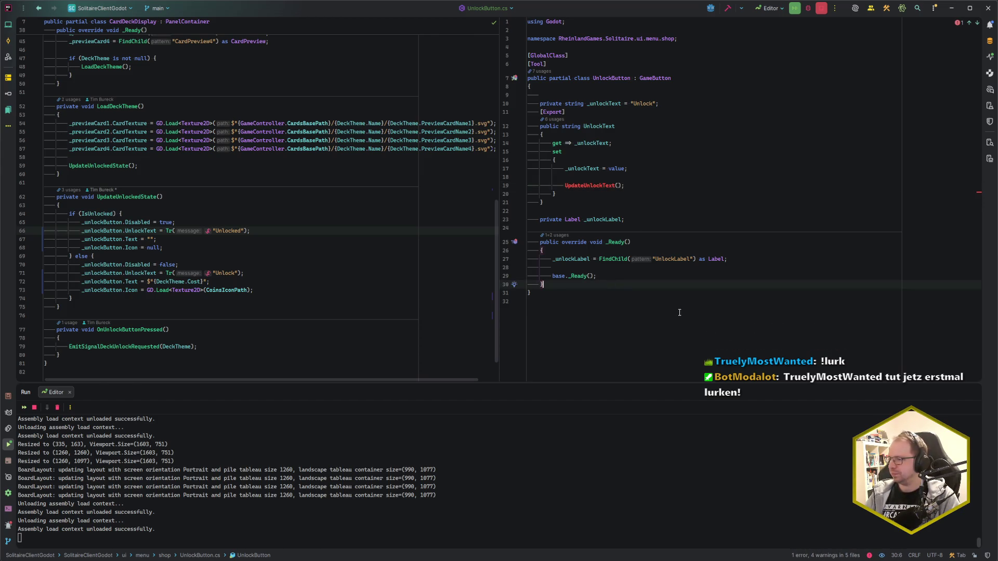
key(Return)
key(Return)
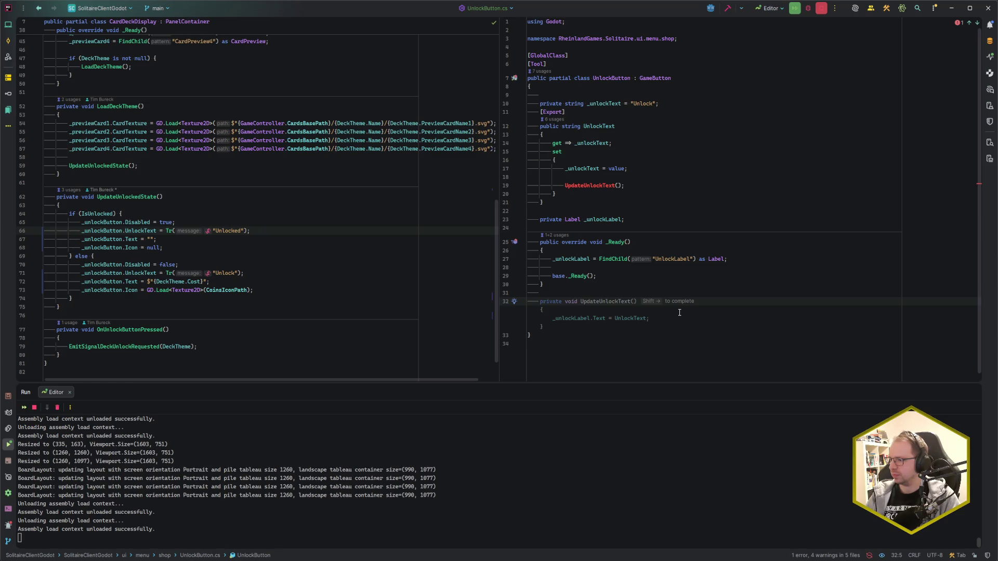
key(shift+Right)
key(Up)
key(End)
key(Return)
key(Return)
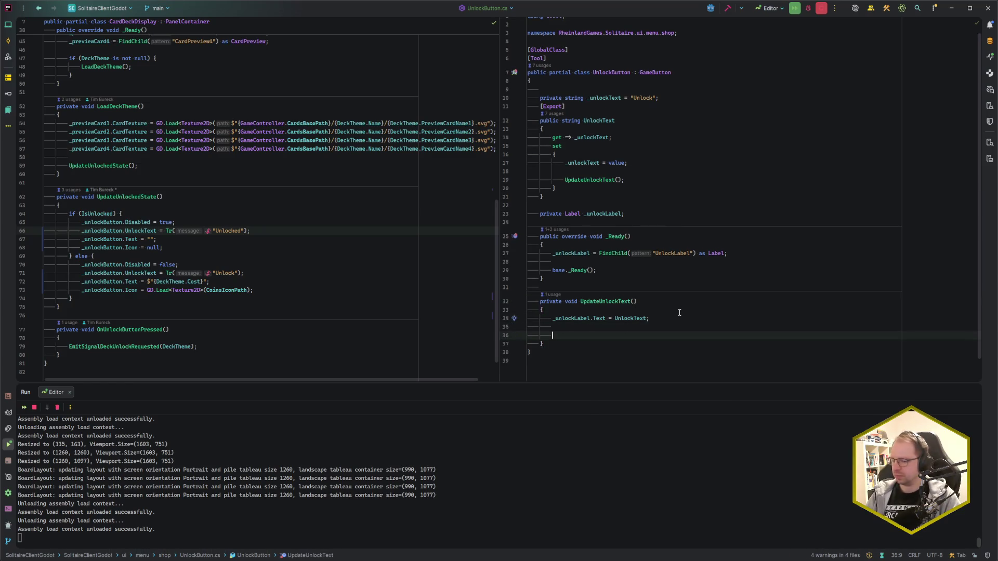
- Finish UpdateUnlockText with an ApplyTheme() call
text(Apply)
key(Down)
key(Down)
key(Return)
key(BackSpace)
key(BackSpace)
key(BackSpace)
key(ctrl+w)
key(BackSpace)
key(ctrl+space)
key(Return)
key(shift+Left)
key(shift+Left)
key(shift+Left)
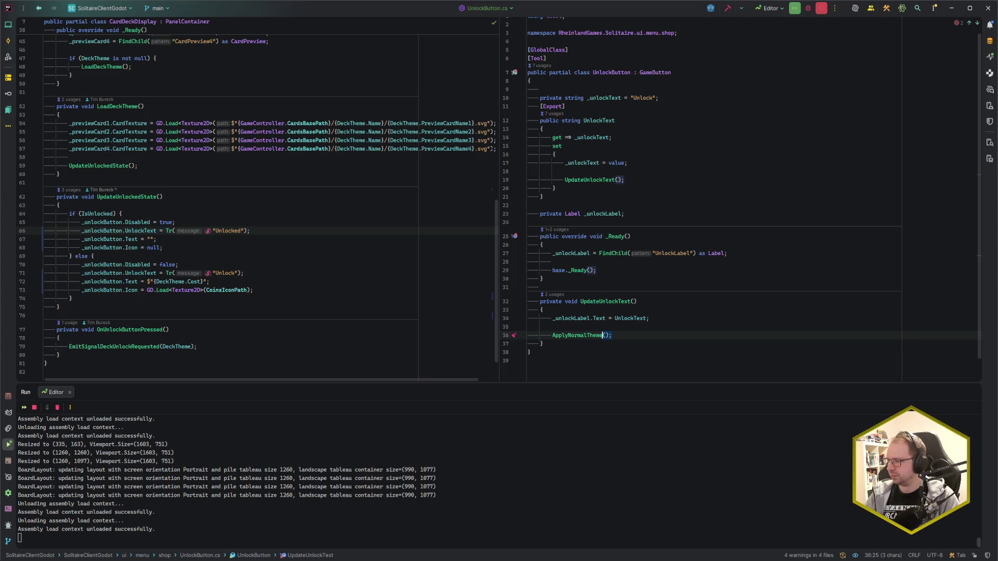
key(Left)
key(Left)
key(Left)
key(BackSpace)
key(BackSpace)
key(BackSpace)
key(End)
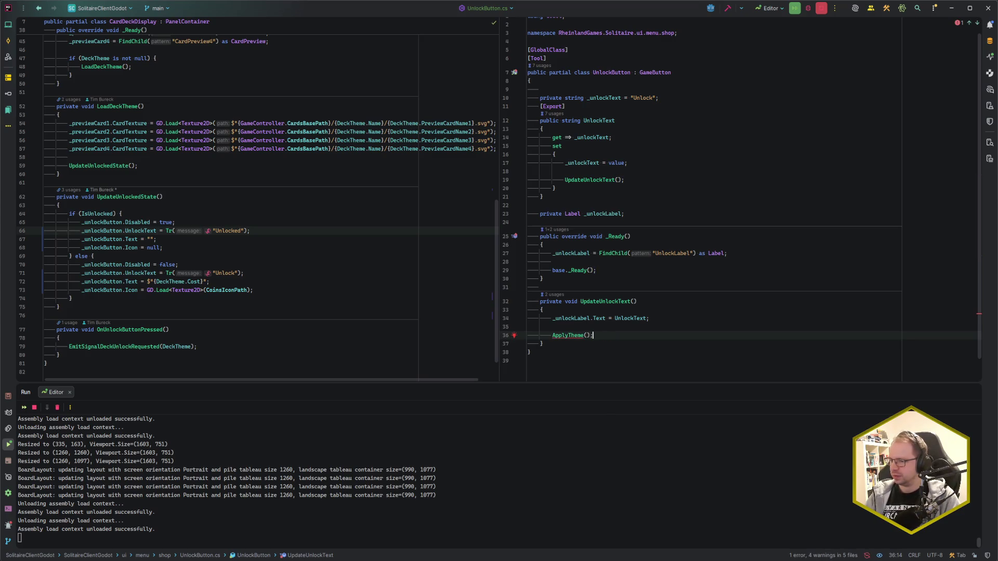
key(ctrl+Tab)
key(ctrl+e)
- In GameButton.cs, change the ApplyTheme method's access modifier to protected
text(GameBut)
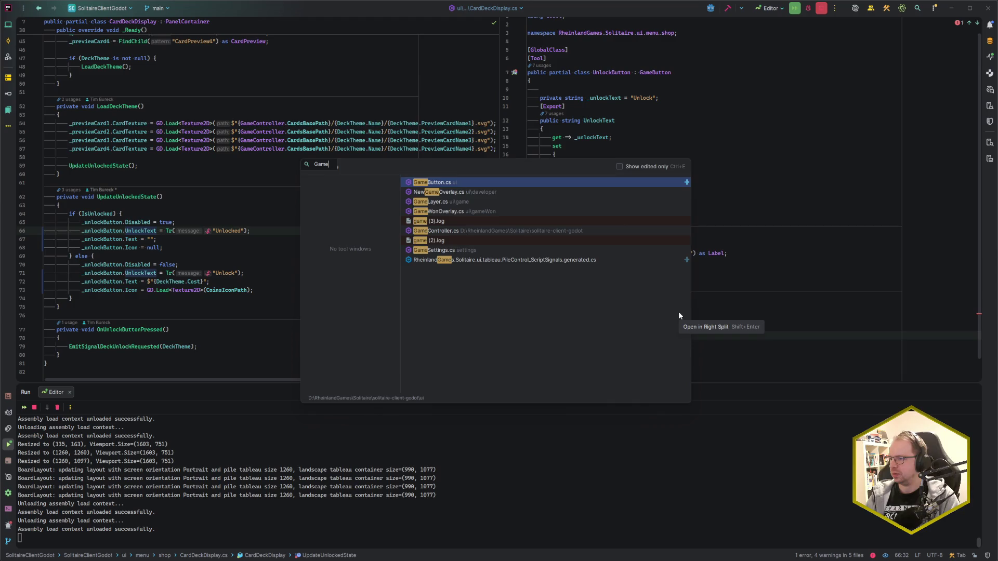
key(Return)
key(ctrl+F12)
text(ATheme)
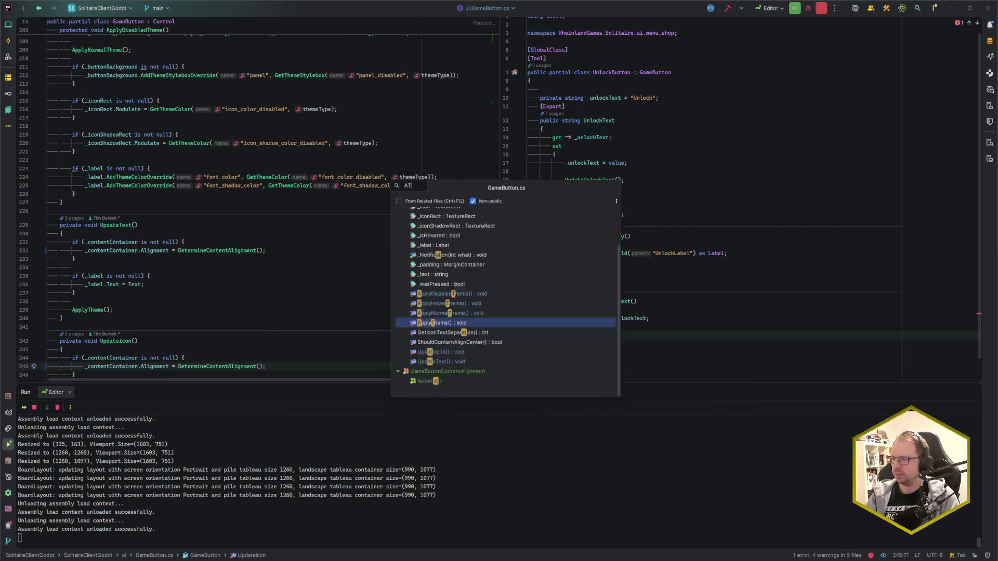
key(Return)
key(Home)
key(ctrl+shift+Right)
text(prote)
key(Return)
- Scroll through the code to review it, then build and run the project in Godot
click(593, 335)
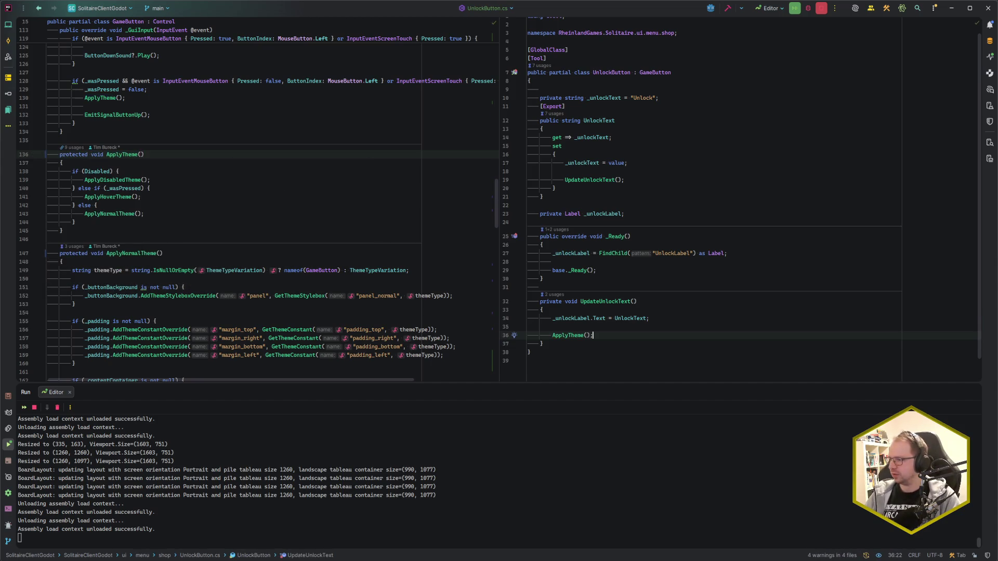
scroll(823, 278, down, 1)
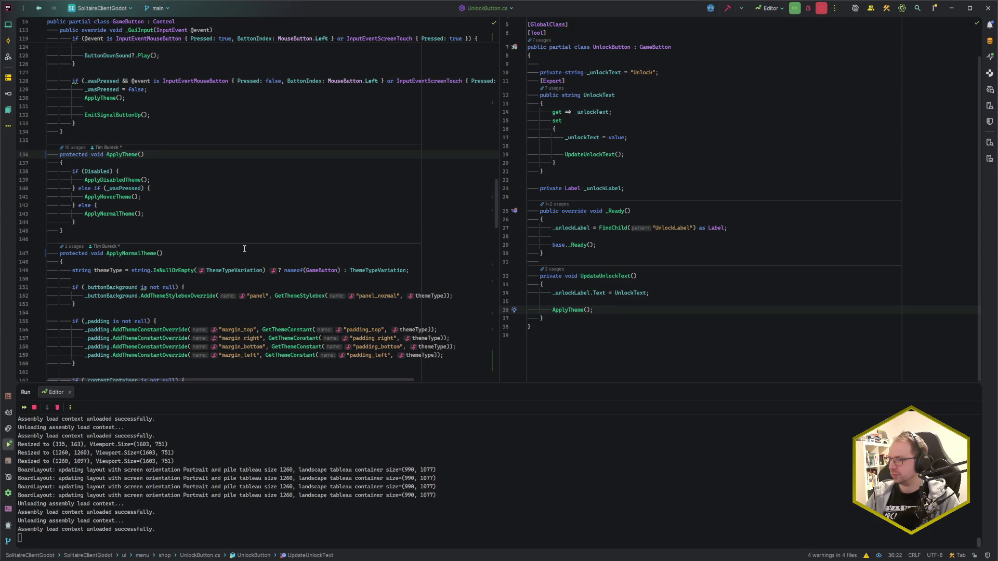
scroll(245, 251, down, 20)
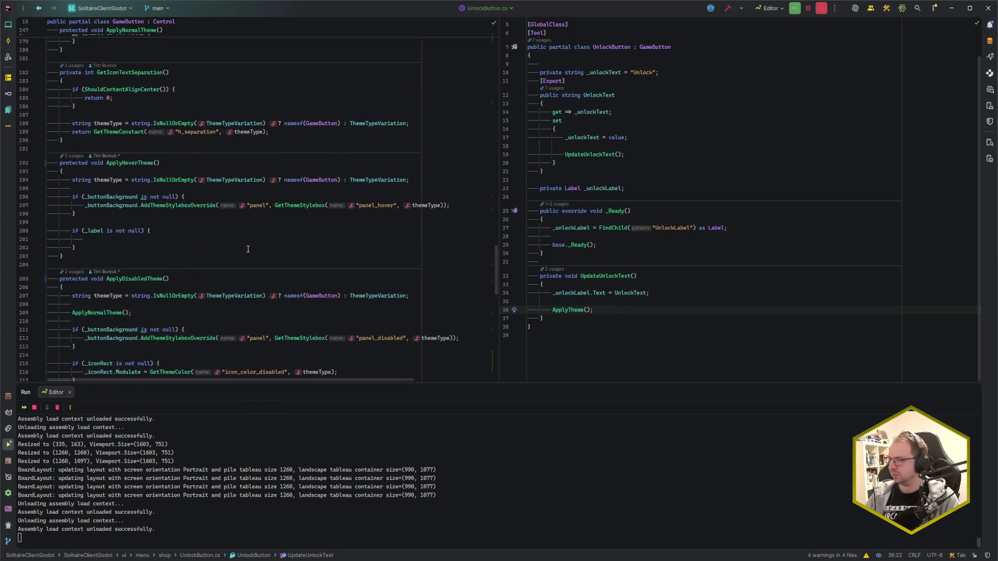
scroll(248, 250, down, 12)
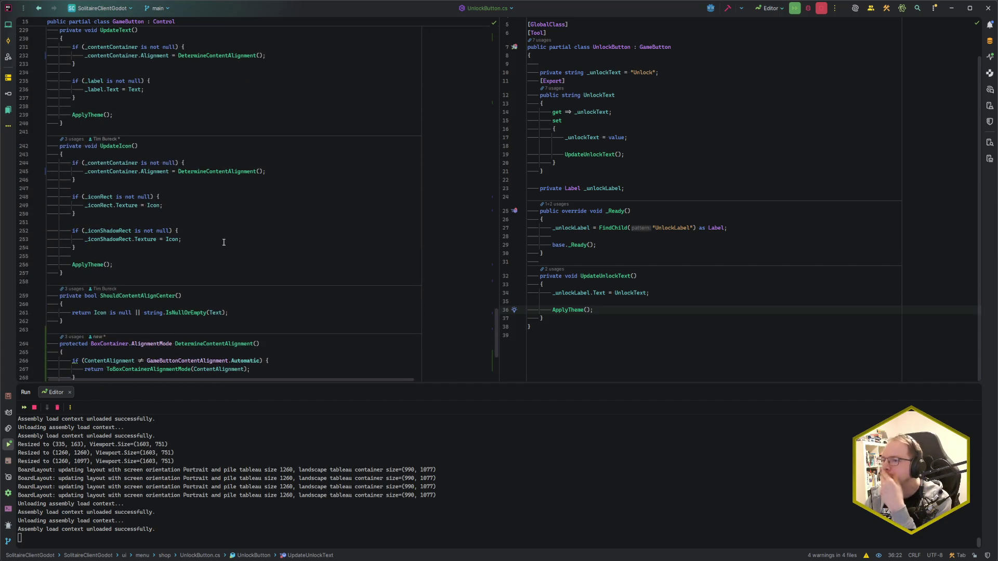
scroll(223, 242, up, 5)
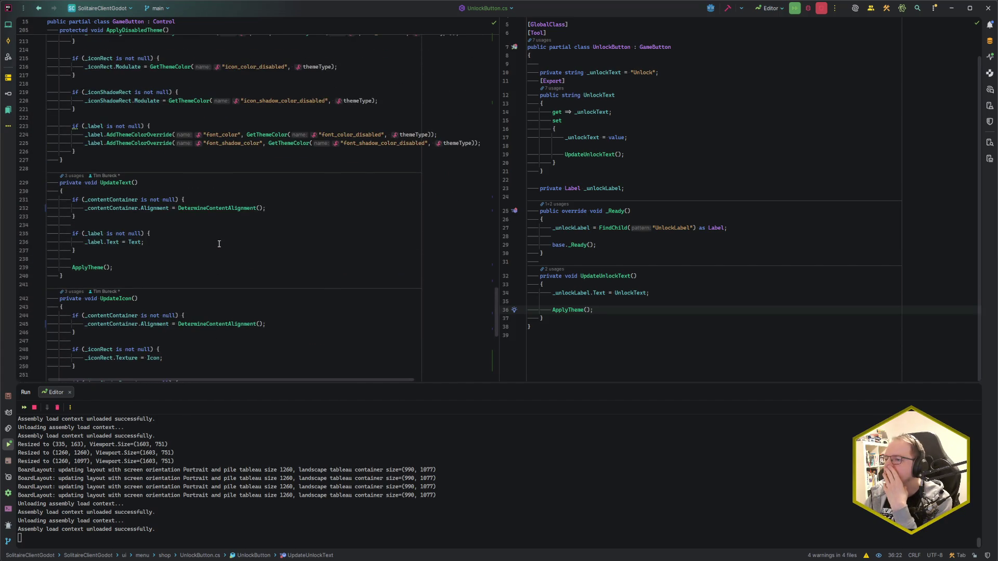
scroll(218, 244, down, 2)
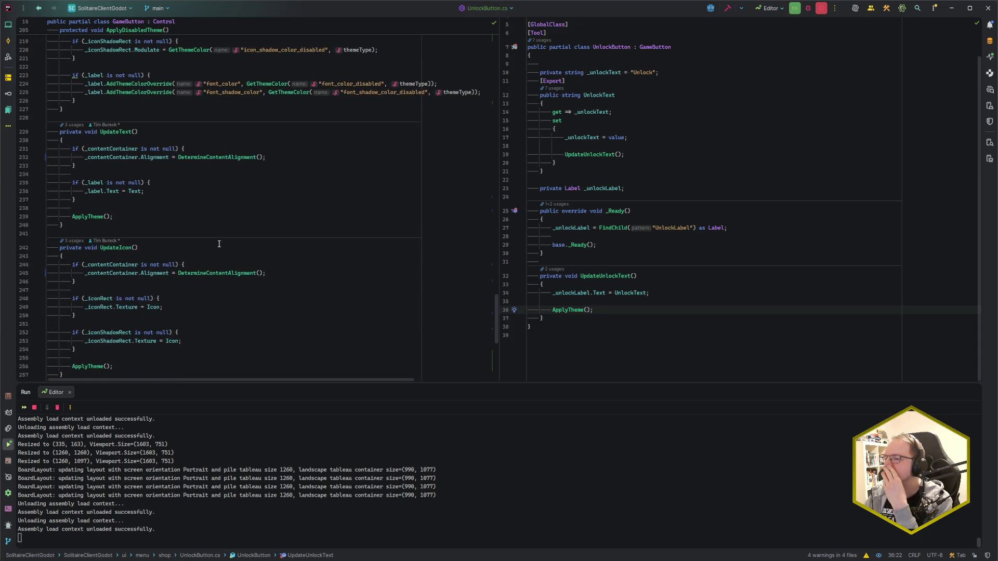
scroll(219, 244, down, 3)
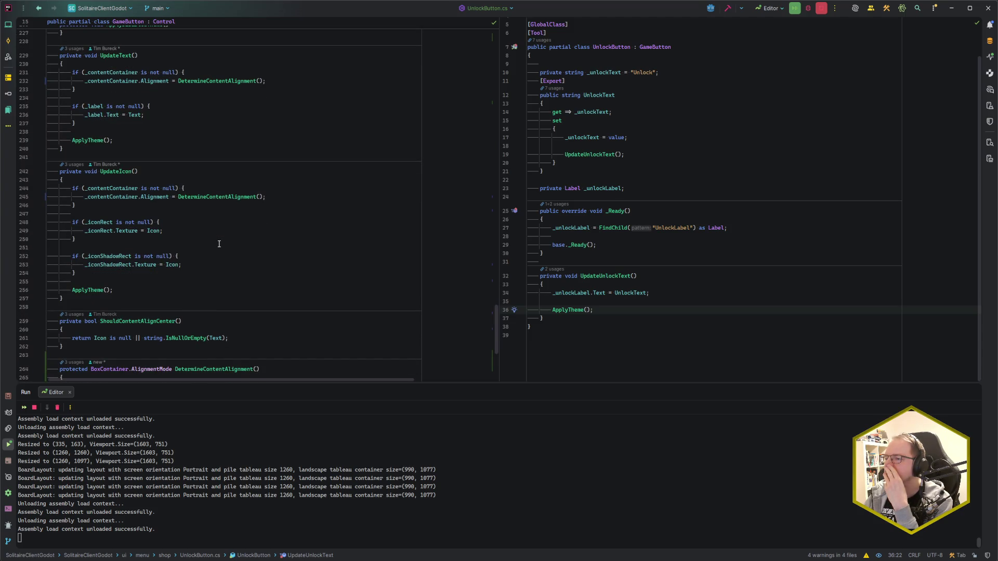
scroll(219, 244, down, 5)
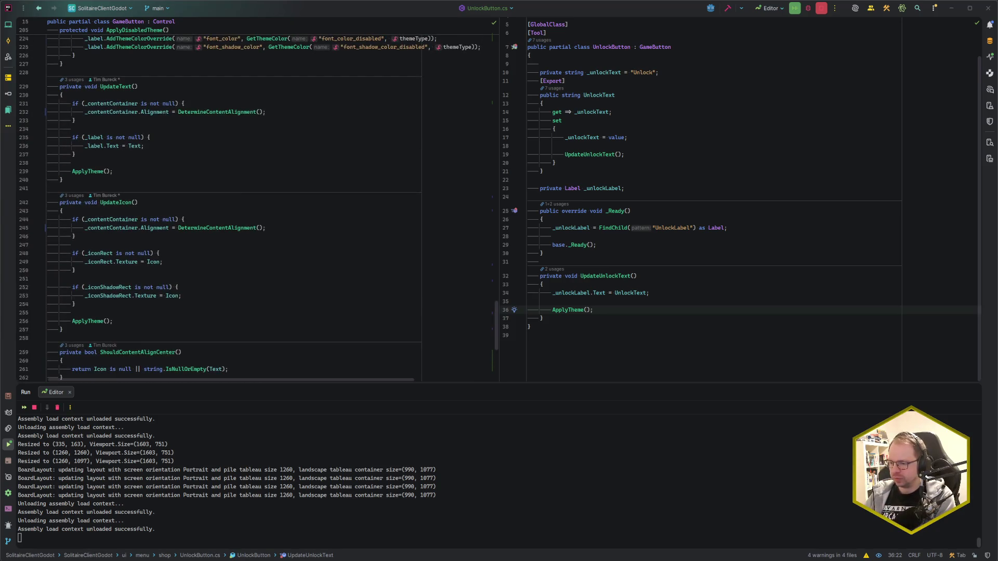
key(alt+Tab)
key(F5)
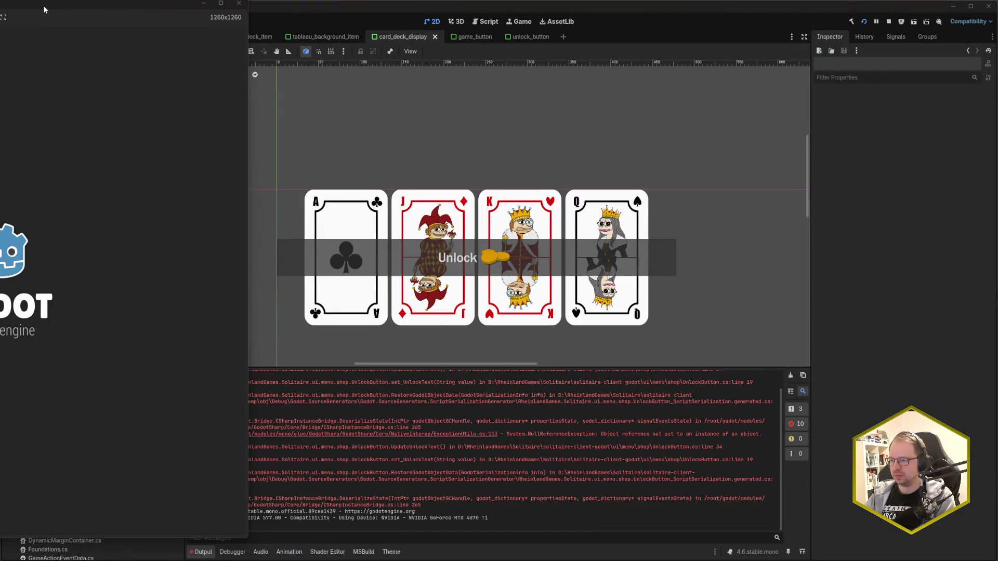
- Close the game and give the UnlockButton theme type a font_size of 20
mouse_move(44, 9)
mouse_down()
mouse_move(463, 48)
mouse_move(470, 24)
mouse_up()
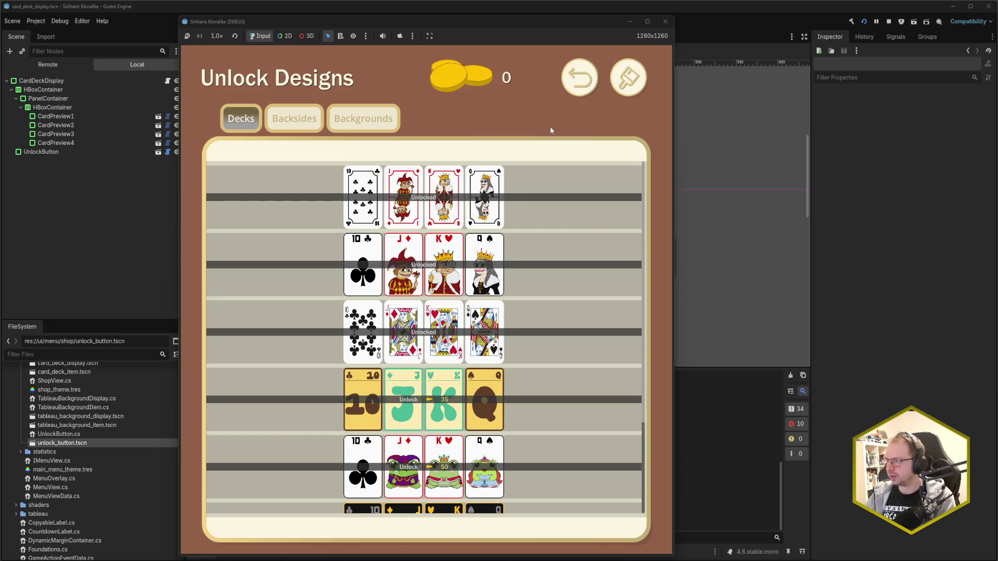
click(665, 22)
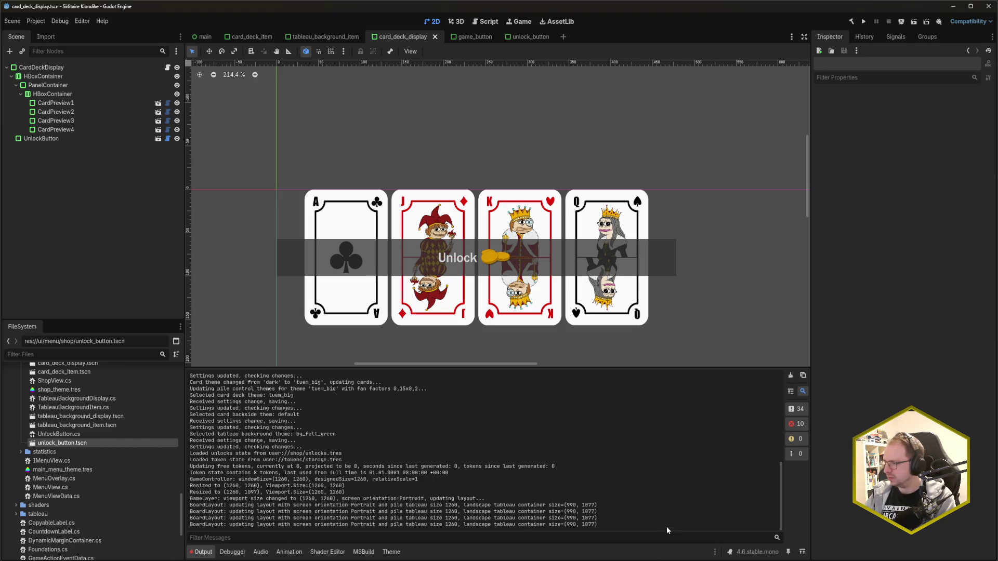
click(402, 554)
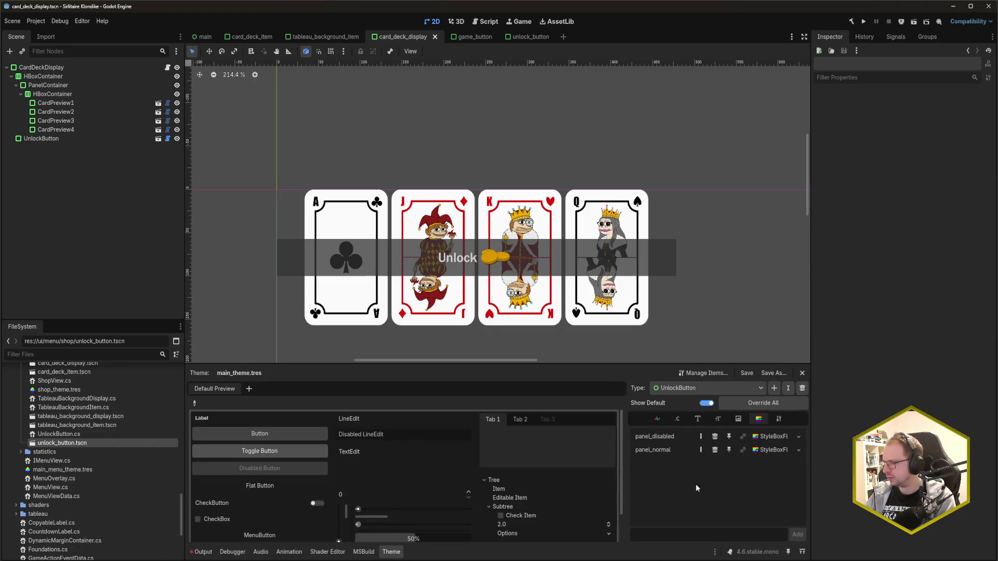
click(718, 419)
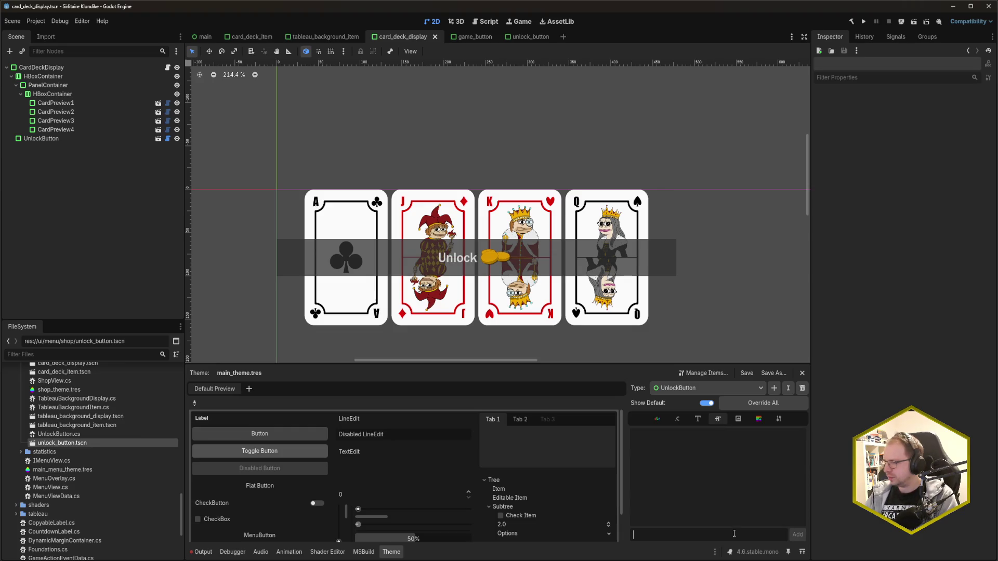
text(font_size)
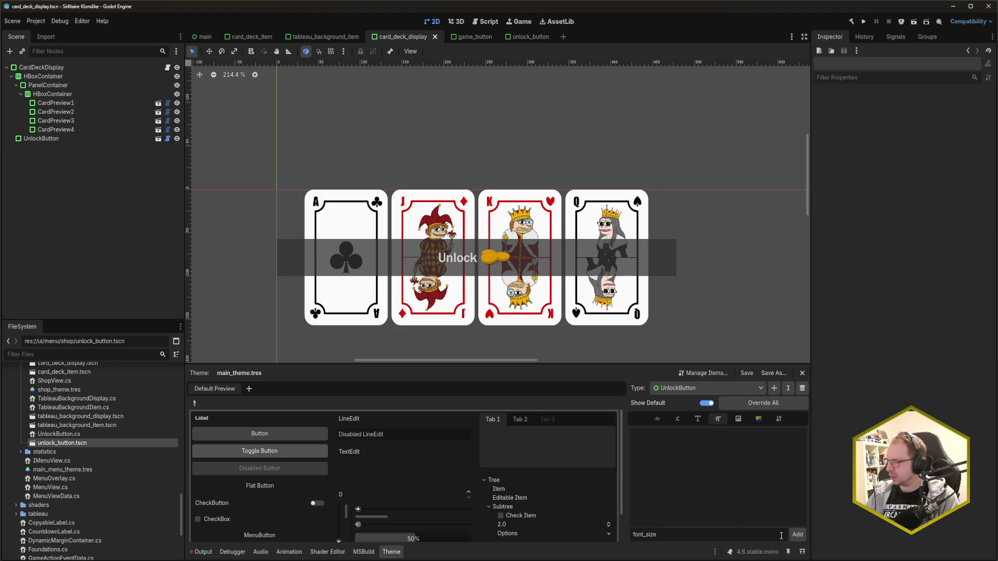
click(797, 534)
click(770, 440)
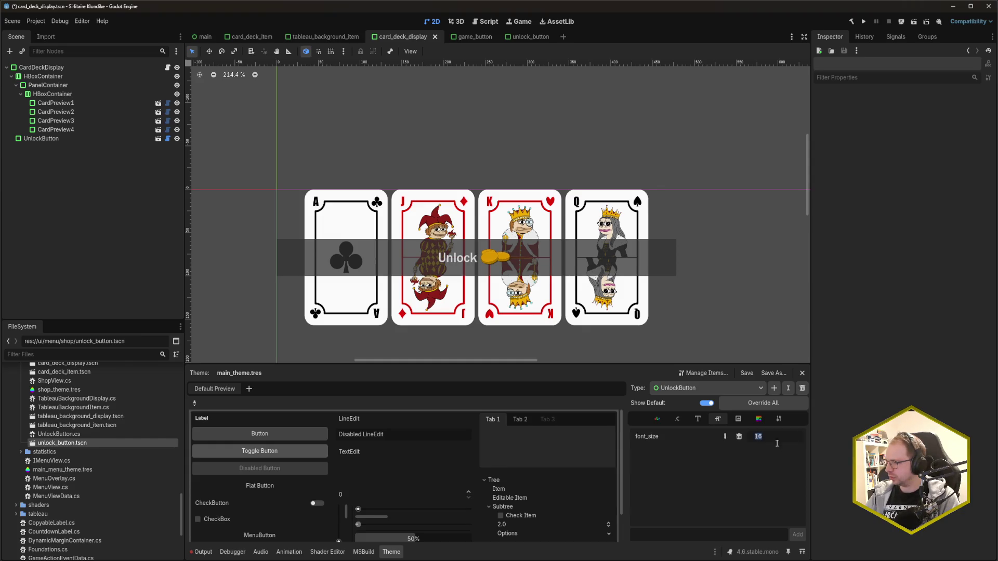
text(20)
key(Return)
- Save the card_deck_display scene and relaunch the game
key(ctrl+s)
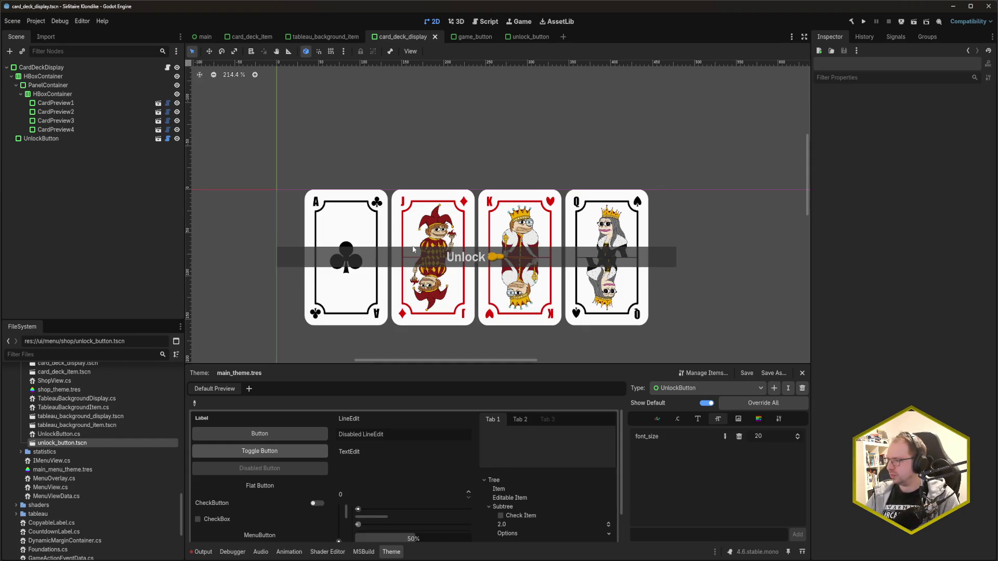
scroll(408, 175, down, 5)
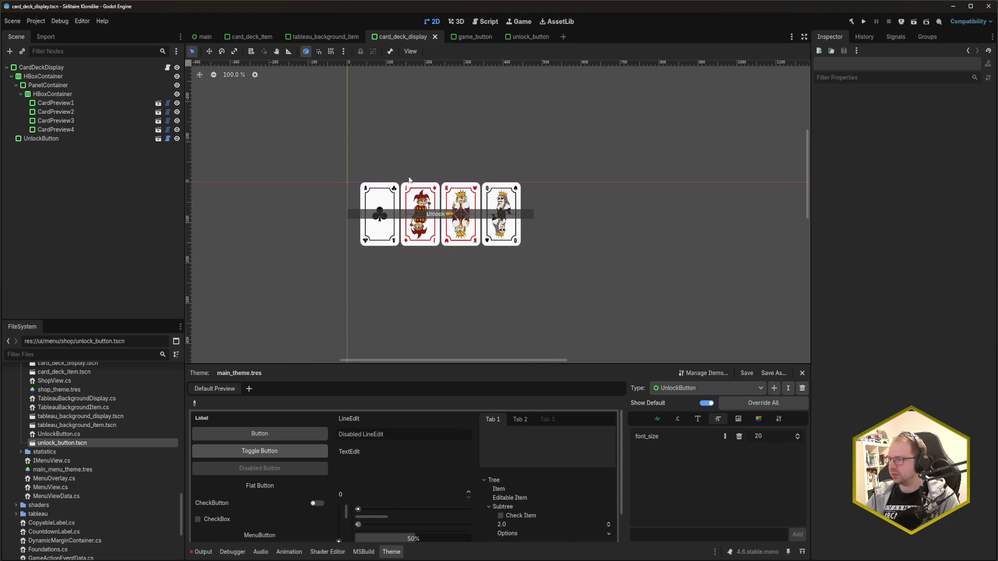
scroll(538, 166, down, 1)
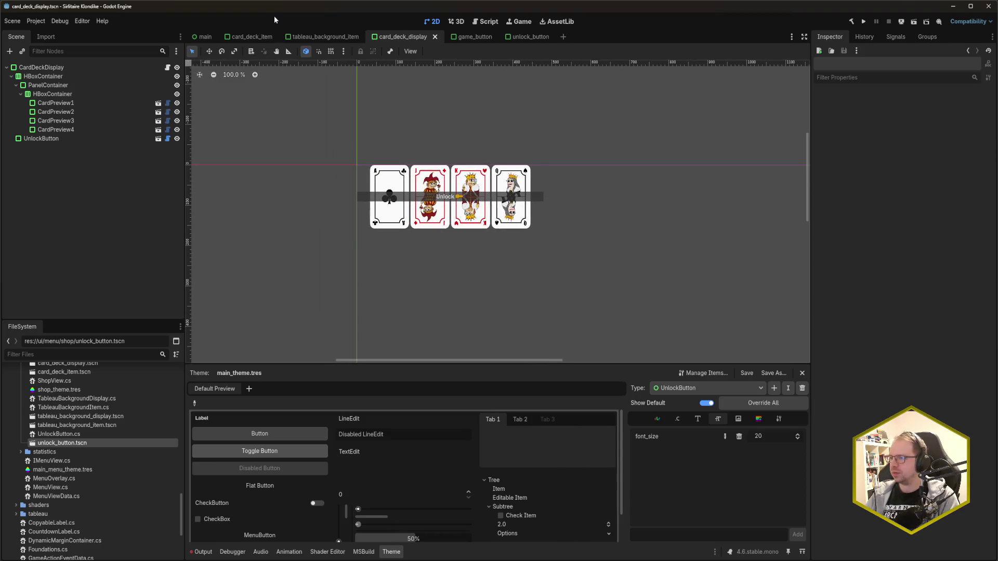
key(F5)
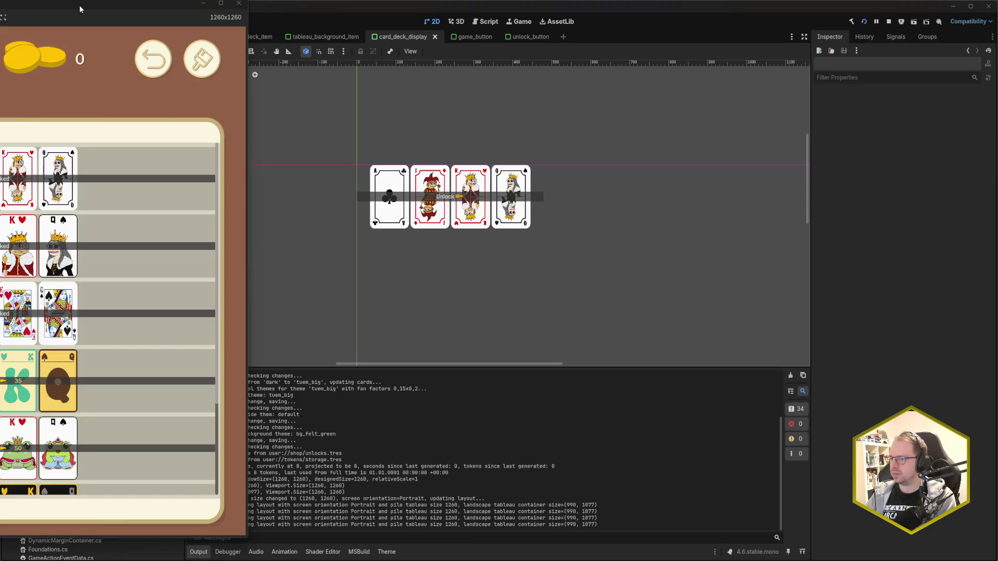
- Centre the game window, check the Unlock costs of 35, 50 and 100 in the Decks list, then close the game
drag(79, 5, 519, 24)
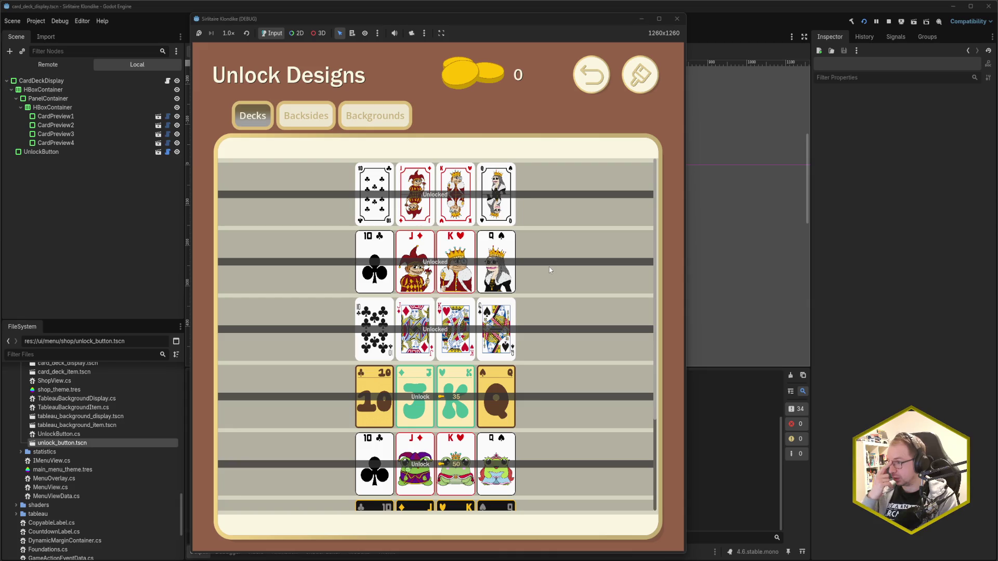
scroll(526, 284, down, 3)
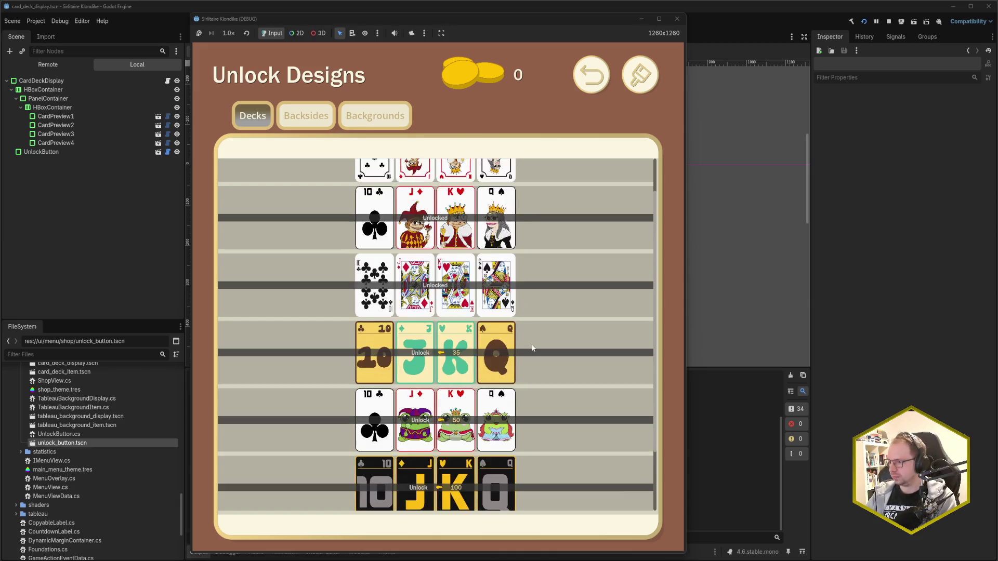
scroll(535, 381, up, 3)
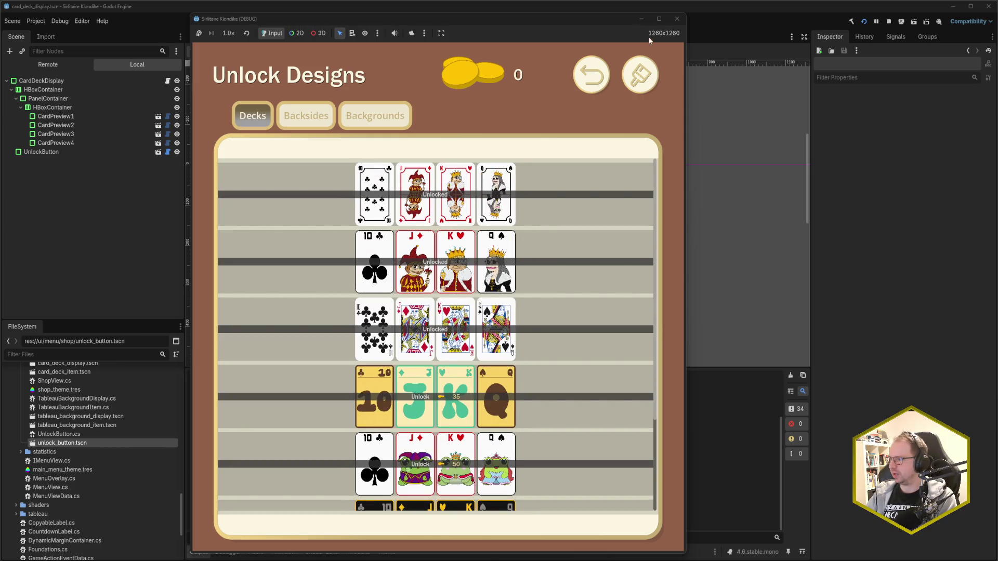
click(683, 20)
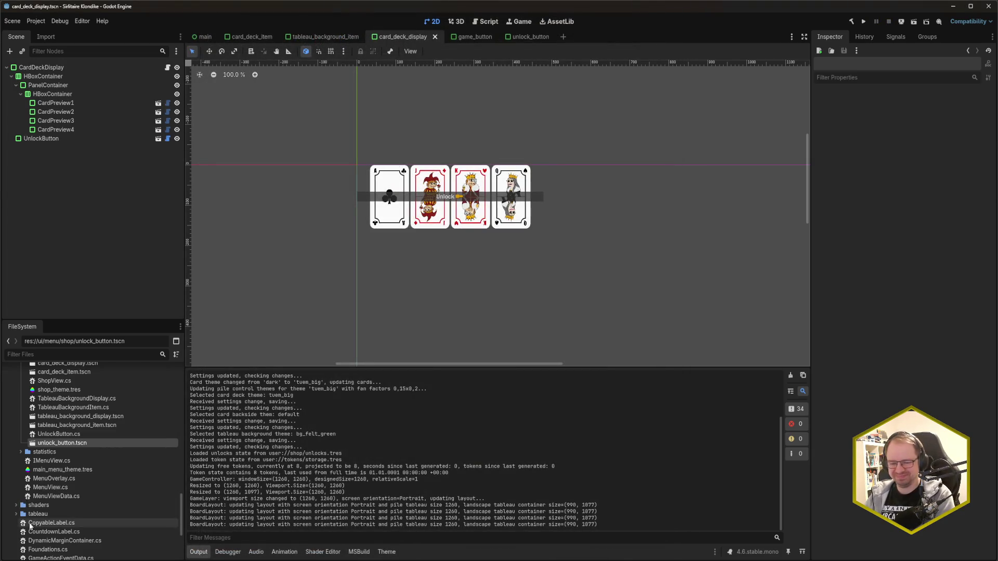
key(alt+Tab)
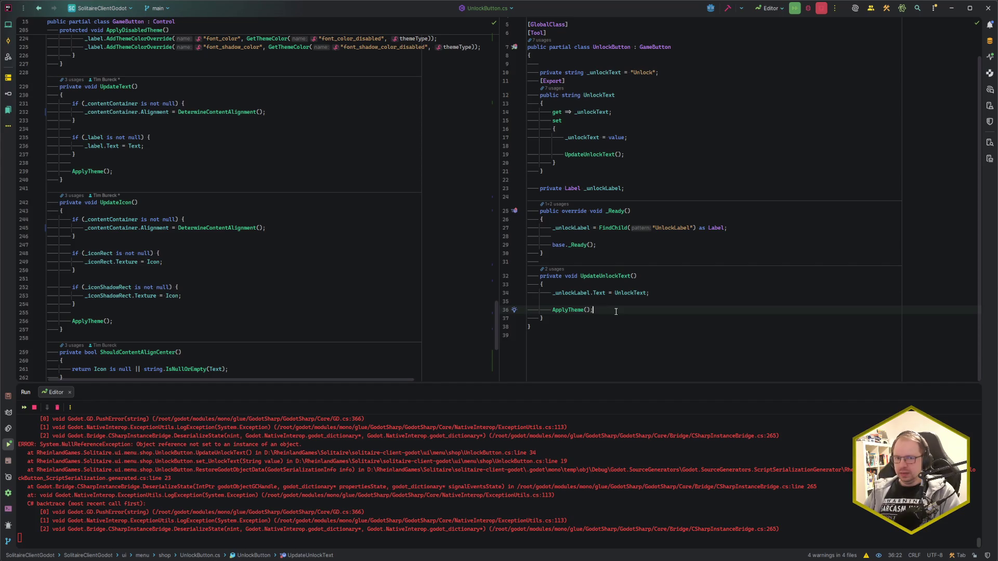
key(alt+Tab)
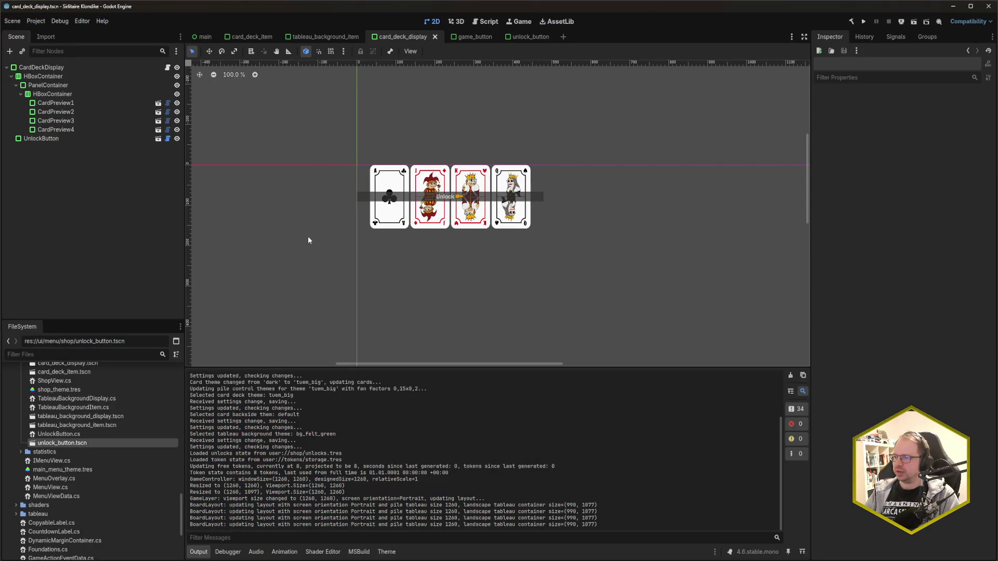
scroll(335, 183, left, 2)
scroll(329, 192, down, 1)
scroll(331, 208, down, 2)
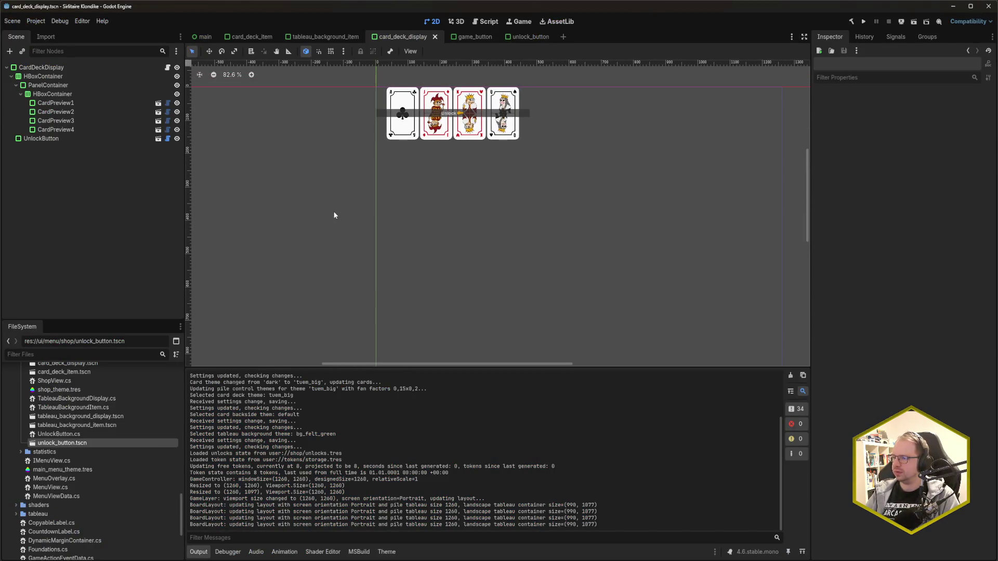
scroll(334, 218, down, 3)
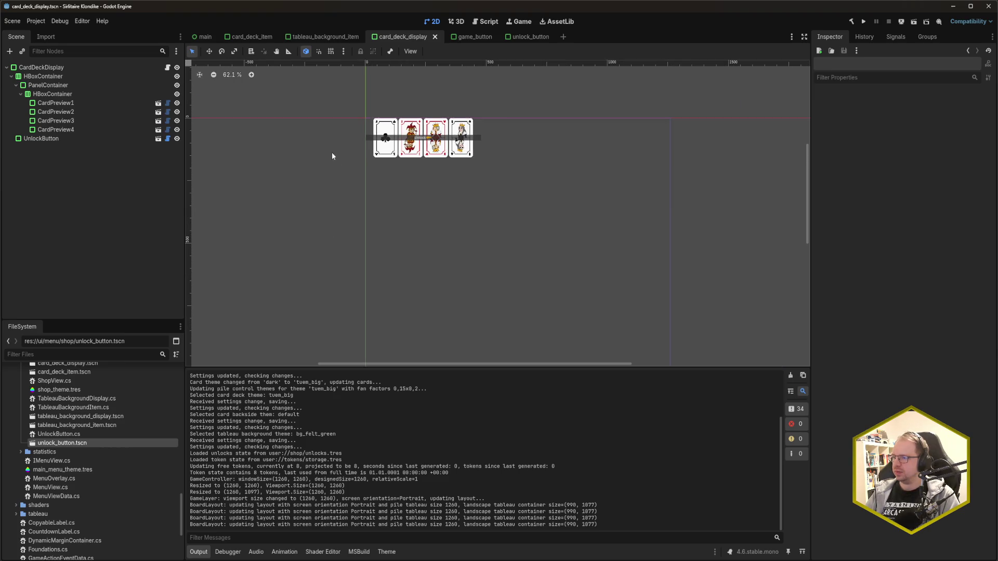
scroll(430, 166, down, 2)
scroll(428, 183, up, 3)
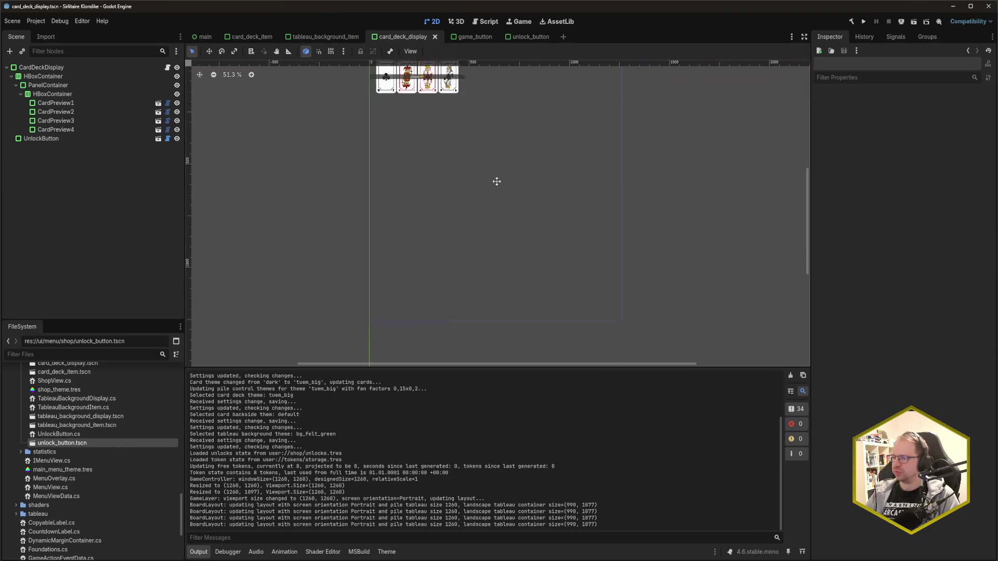